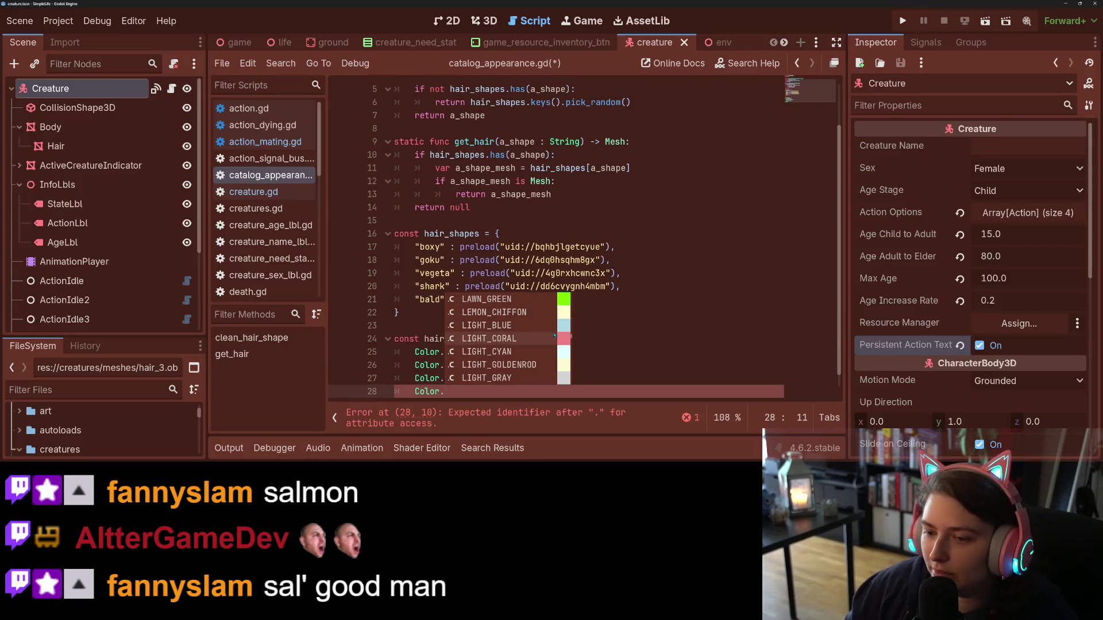
- Complete the unfinished hair colour entry with Color.LIGHT_SALMON and start a new line
scroll(560, 339, down, 3)
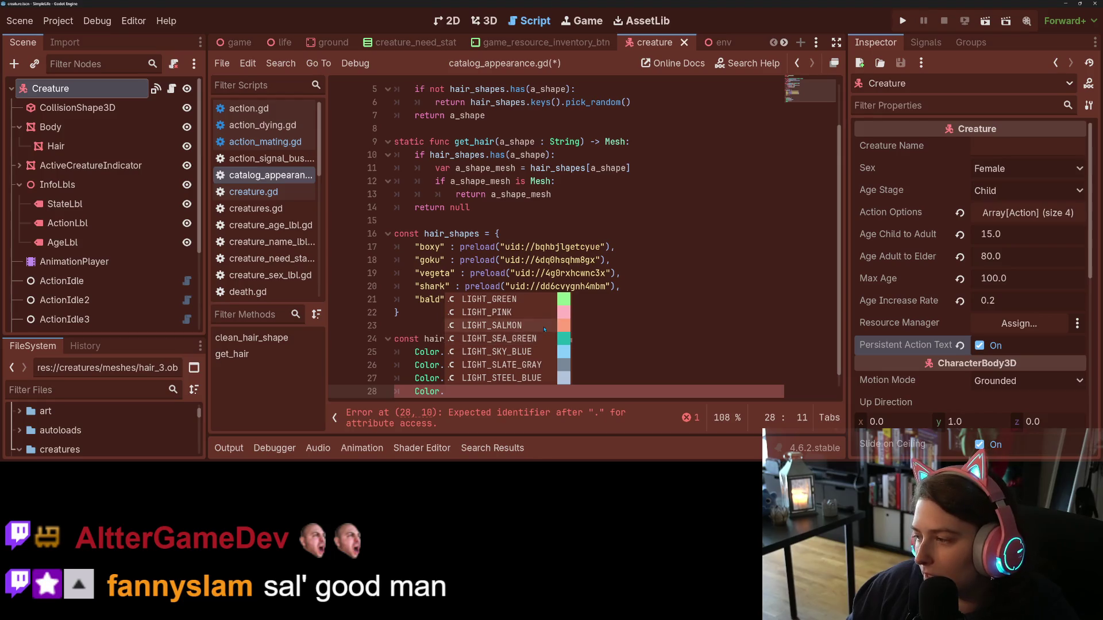
click(545, 325)
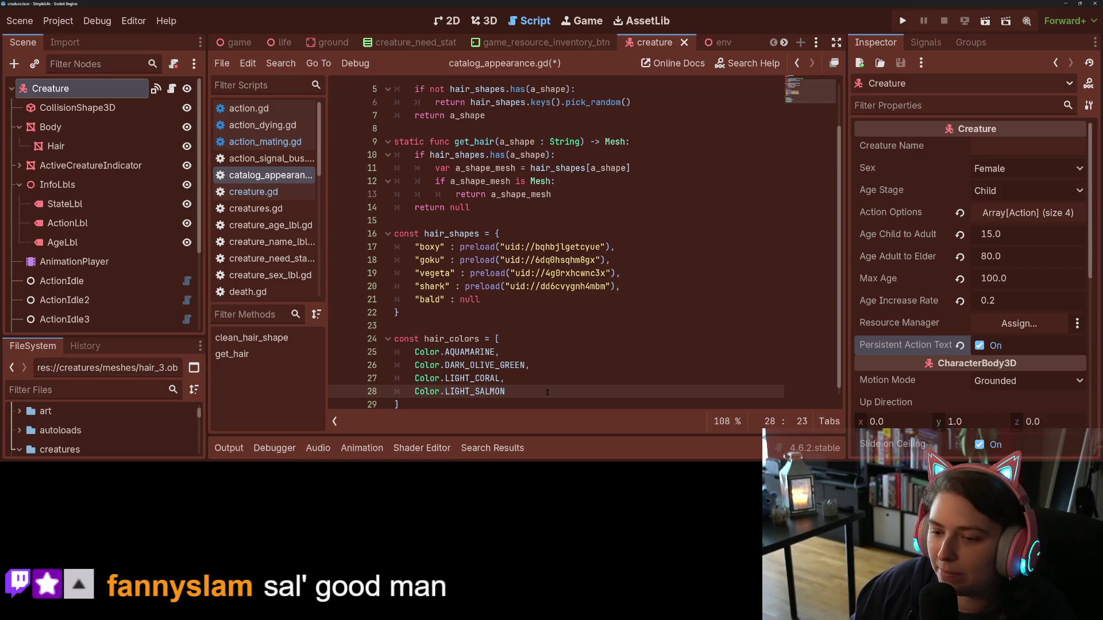
text(,)
key(Return)
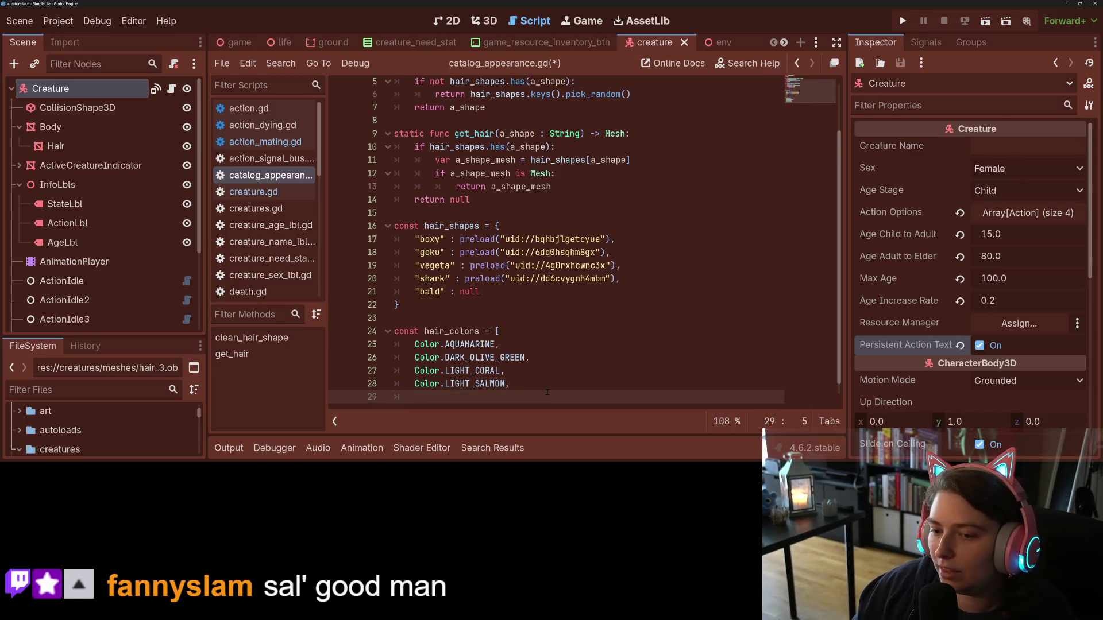
- Browse the Color constants and add Color.GOLDENROD as the next hair colour
text(Col)
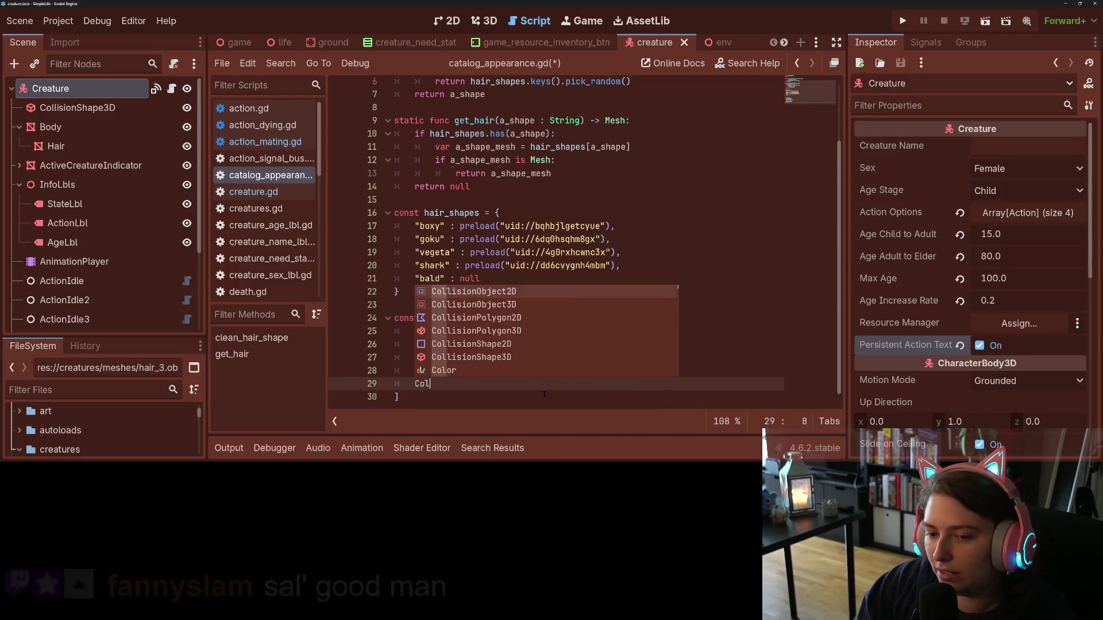
text(or.)
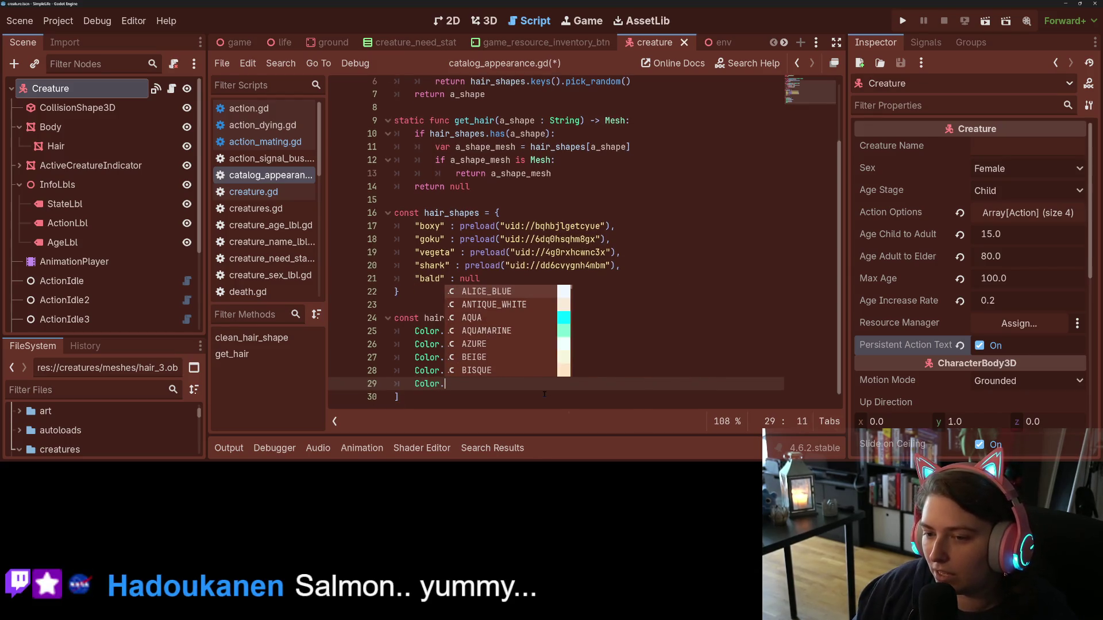
key(Down)
key(Down)
key(Down)
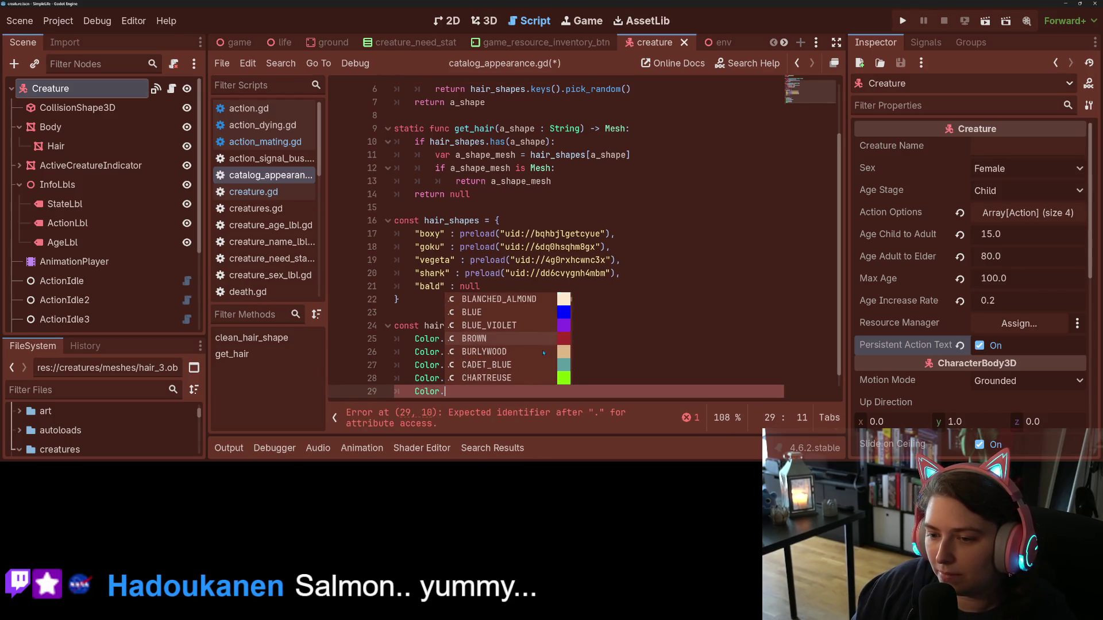
key(Down)
key(Down)
key(Down)
key(Down)
key(Down)
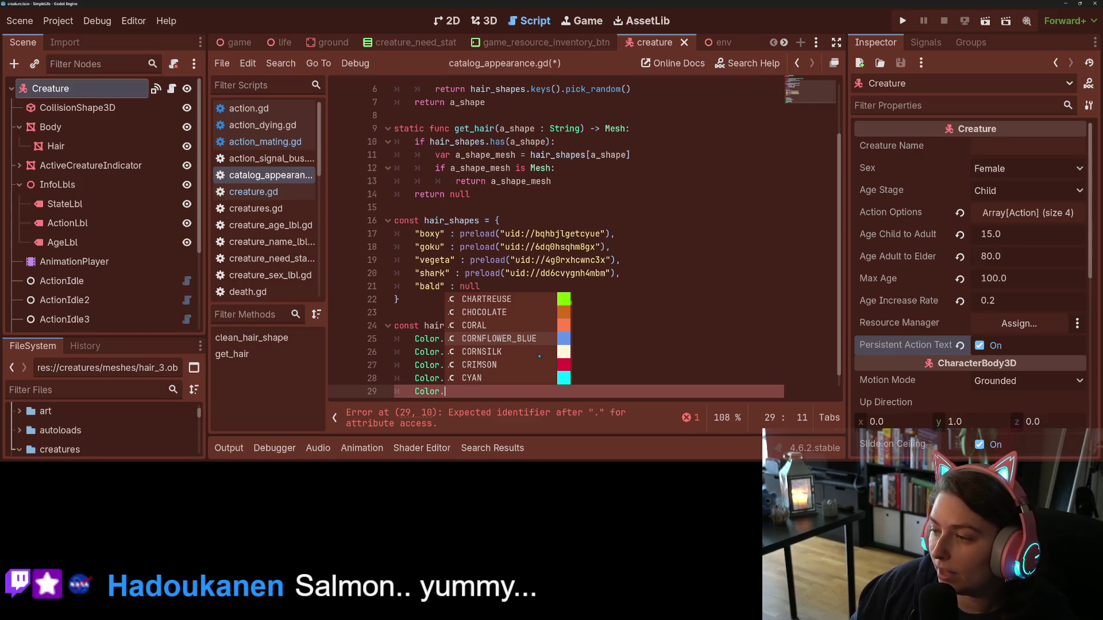
key(Down)
key(Down)
key(Down)
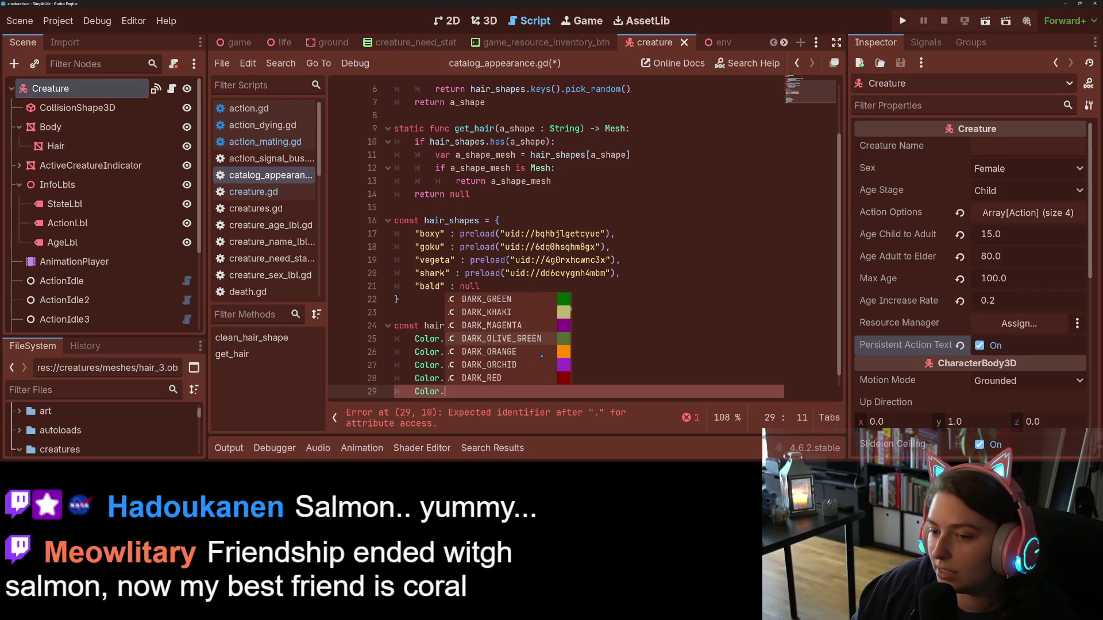
key(Down)
key(Down)
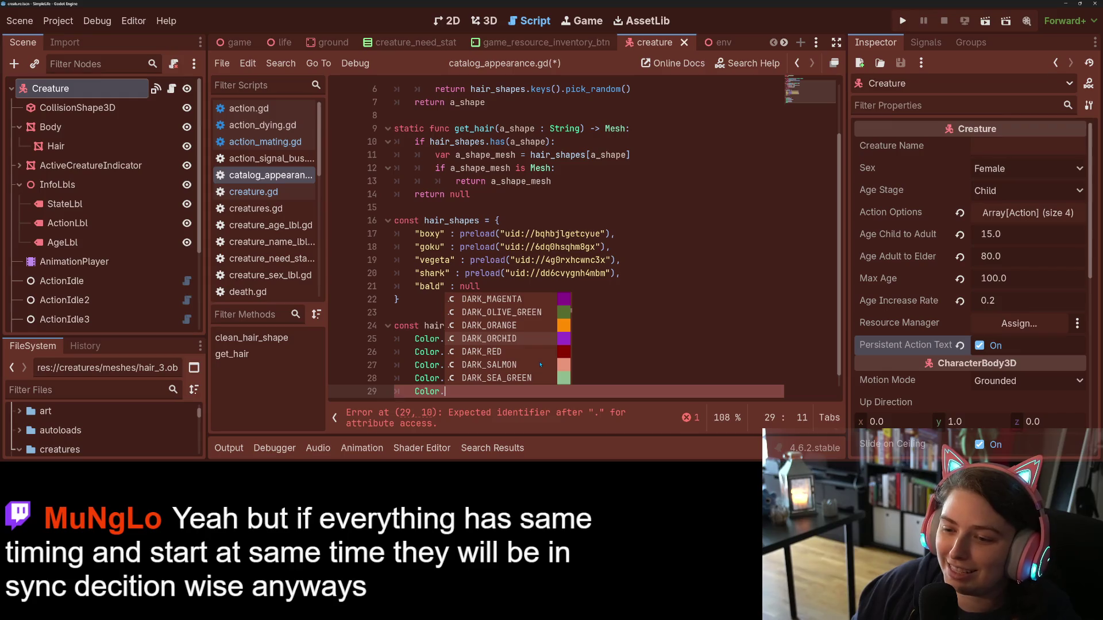
scroll(531, 340, down, 2)
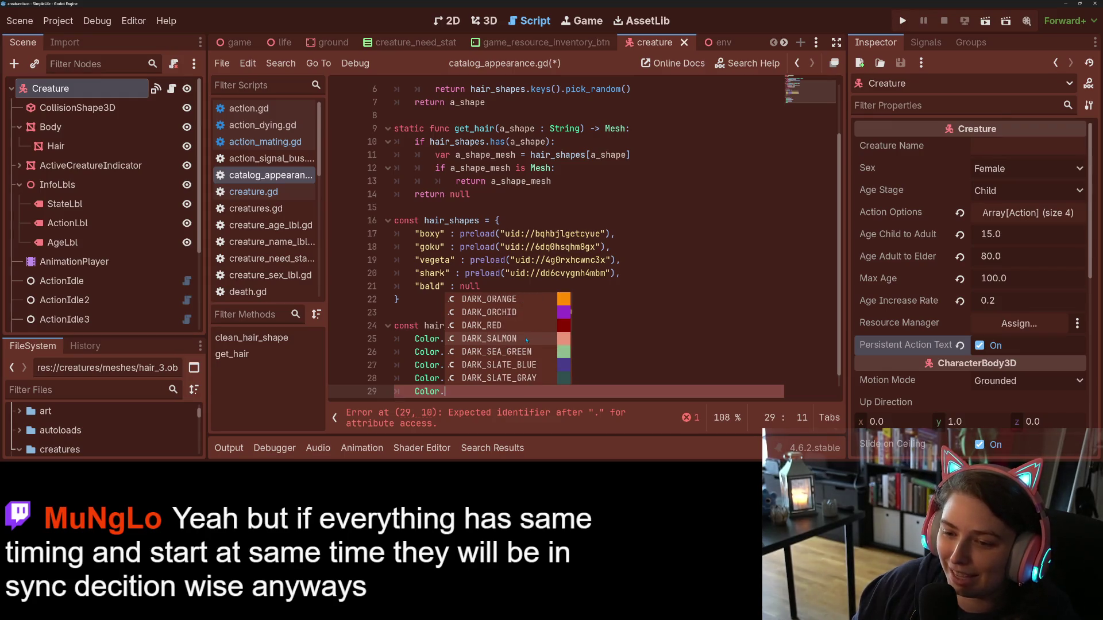
scroll(527, 340, down, 4)
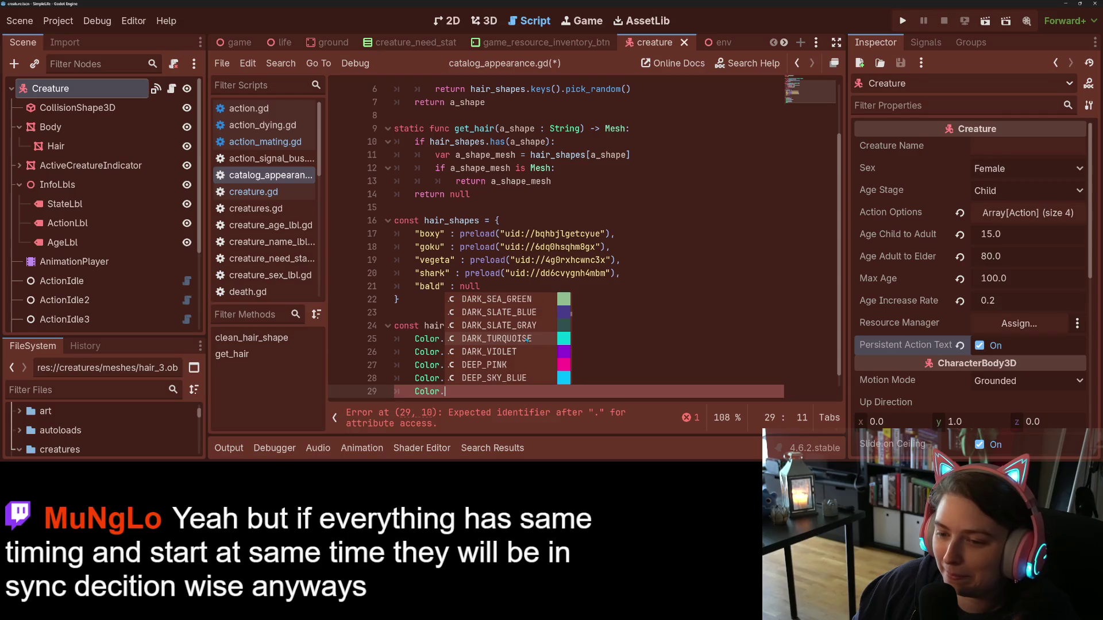
scroll(528, 340, down, 4)
scroll(527, 340, down, 4)
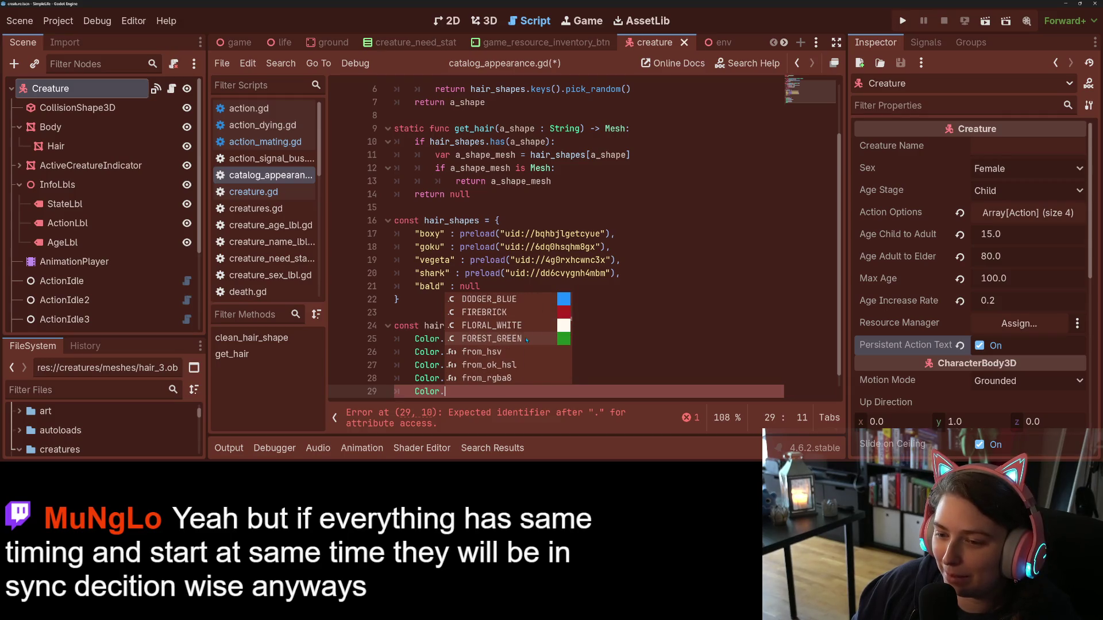
scroll(527, 340, down, 8)
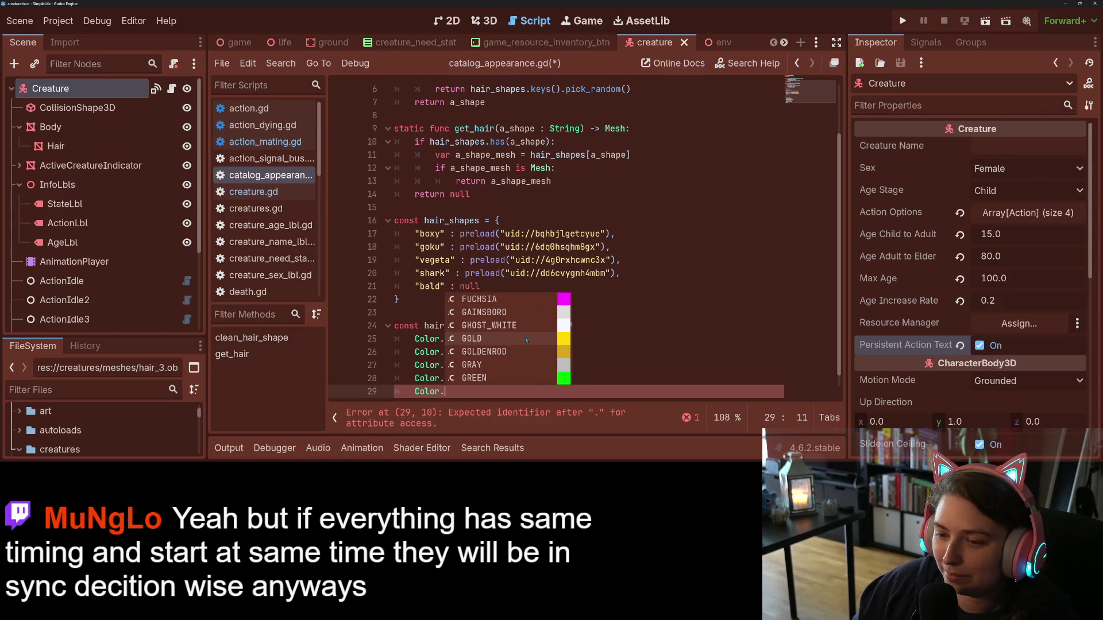
scroll(526, 340, down, 2)
scroll(527, 340, down, 5)
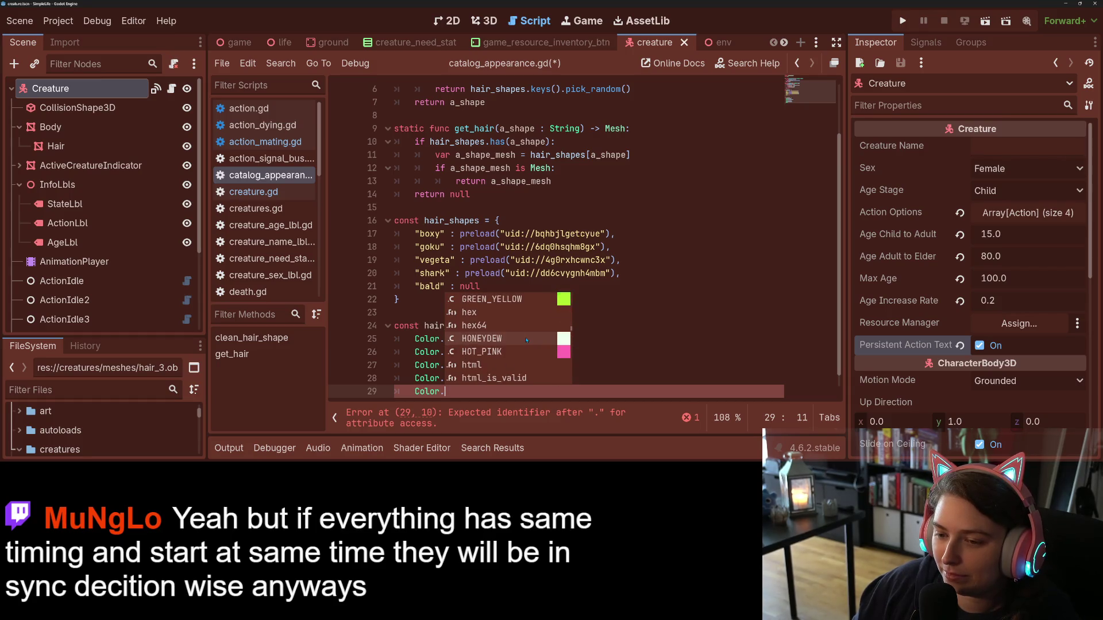
scroll(527, 340, up, 5)
click(490, 326)
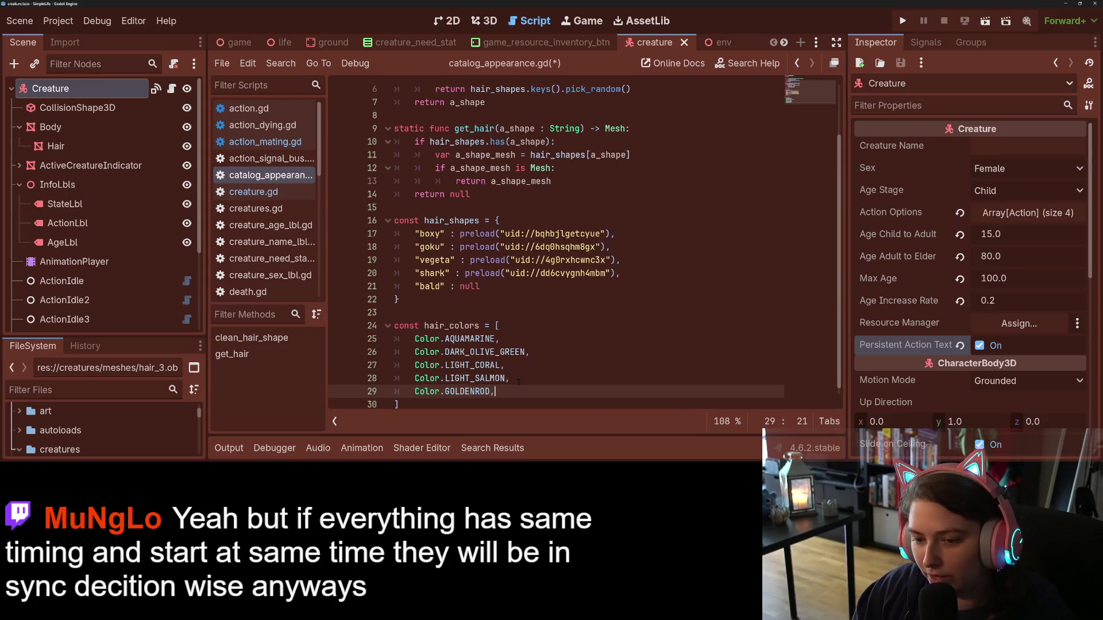
- Add Color.SANDY_BROWN as another hair_colors entry
text(,)
key(Return)
text(Color.)
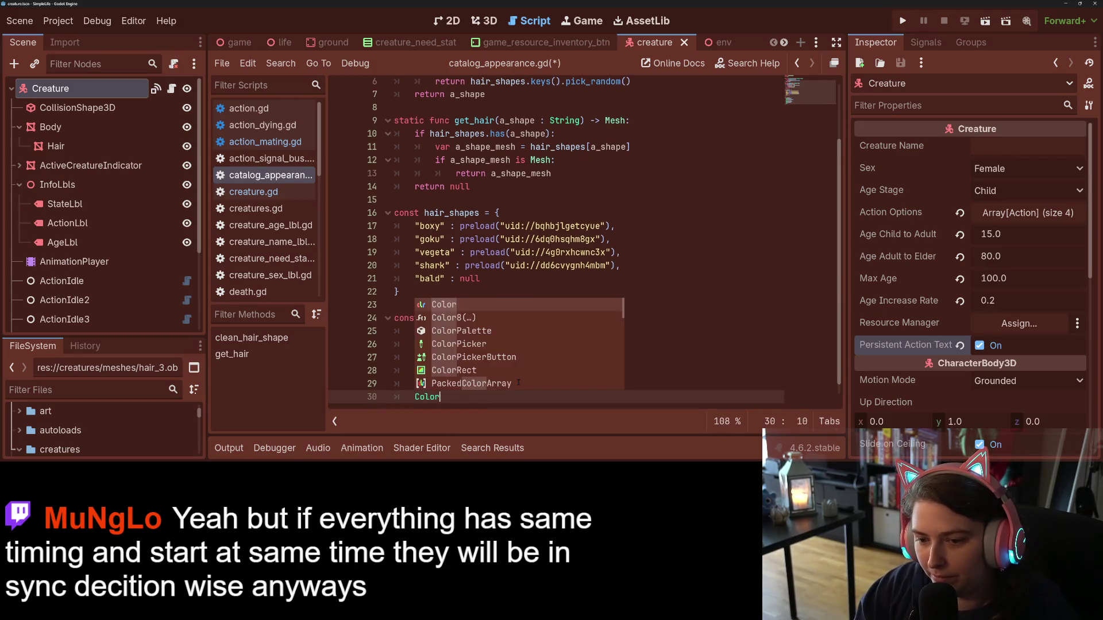
key(Down)
key(Escape)
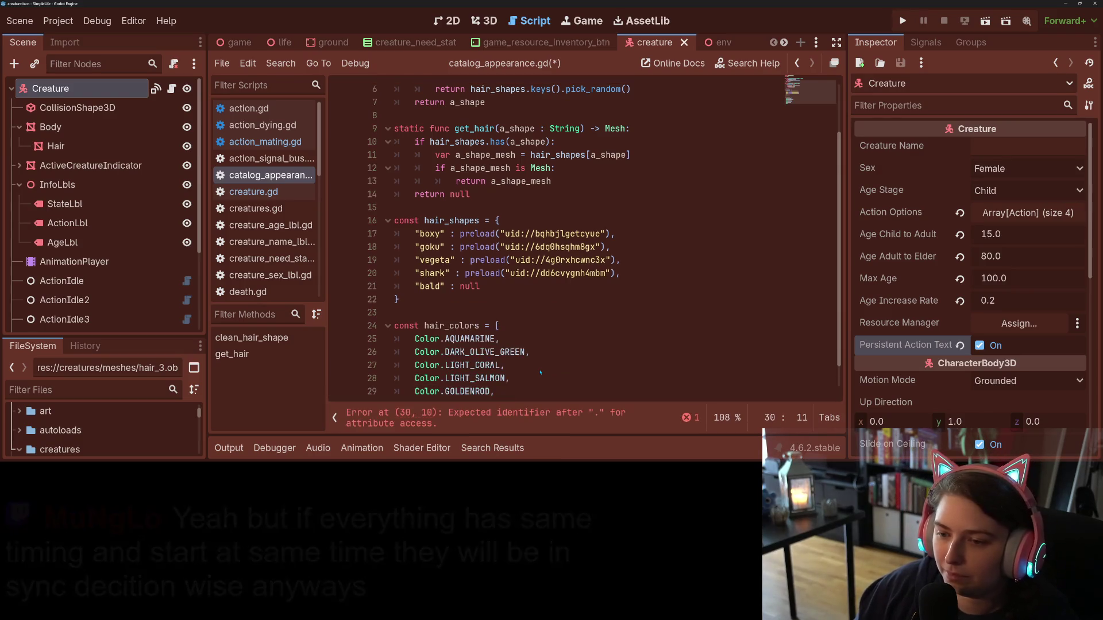
scroll(514, 382, down, 1)
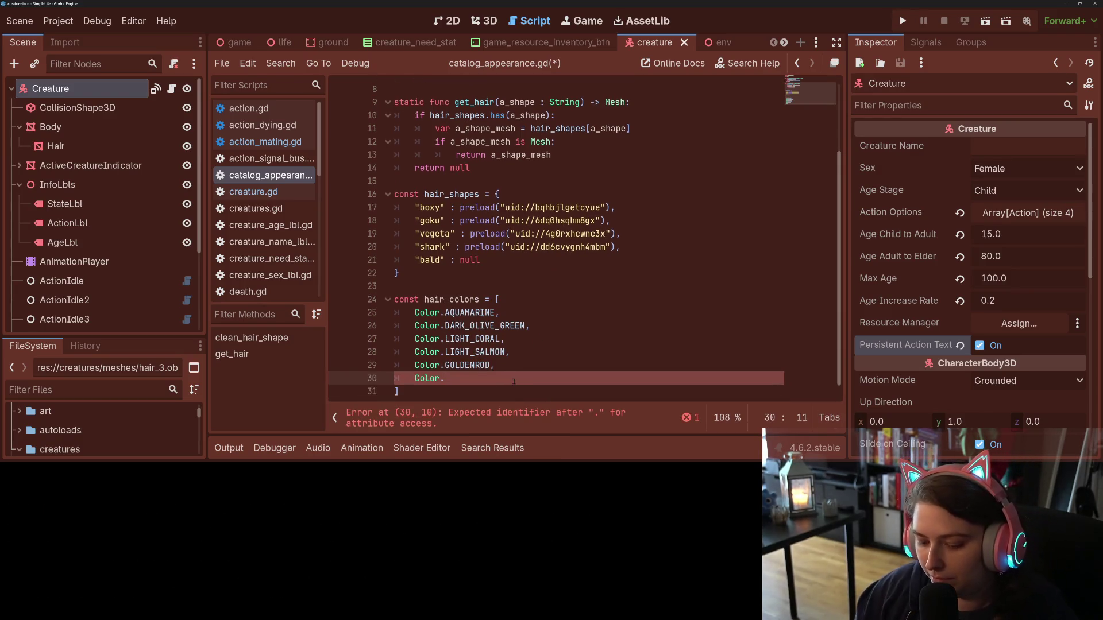
text(N)
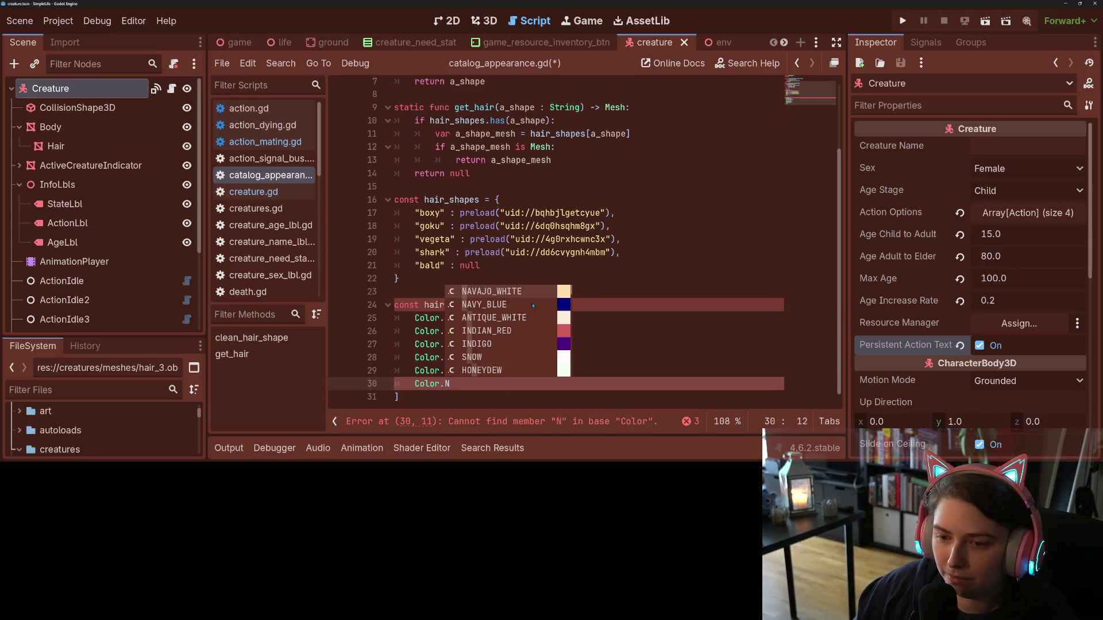
scroll(530, 322, down, 3)
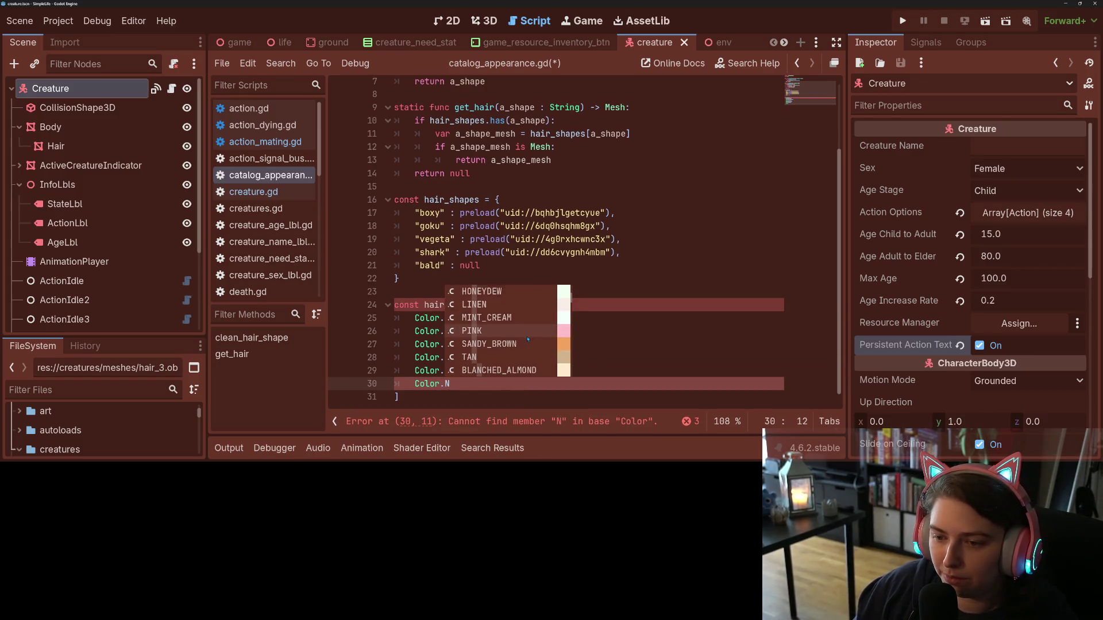
scroll(528, 340, down, 1)
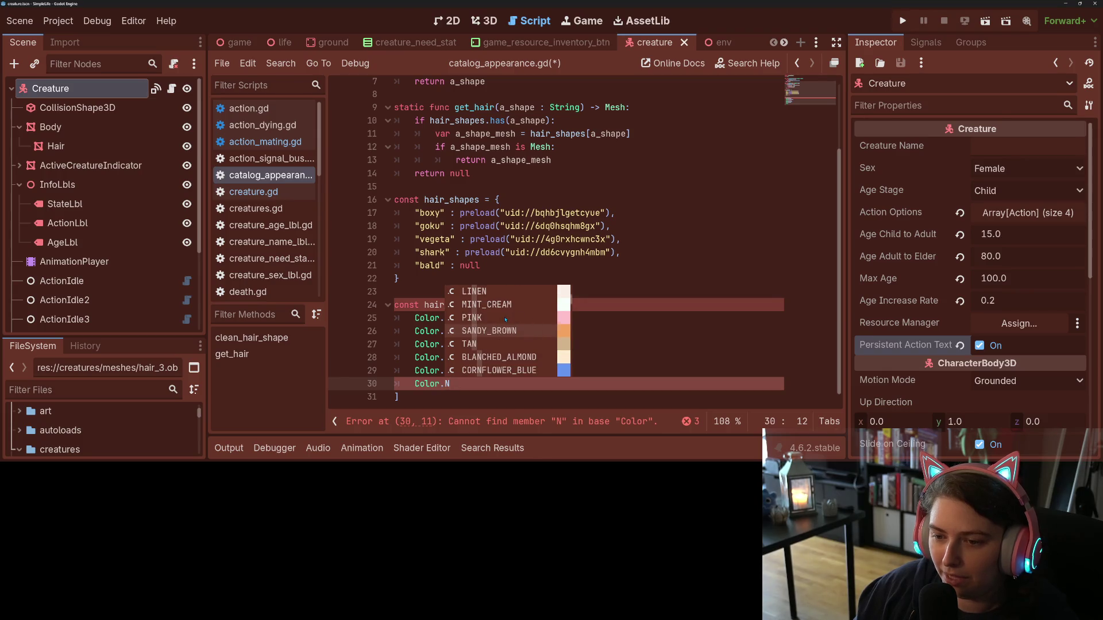
scroll(506, 319, down, 2)
click(501, 309)
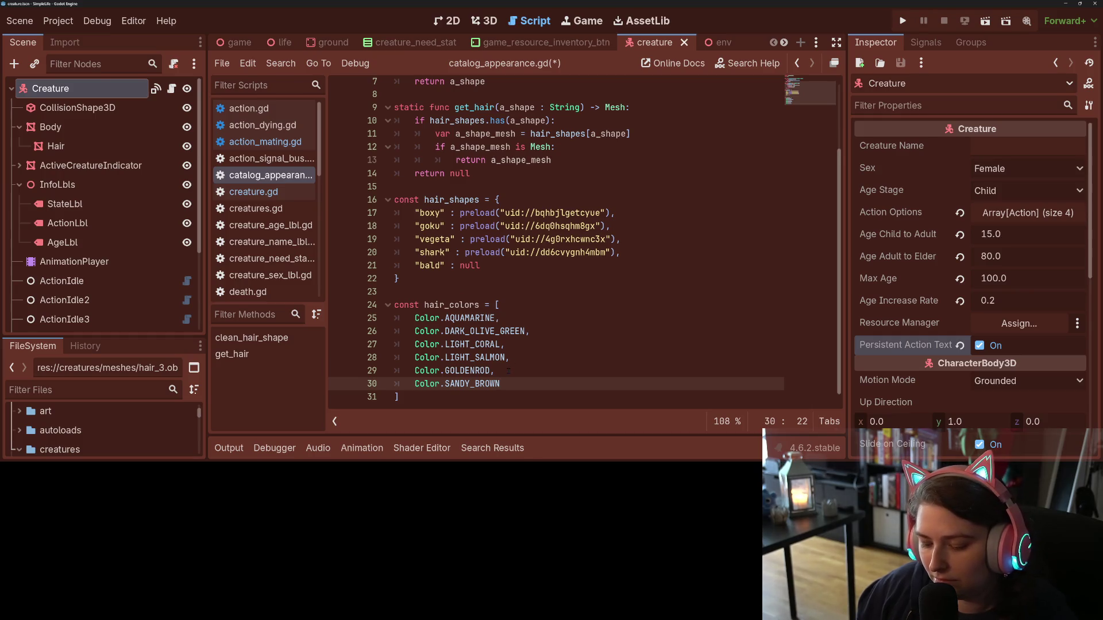
- Add Color.LIGHT_SEA_GREEN as the seventh hair colour
text(,)
key(Return)
text(Color.)
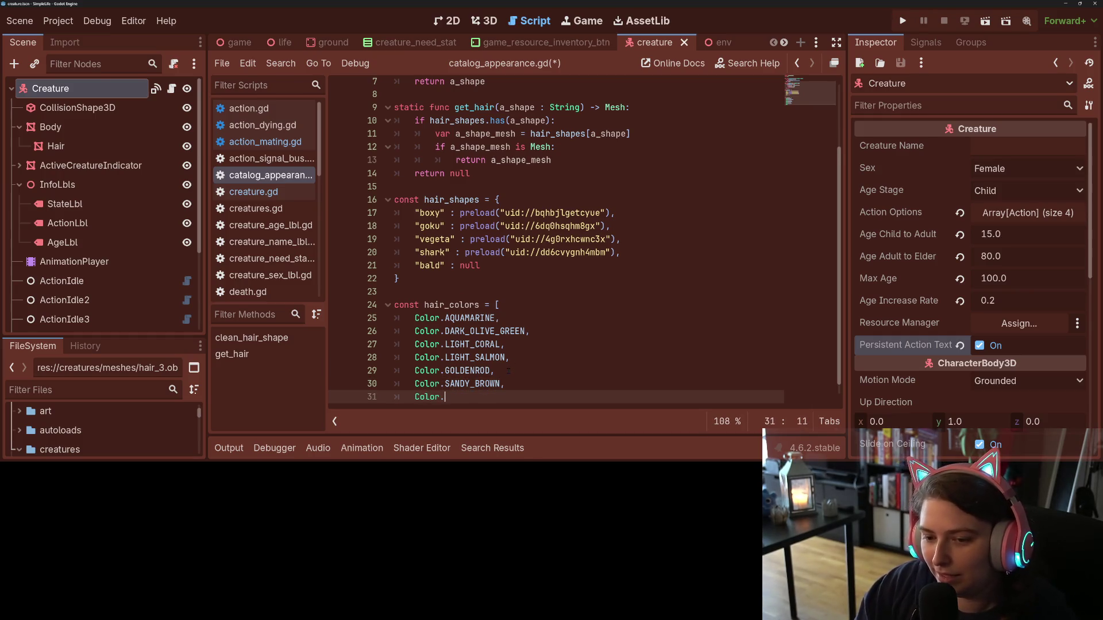
key(Escape)
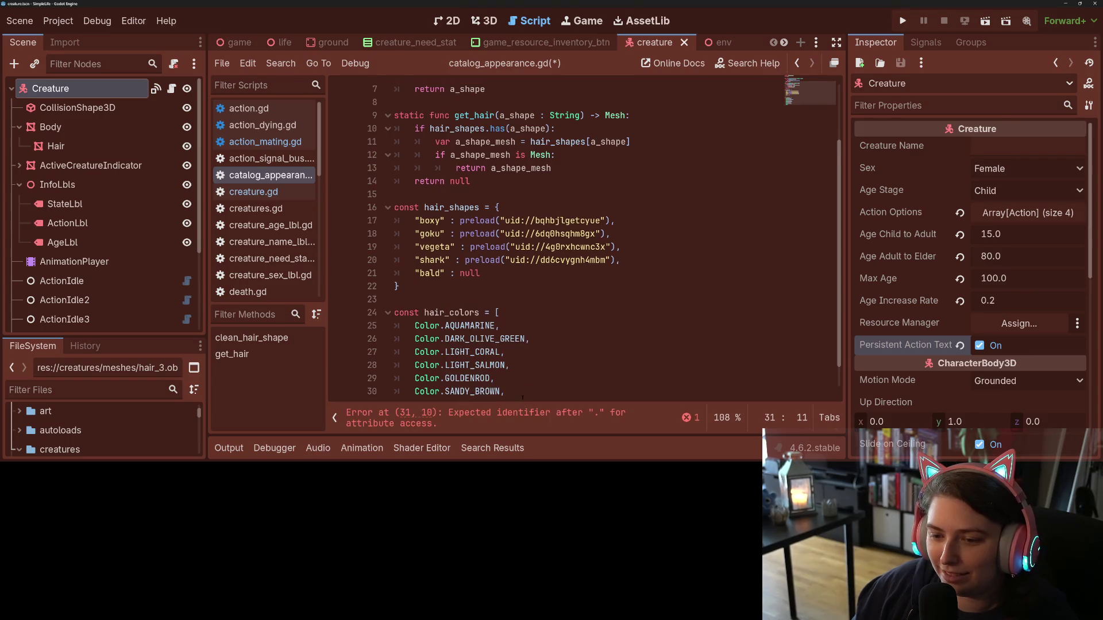
scroll(522, 397, down, 1)
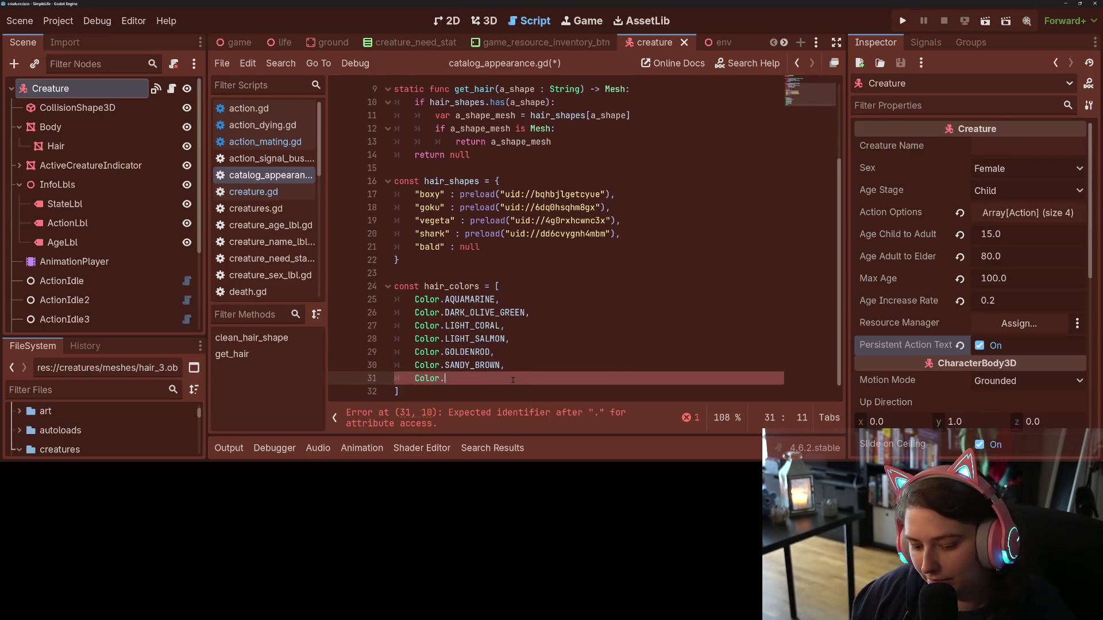
text(G)
scroll(534, 361, down, 5)
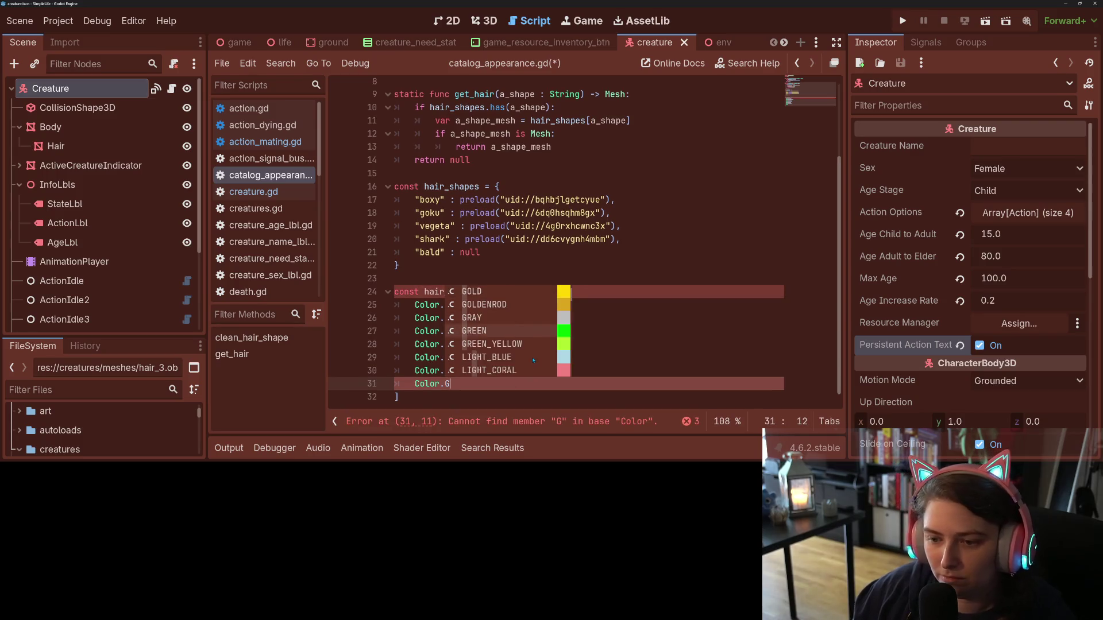
scroll(534, 361, down, 2)
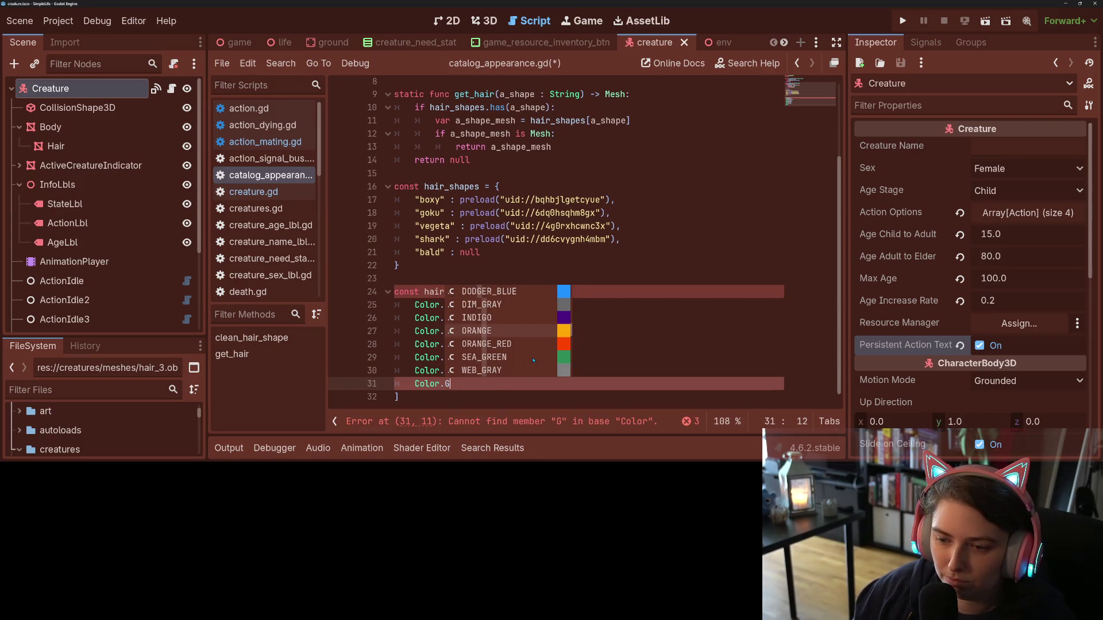
scroll(534, 361, down, 8)
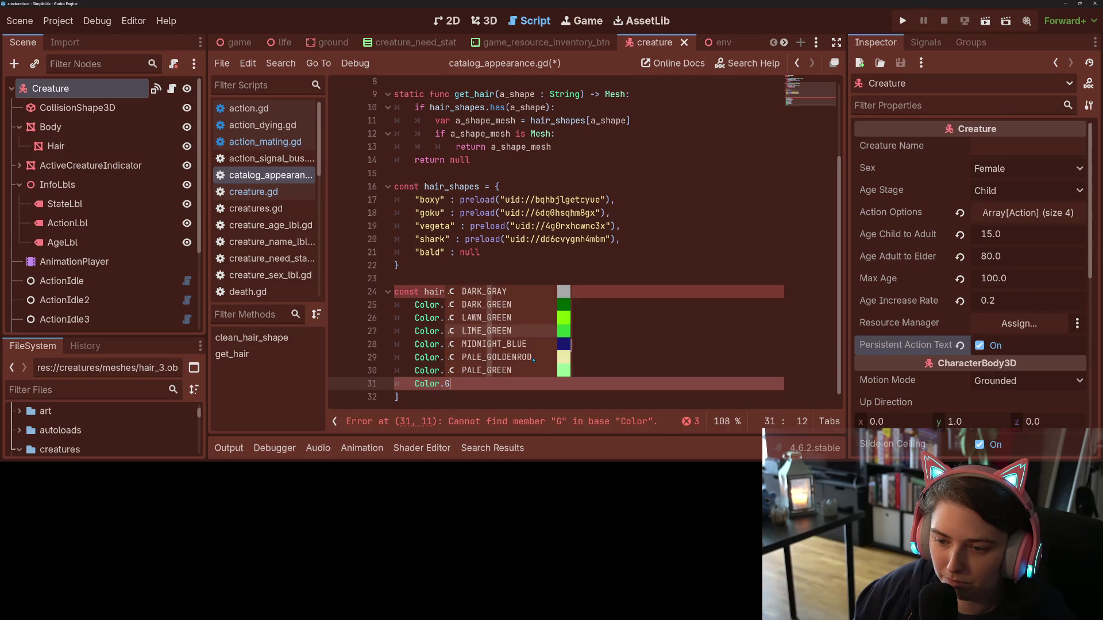
scroll(534, 361, down, 6)
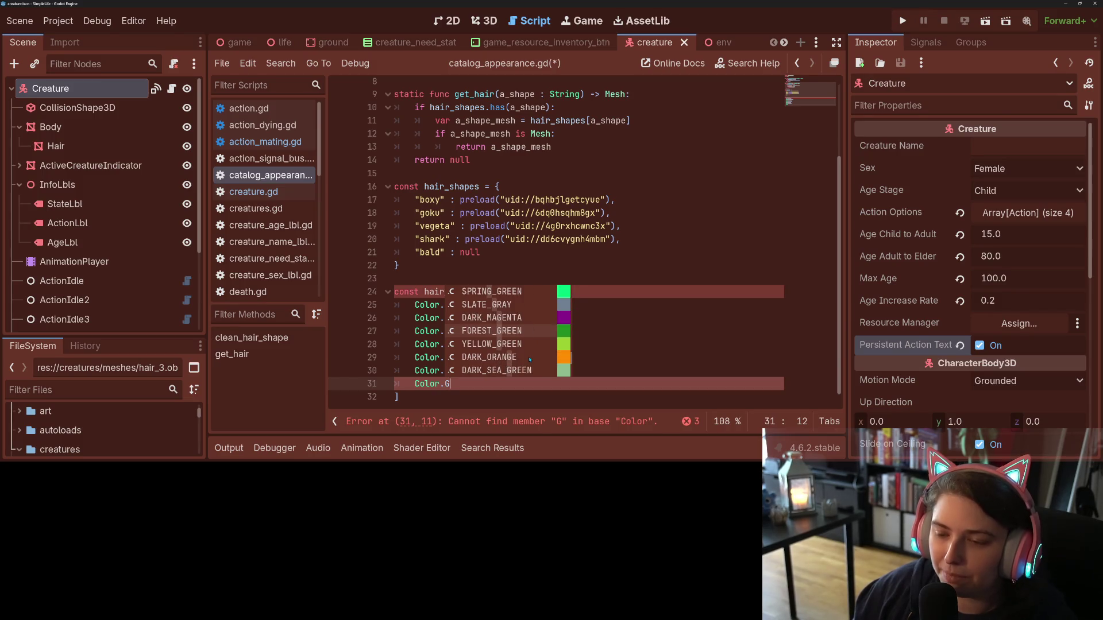
scroll(530, 359, down, 3)
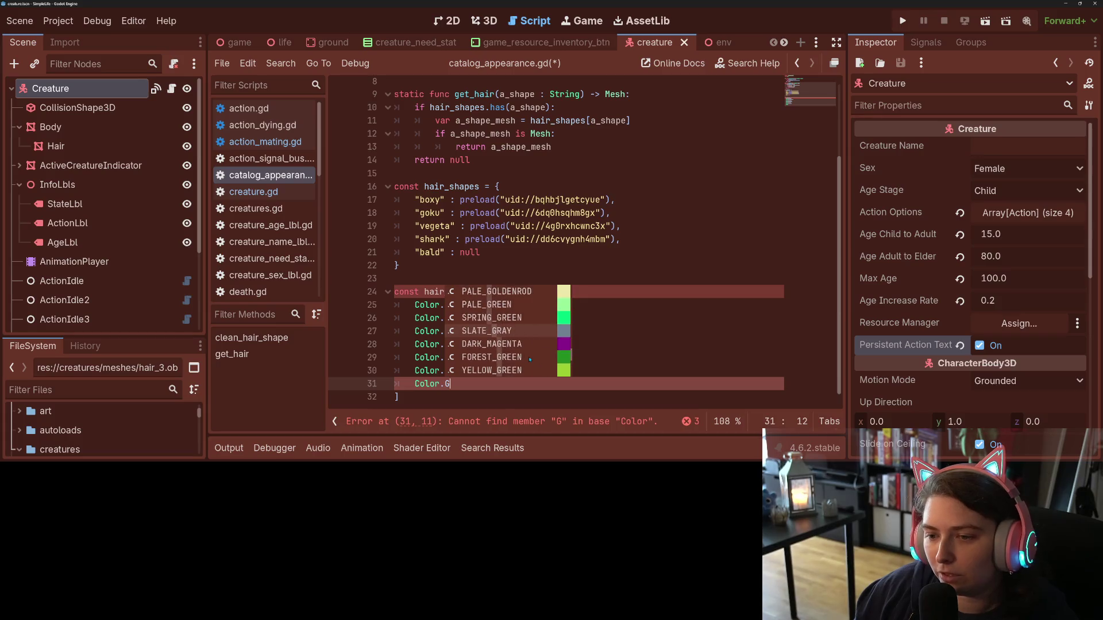
scroll(529, 359, down, 1)
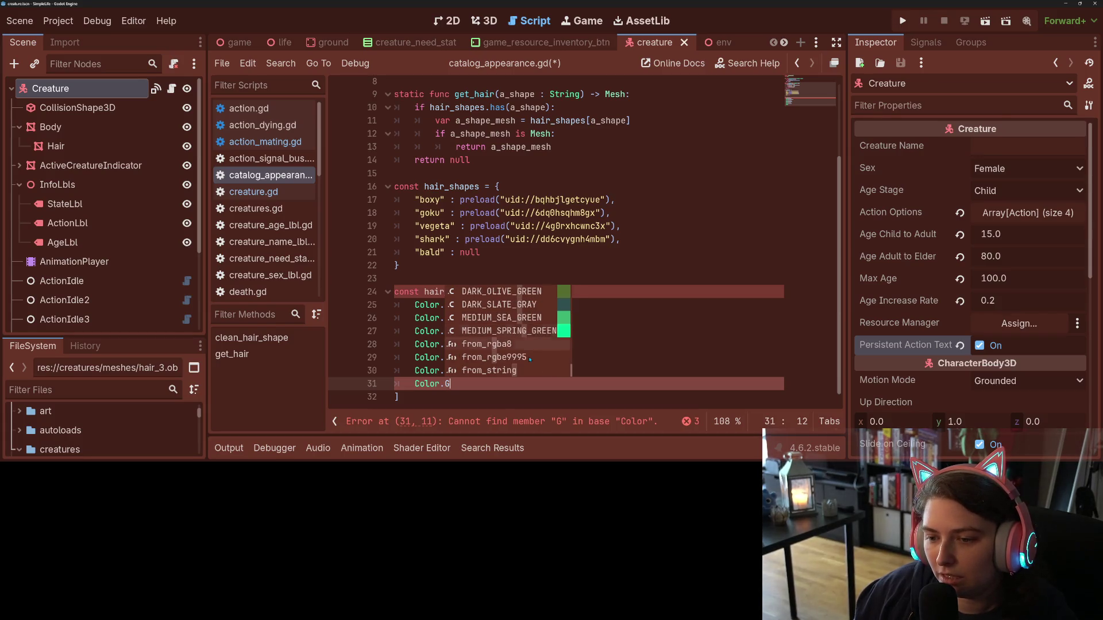
scroll(530, 359, up, 10)
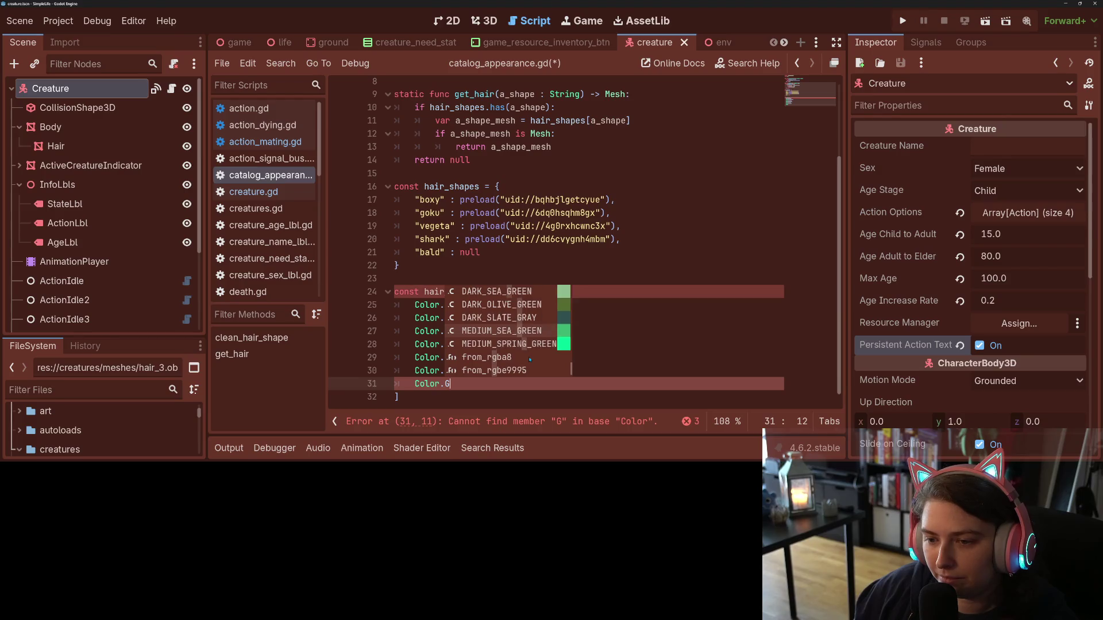
scroll(530, 360, up, 8)
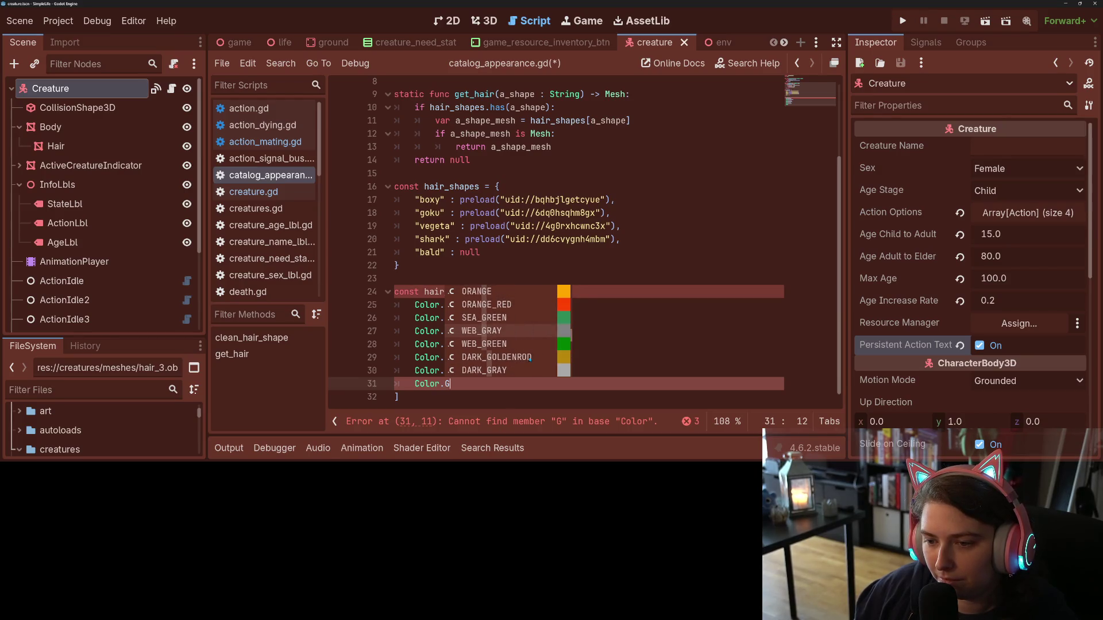
scroll(530, 359, up, 5)
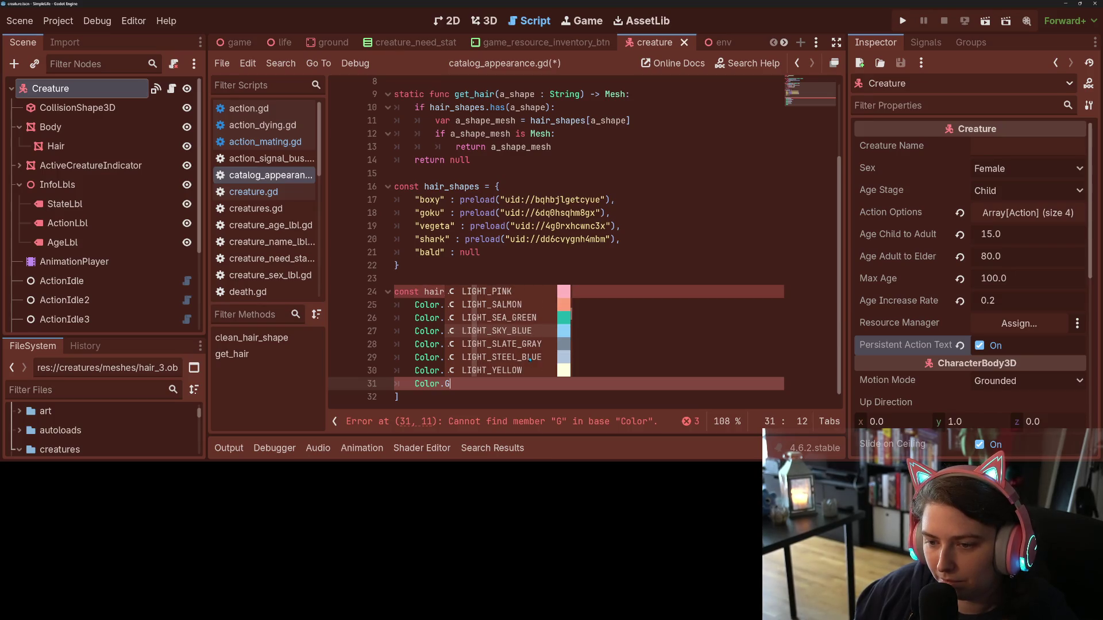
scroll(530, 359, up, 2)
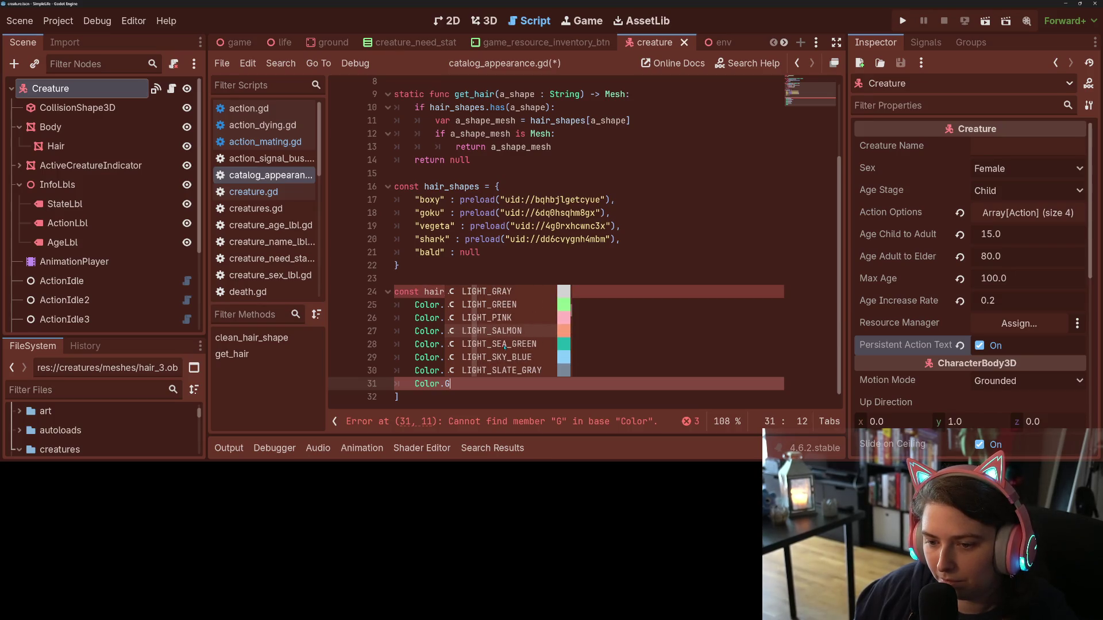
click(504, 345)
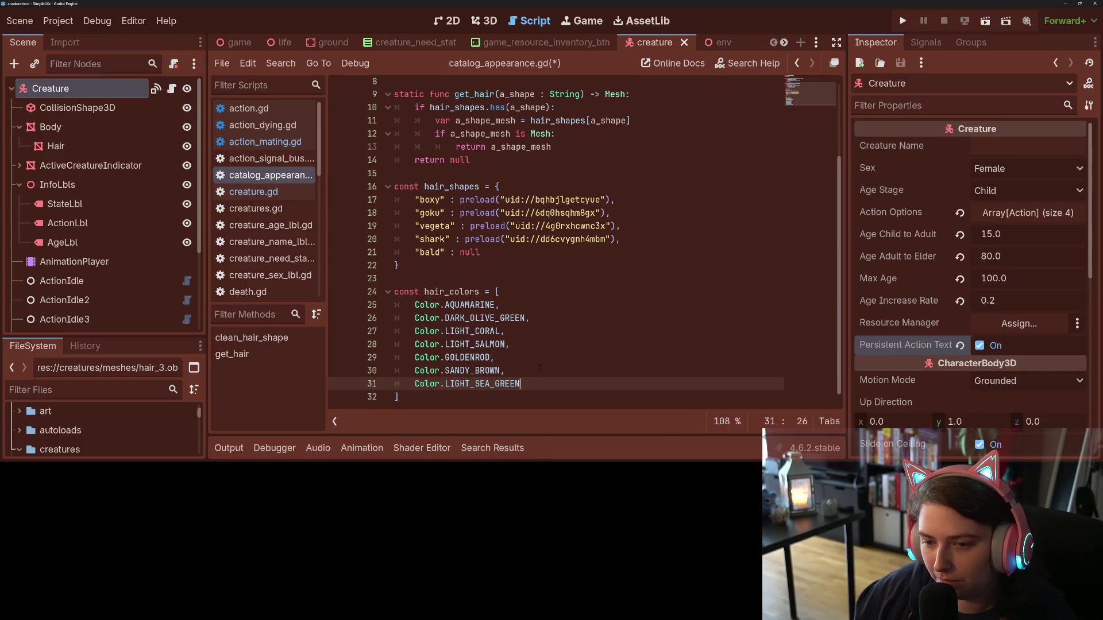
- Finish the entry with a comma, save catalog_appearance.gd, and add a blank line after hair_shapes
text(,)
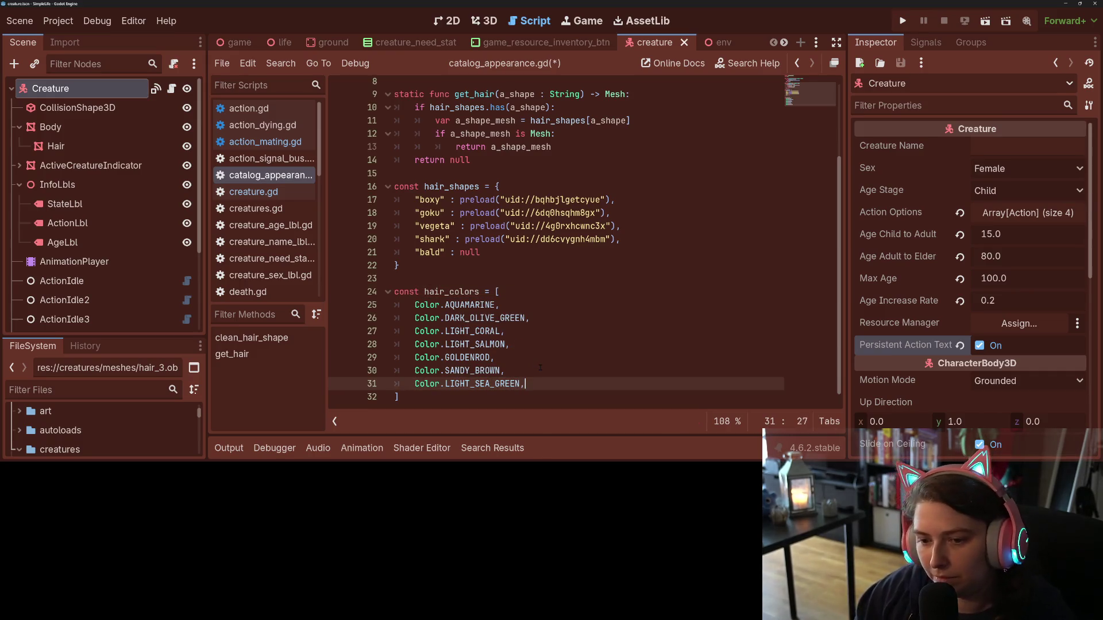
key(ctrl+s)
click(444, 270)
key(Return)
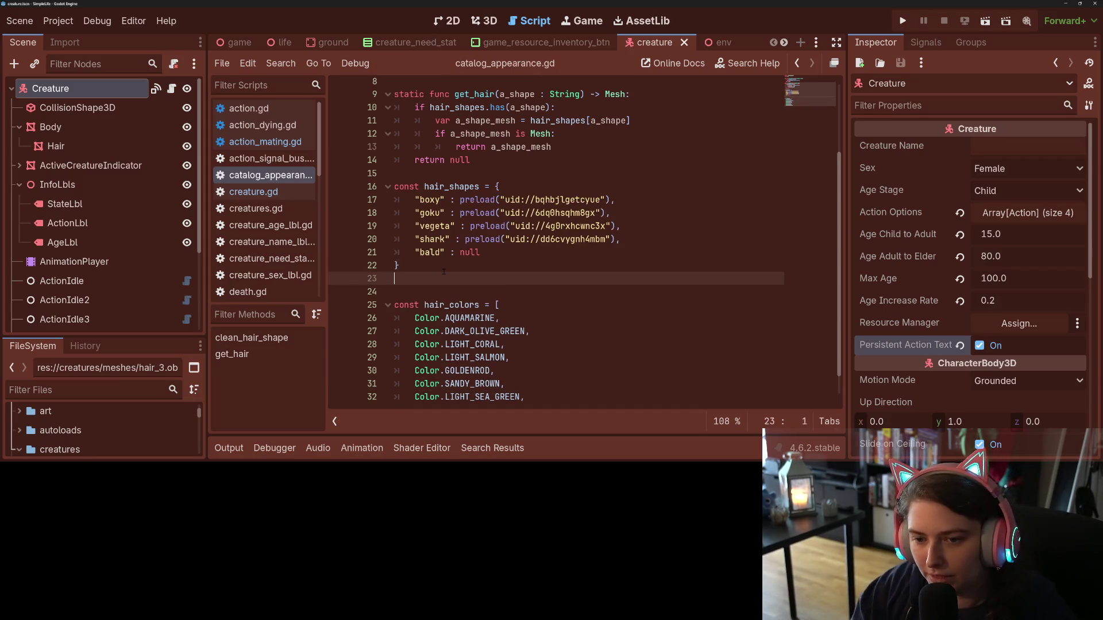
key(Return)
text(const eld)
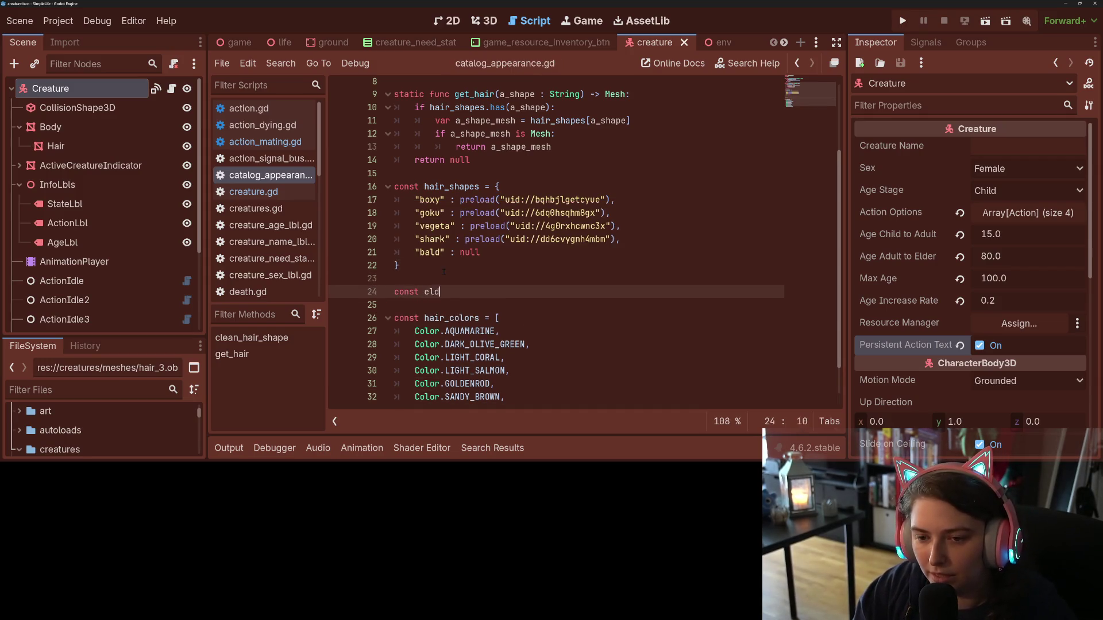
text(erly_hai)
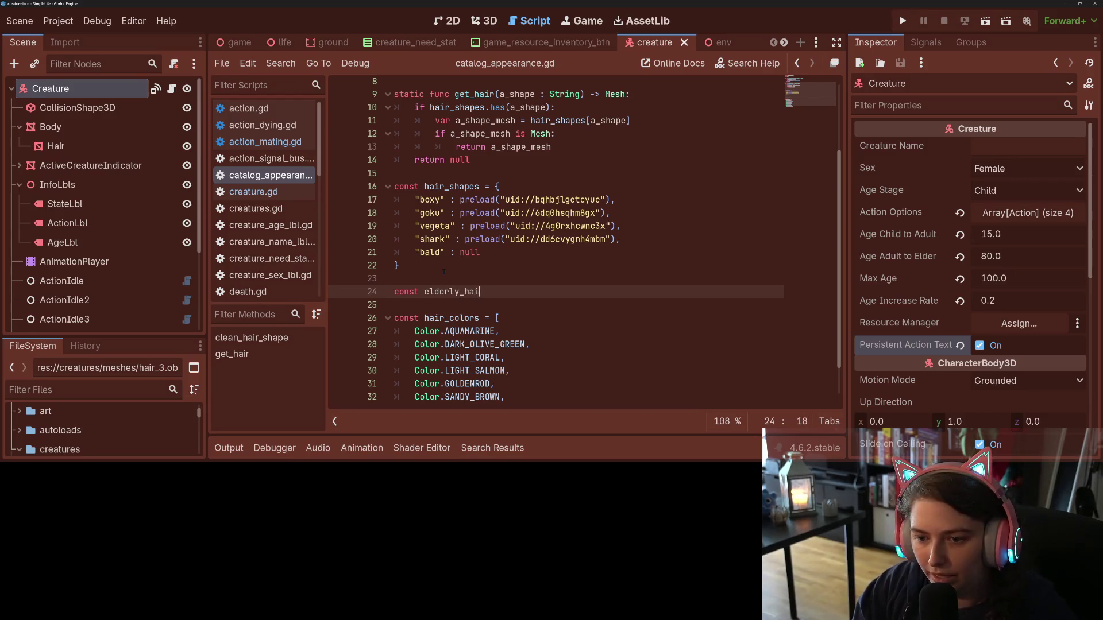
text(r_colors)
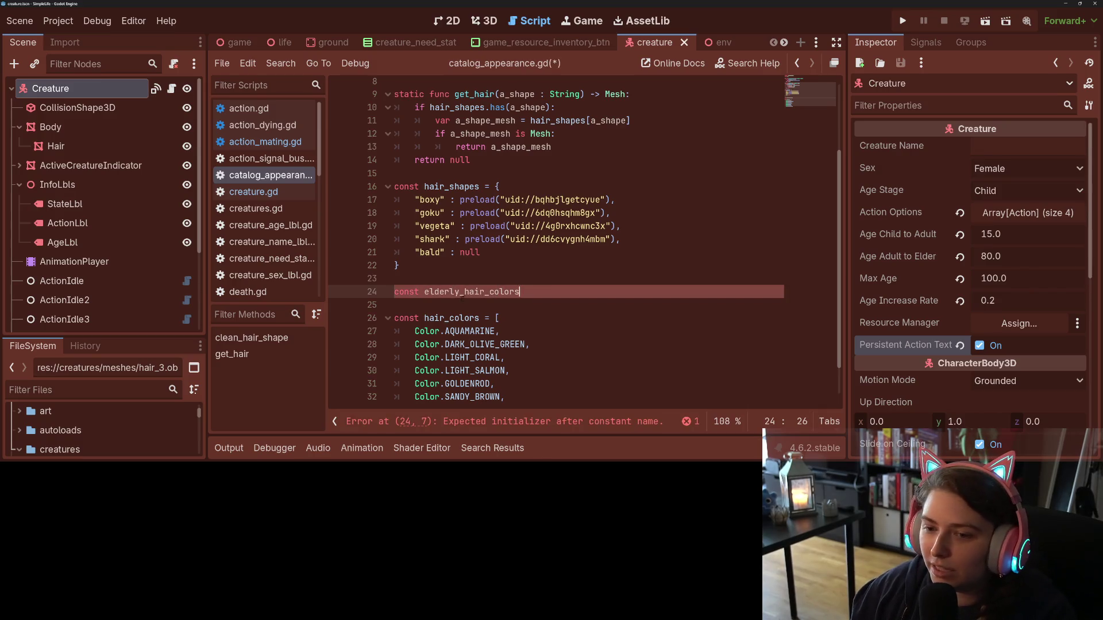
drag(444, 273, 396, 305)
key(BackSpace)
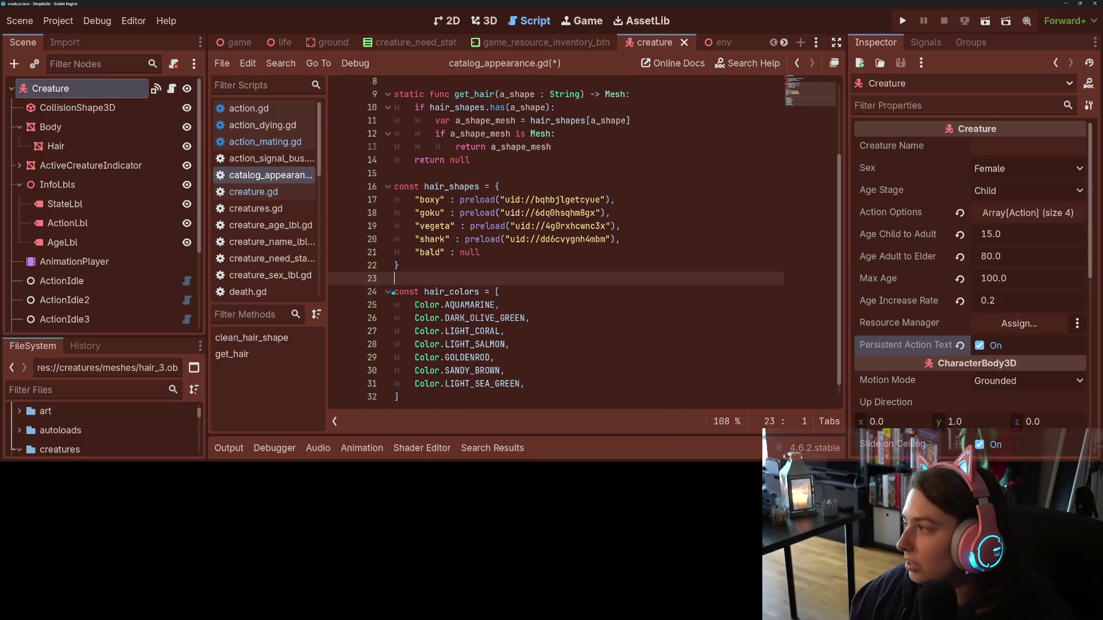
key(ctrl+s)
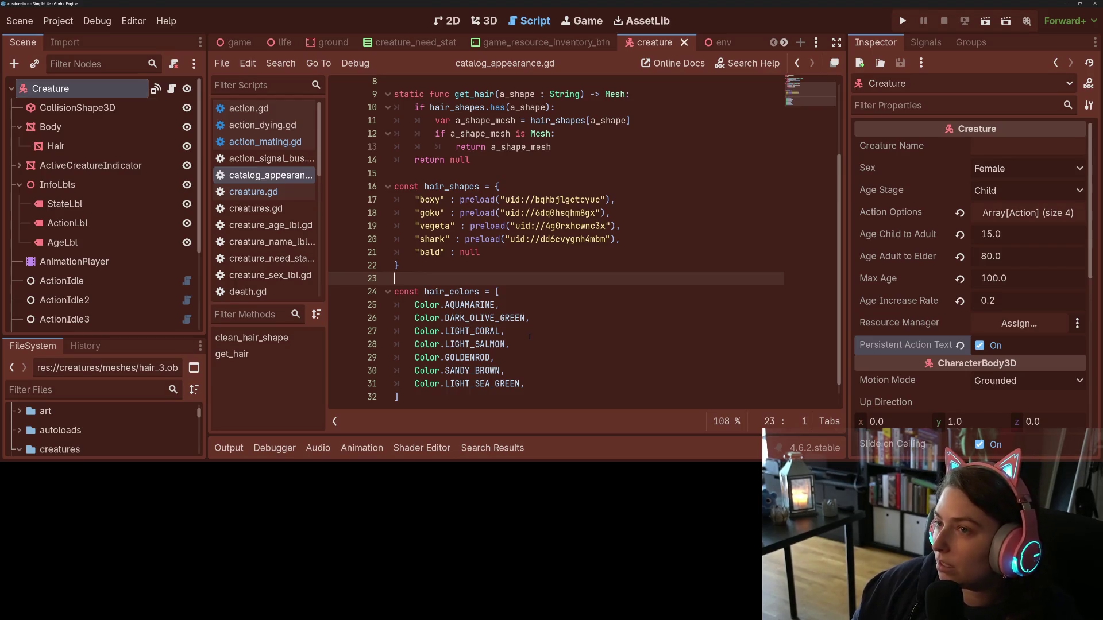
mouse_move(523, 318)
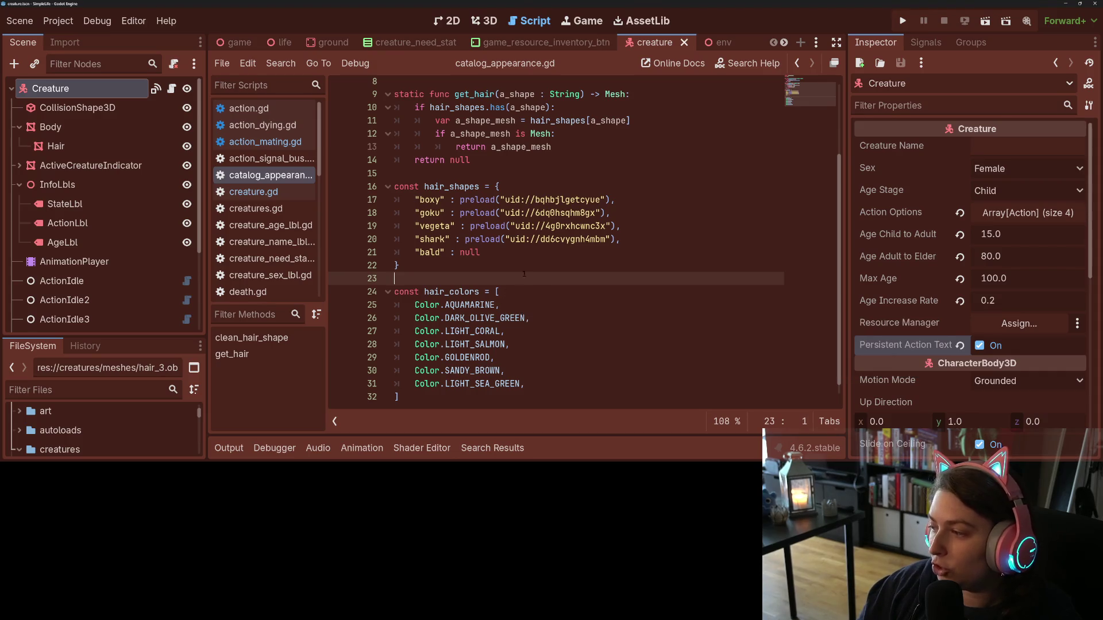
- Close the Color documentation, select the hair_colors name, and open creature.gd from the Scripts list
key(Left)
scroll(530, 295, down, 1)
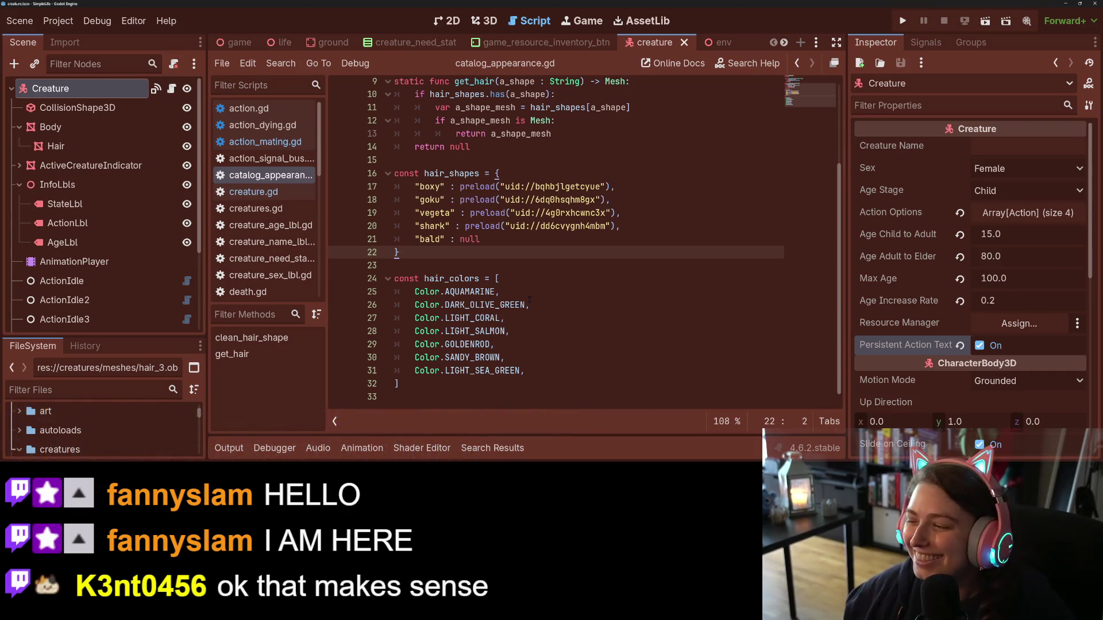
click(459, 274)
key(Up)
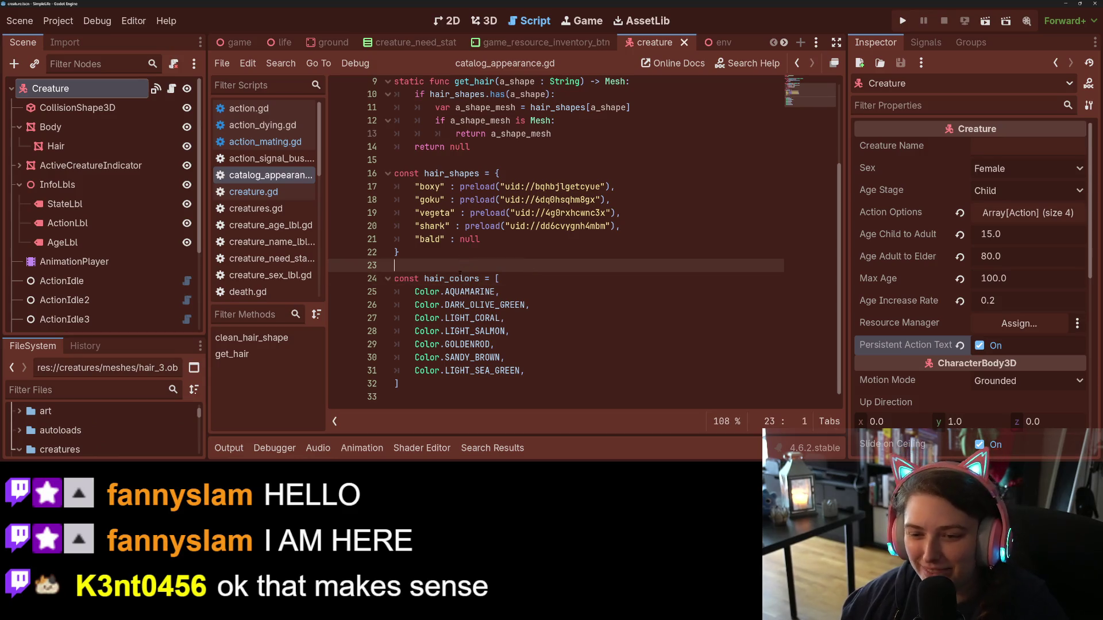
double_click(459, 278)
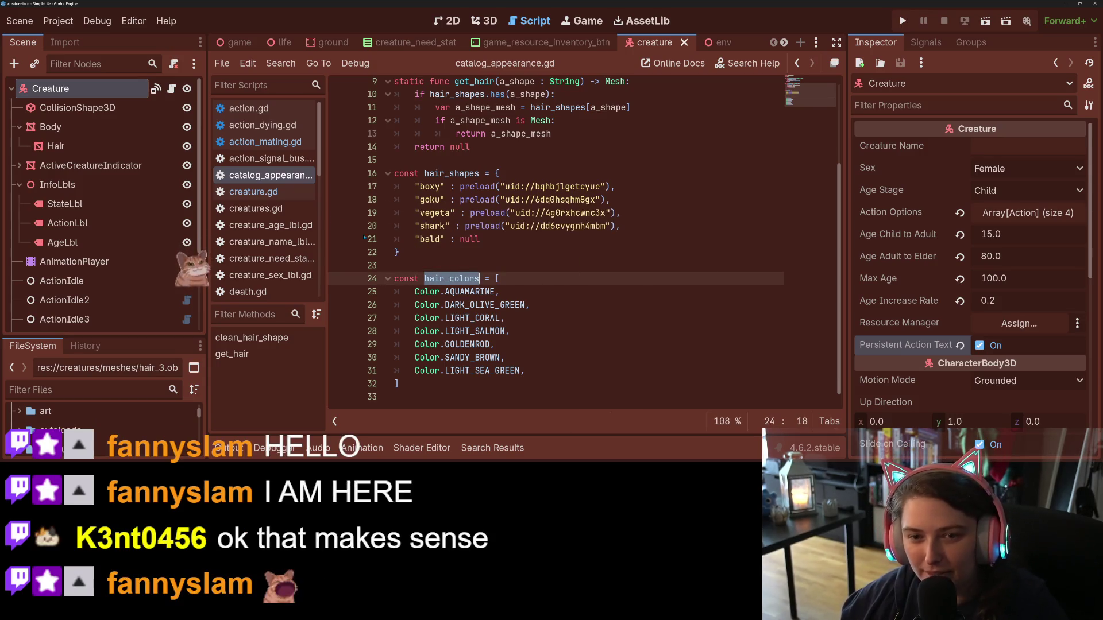
click(253, 191)
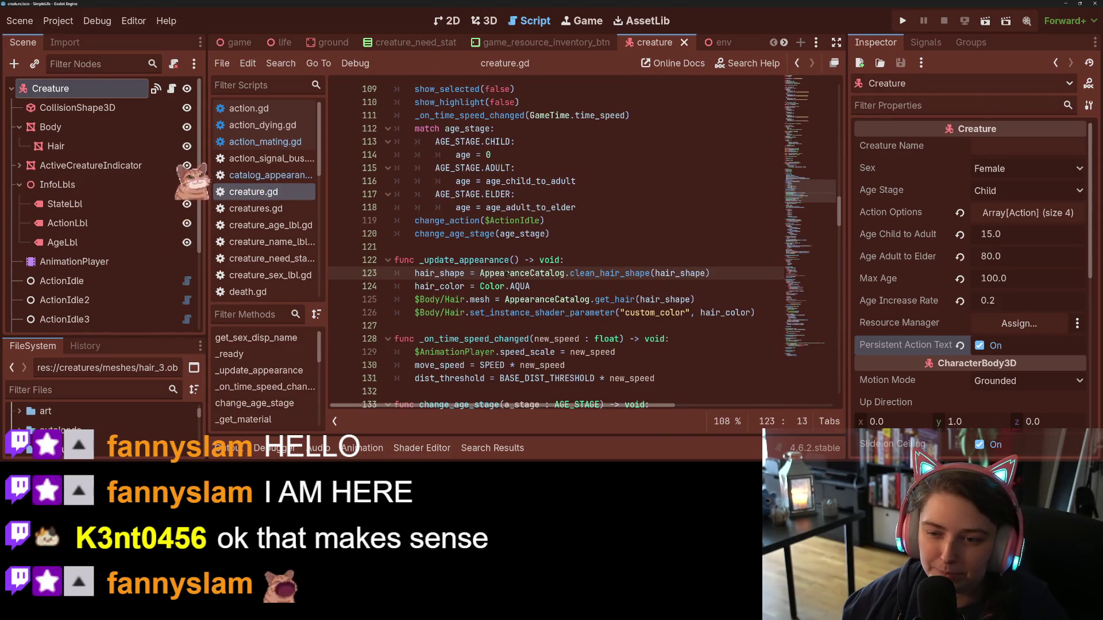
scroll(508, 273, down, 2)
click(472, 208)
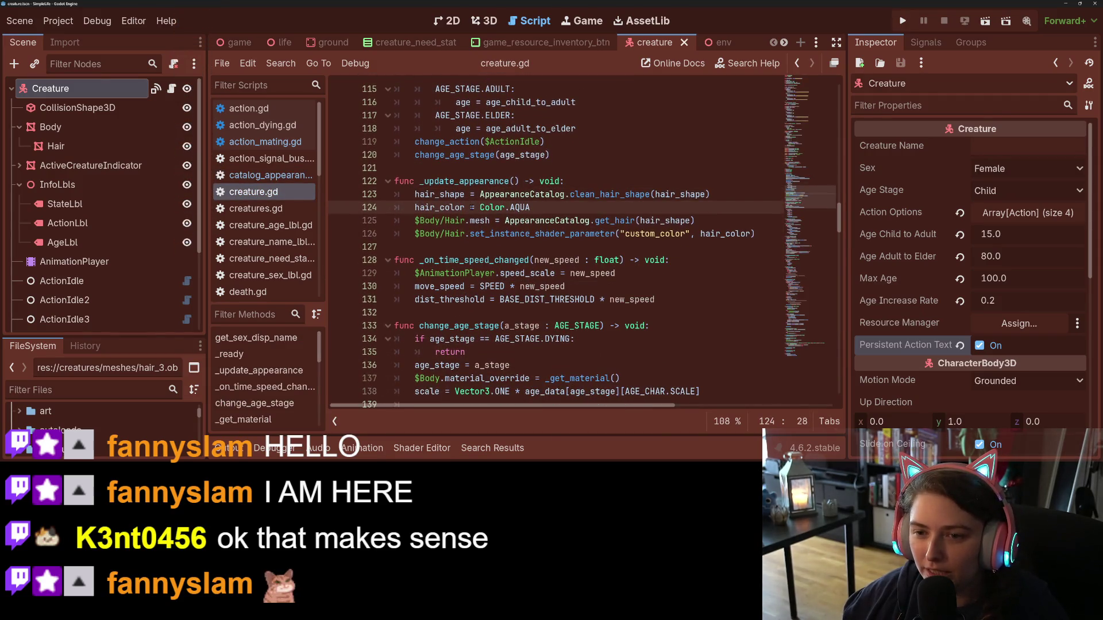
drag(479, 207, 534, 207)
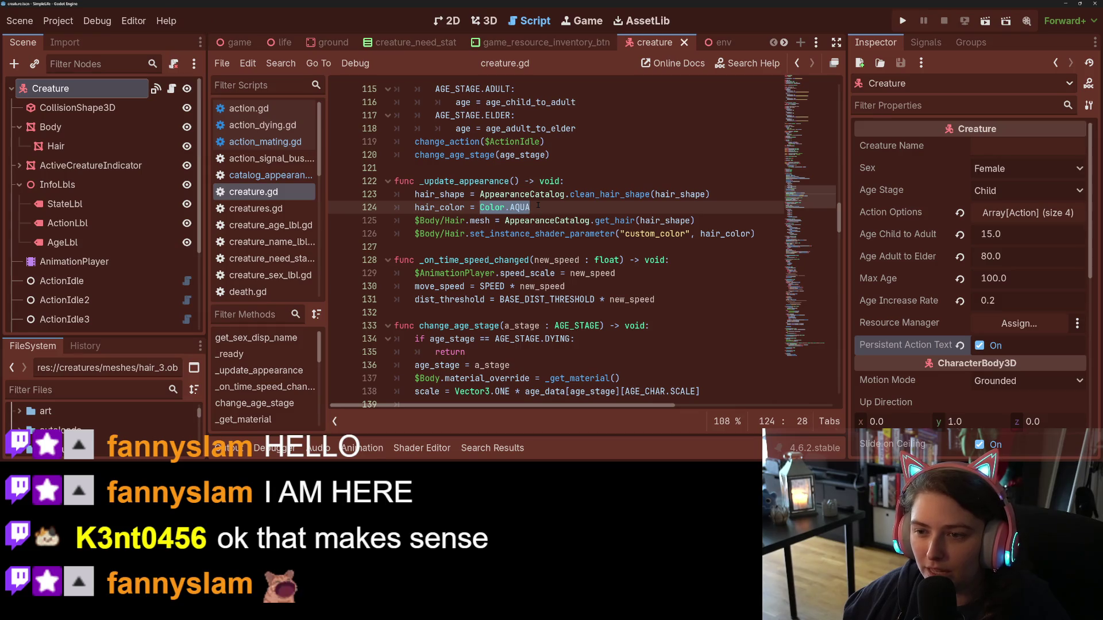
click(538, 205)
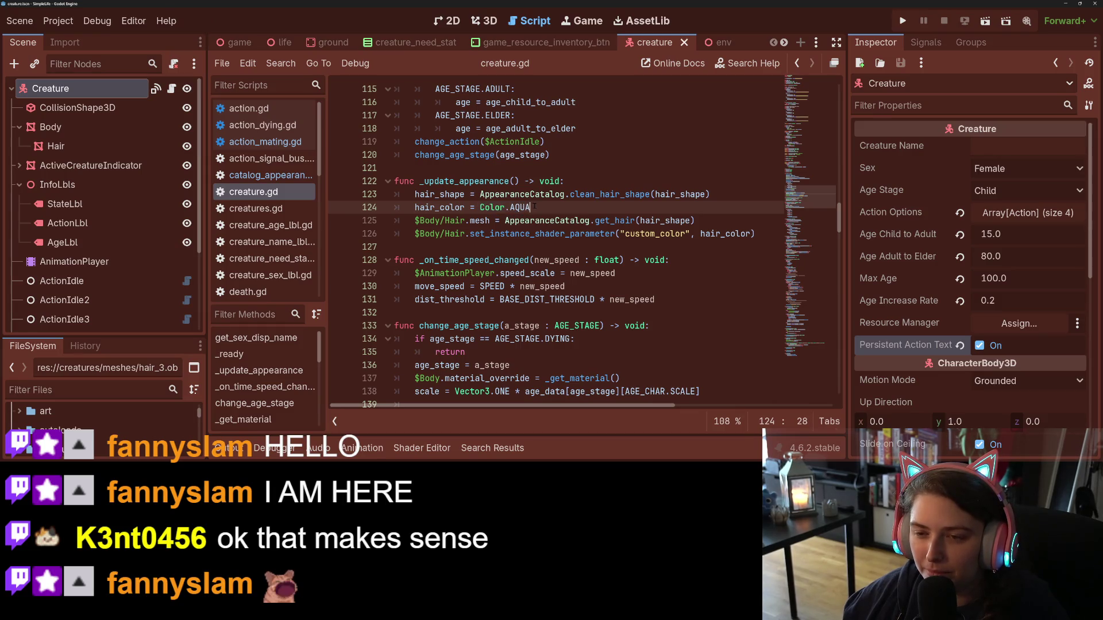
drag(534, 207, 479, 207)
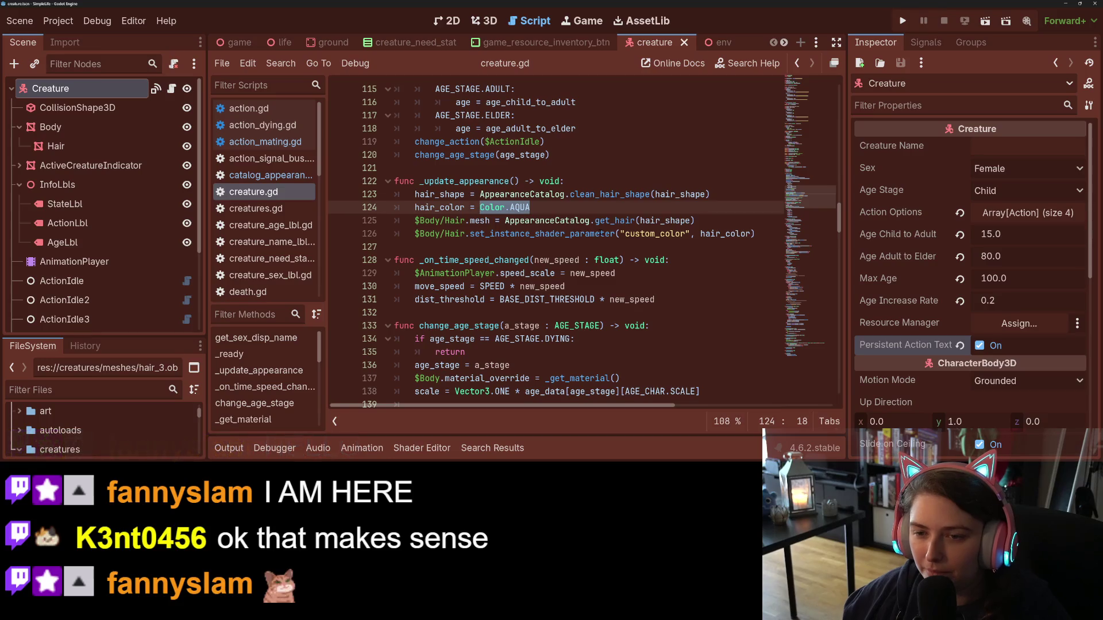
mouse_move(600, 233)
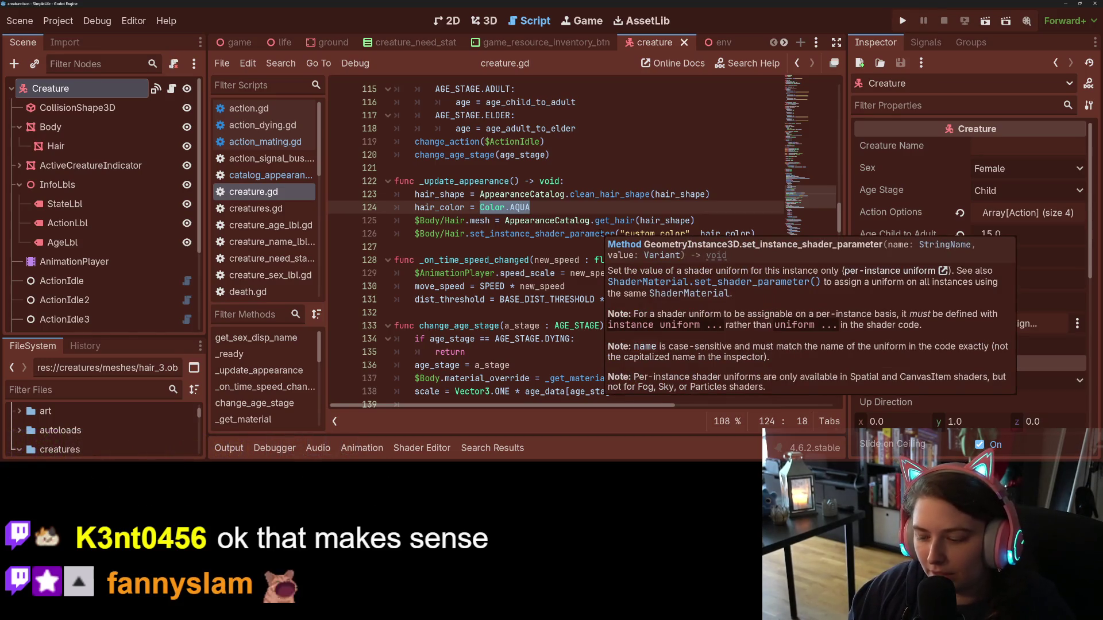
scroll(600, 233, up, 6)
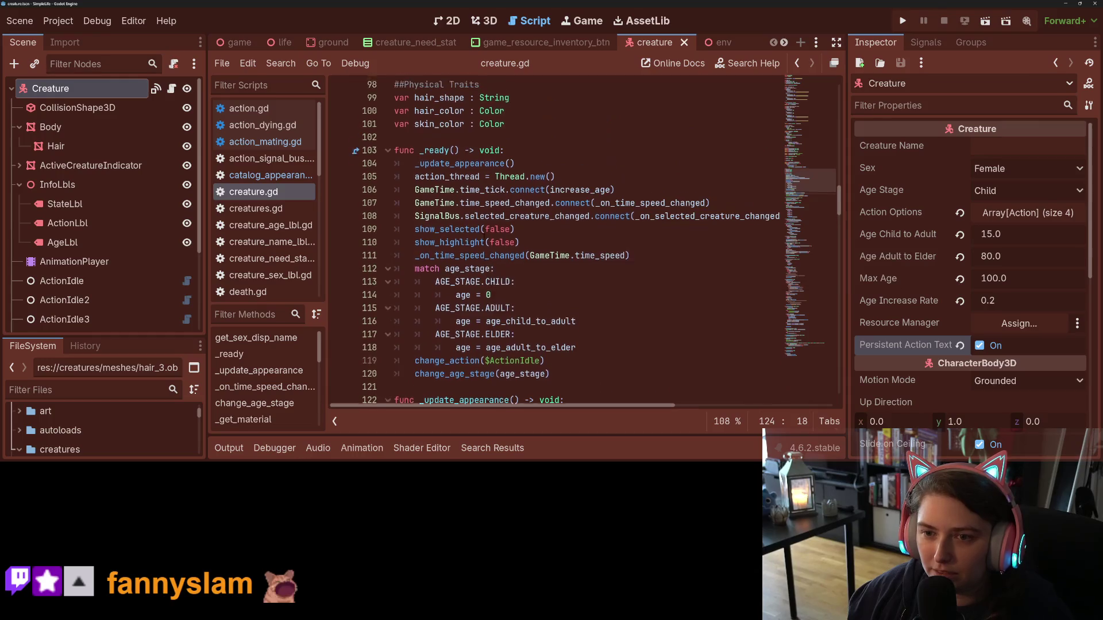
scroll(486, 232, down, 4)
double_click(465, 259)
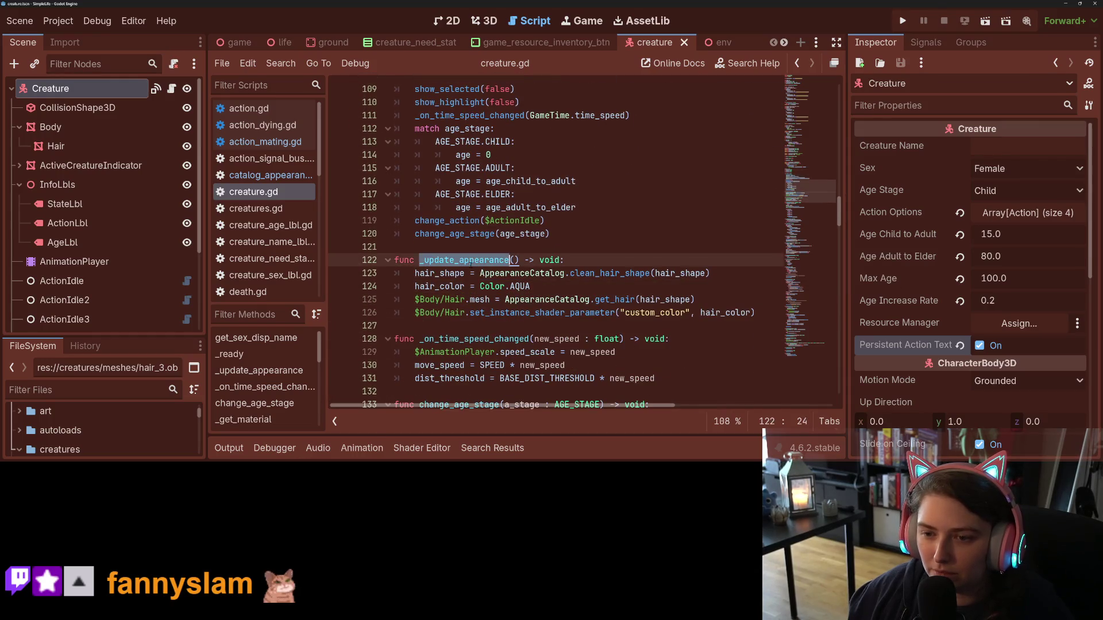
double_click(521, 273)
click(519, 286)
click(539, 286)
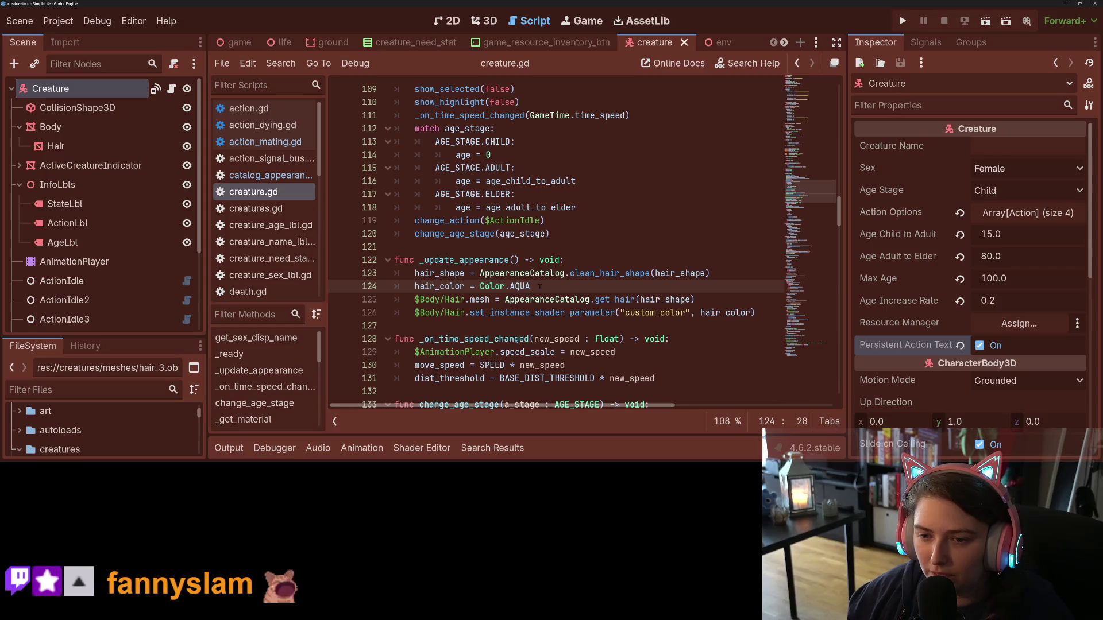
- Wrap the hair_color assignment in an 'if not hair_color:' check on line 124
click(720, 274)
key(Return)
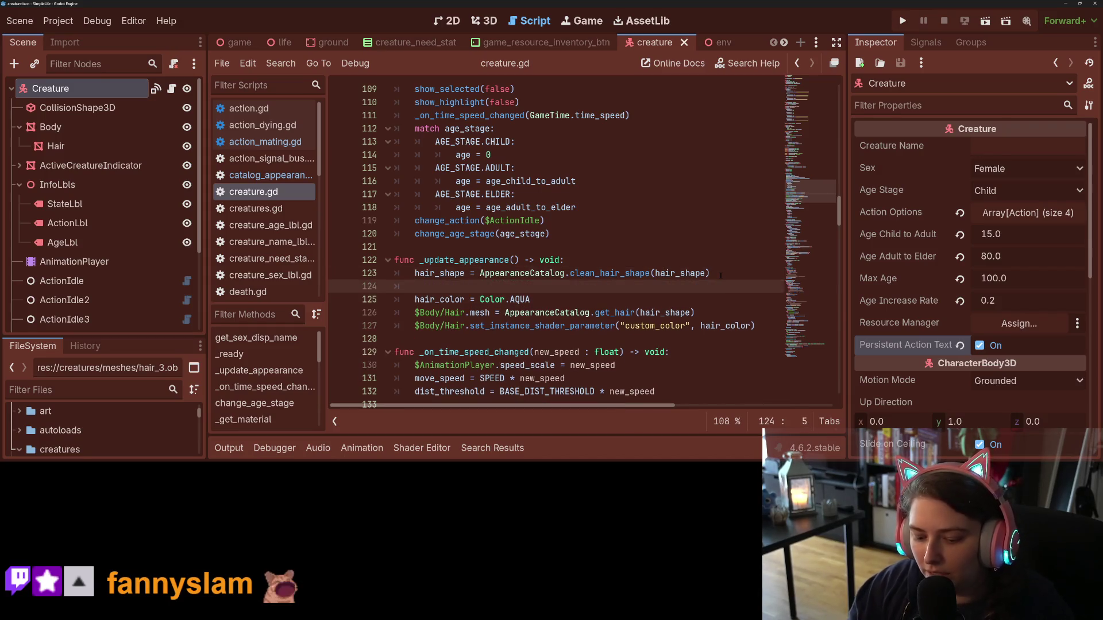
text(if not )
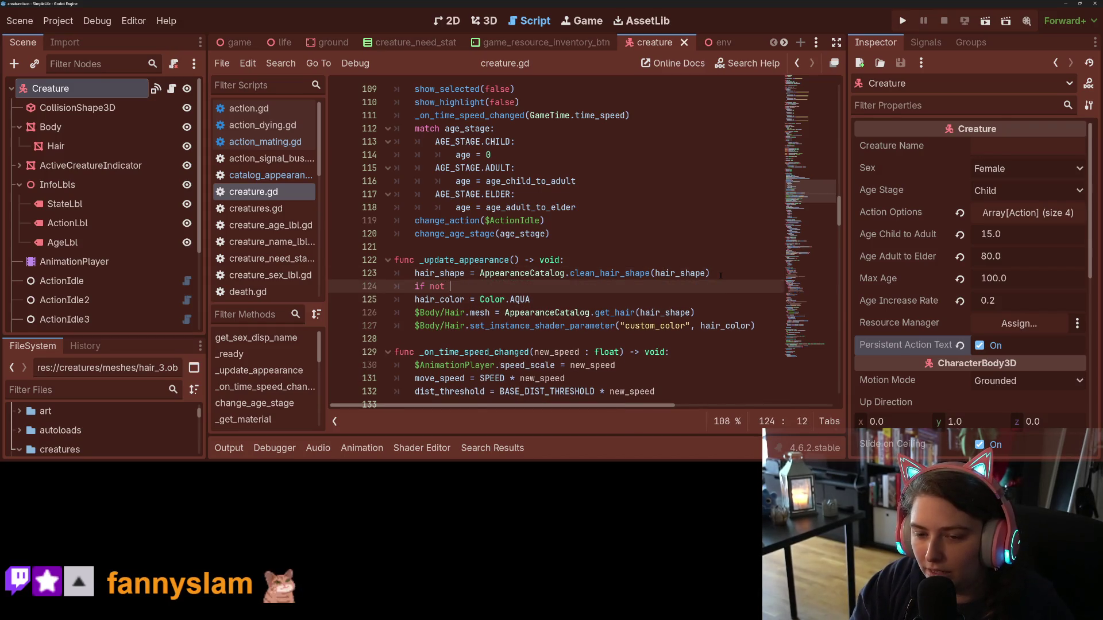
text(hair_color)
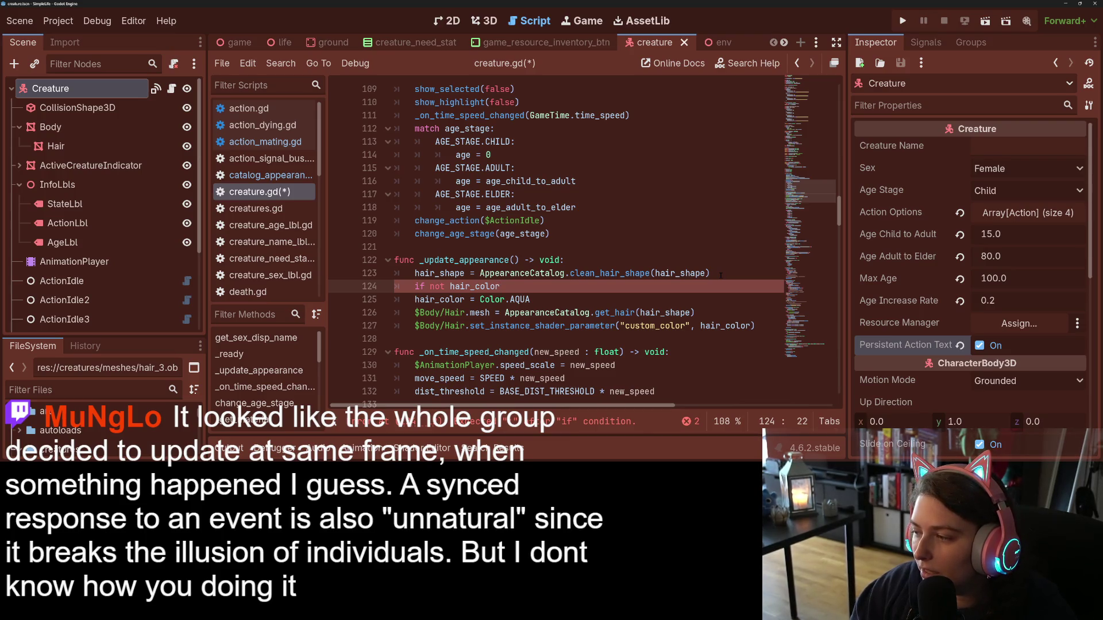
text(:)
key(Down)
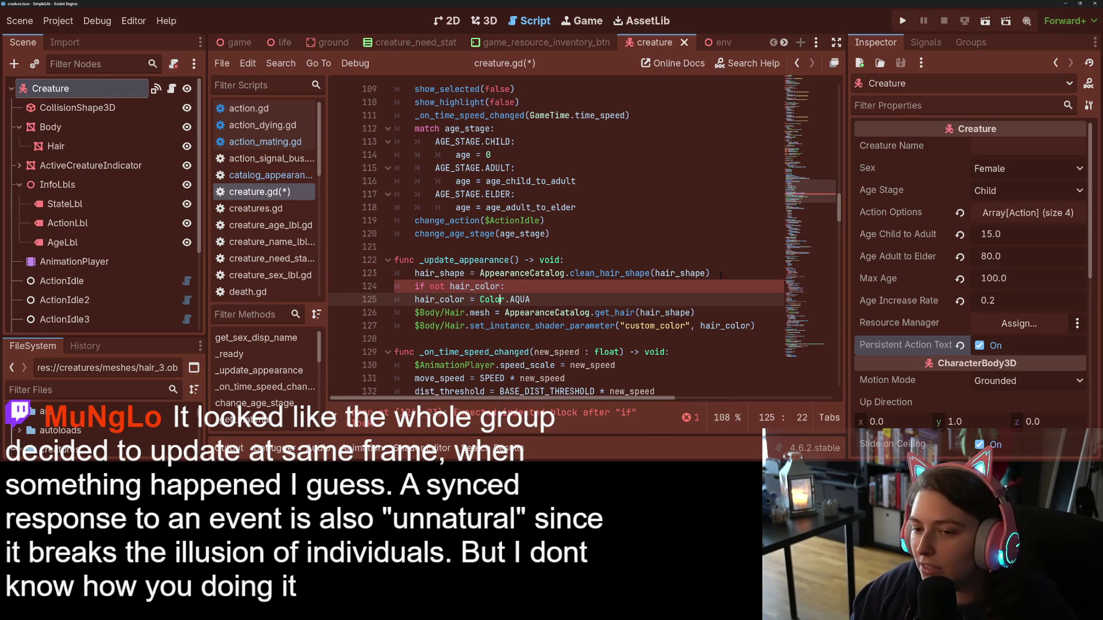
key(Left)
key(Left)
key(Left)
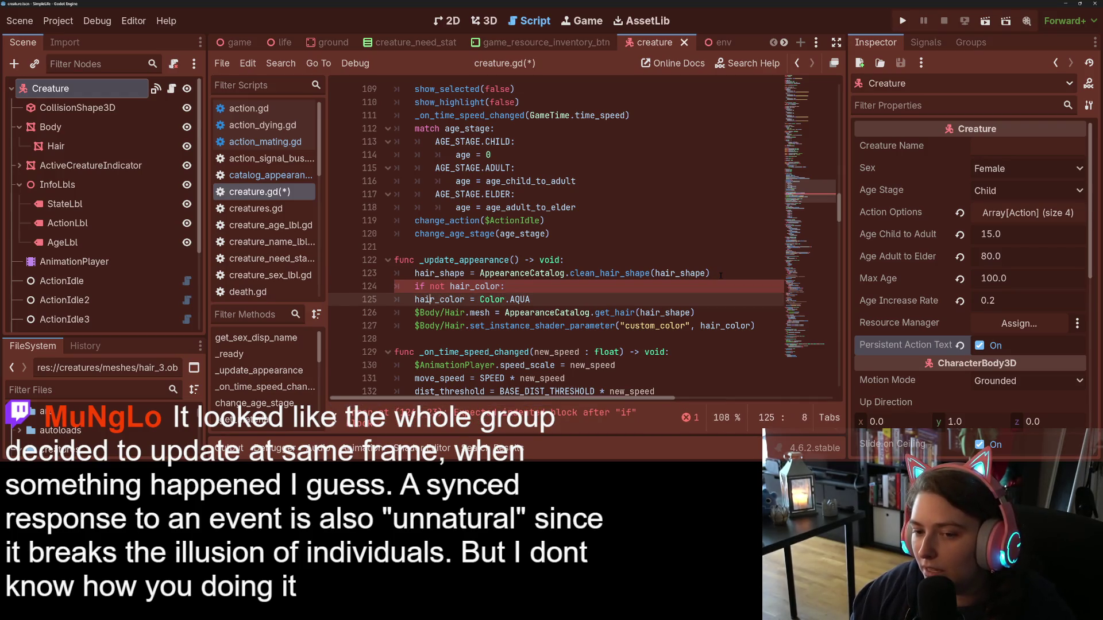
key(Home)
key(Tab)
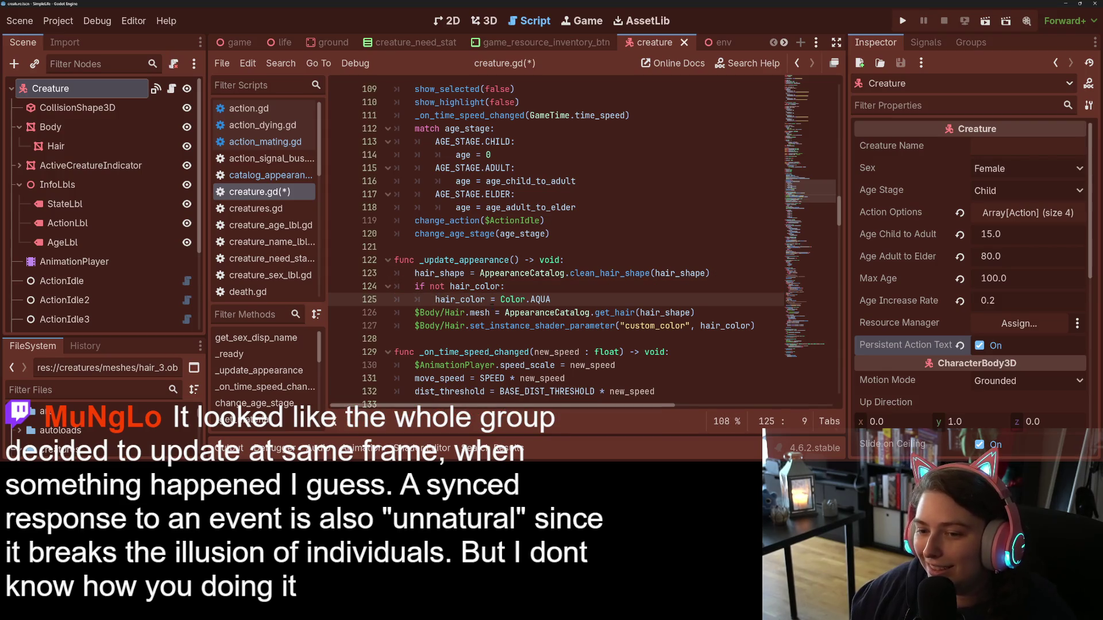
- Replace Color.AQUA with AppearanceCatalog.hair_colors.pick_random() and save creature.gd
key(ctrl+Right)
key(ctrl+Right)
key(ctrl+Right)
key(shift+End)
text(Appea)
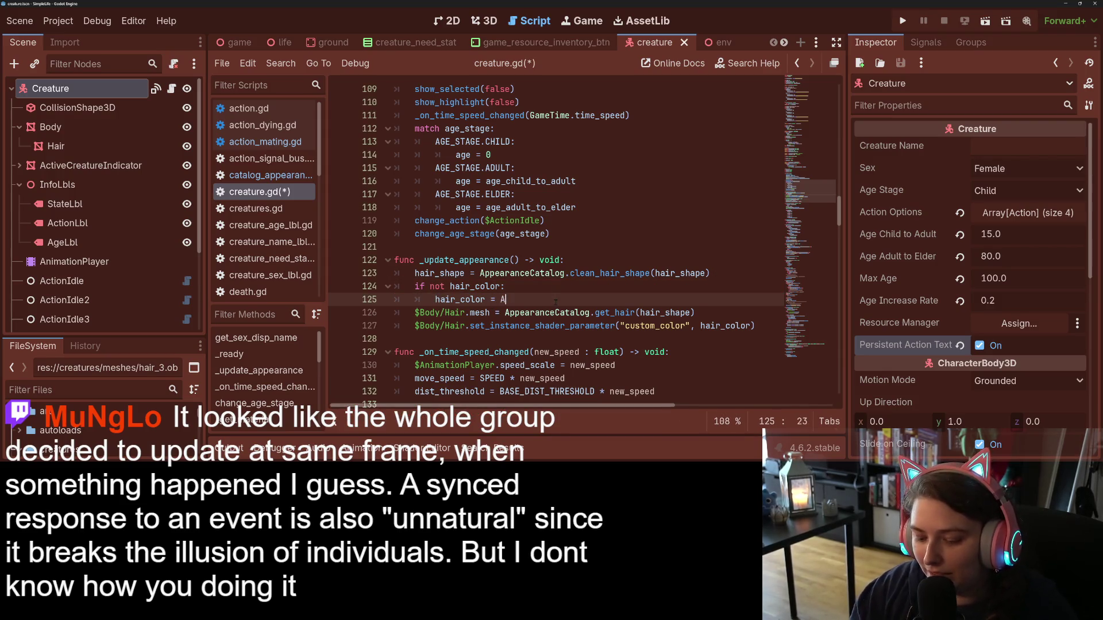
key(Return)
text(.)
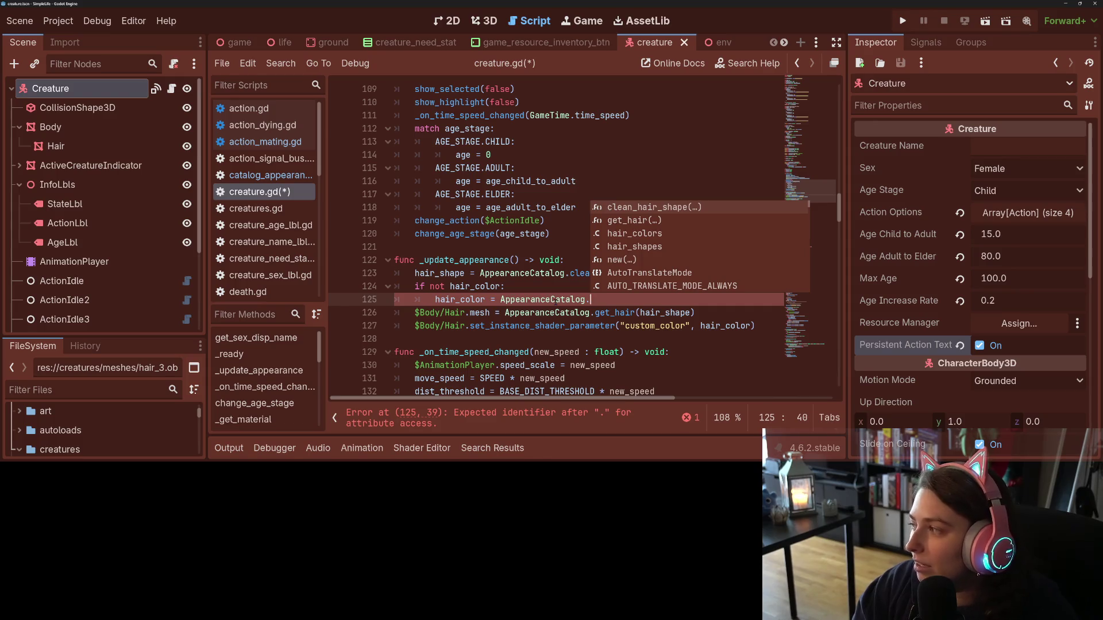
text(hair_colors)
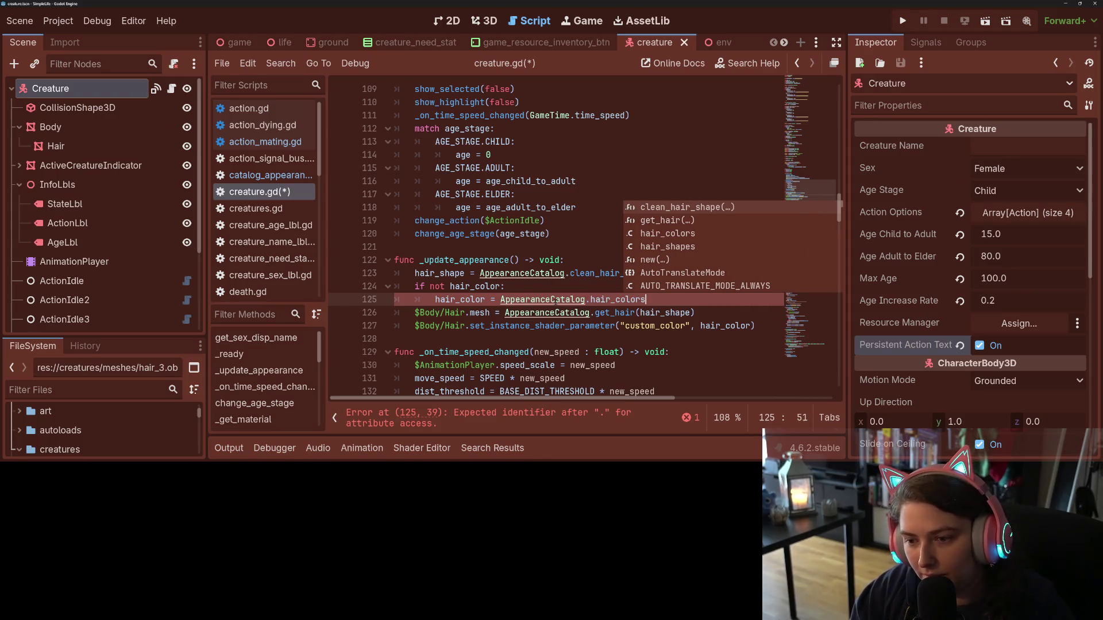
text(.pick_random())
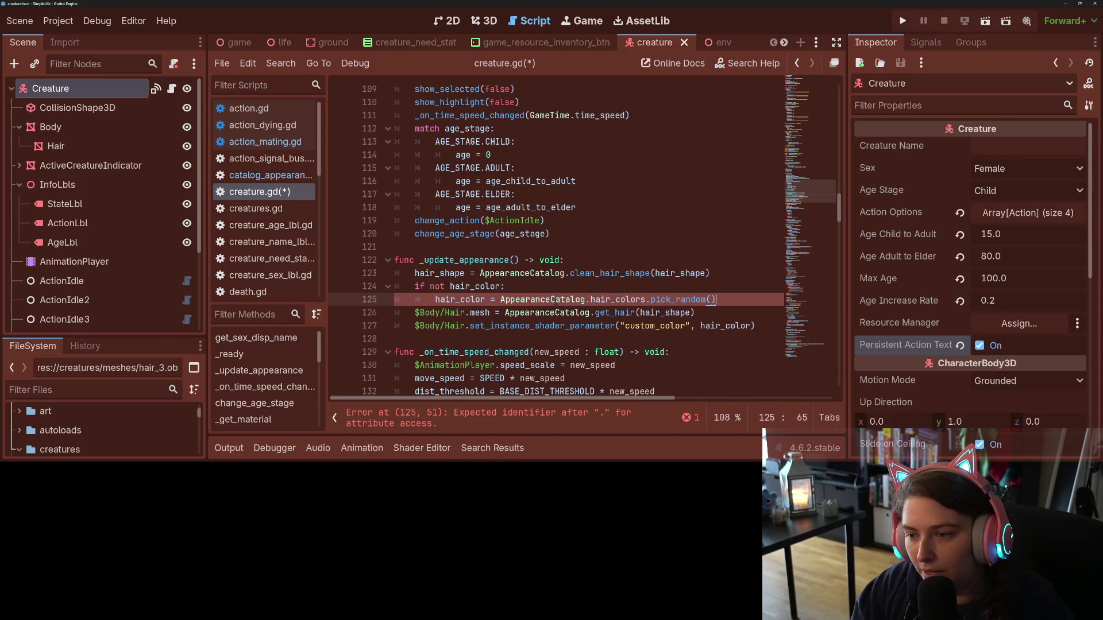
key(ctrl+s)
double_click(468, 299)
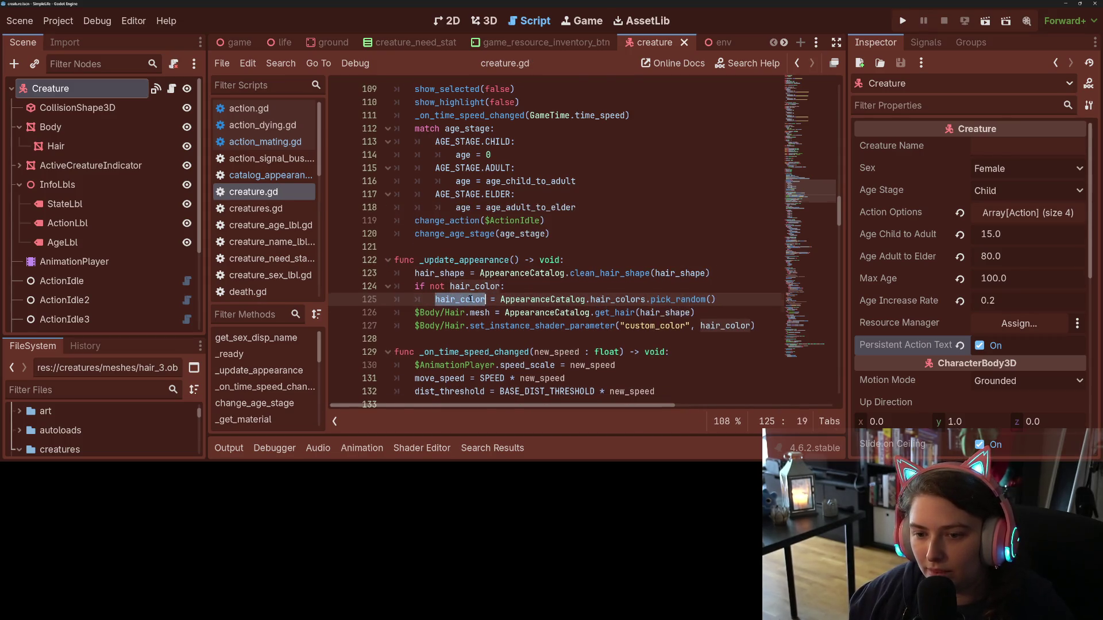
- Try a '= null' default on the hair_color declaration, save, then undo it
scroll(471, 296, up, 8)
scroll(518, 289, down, 4)
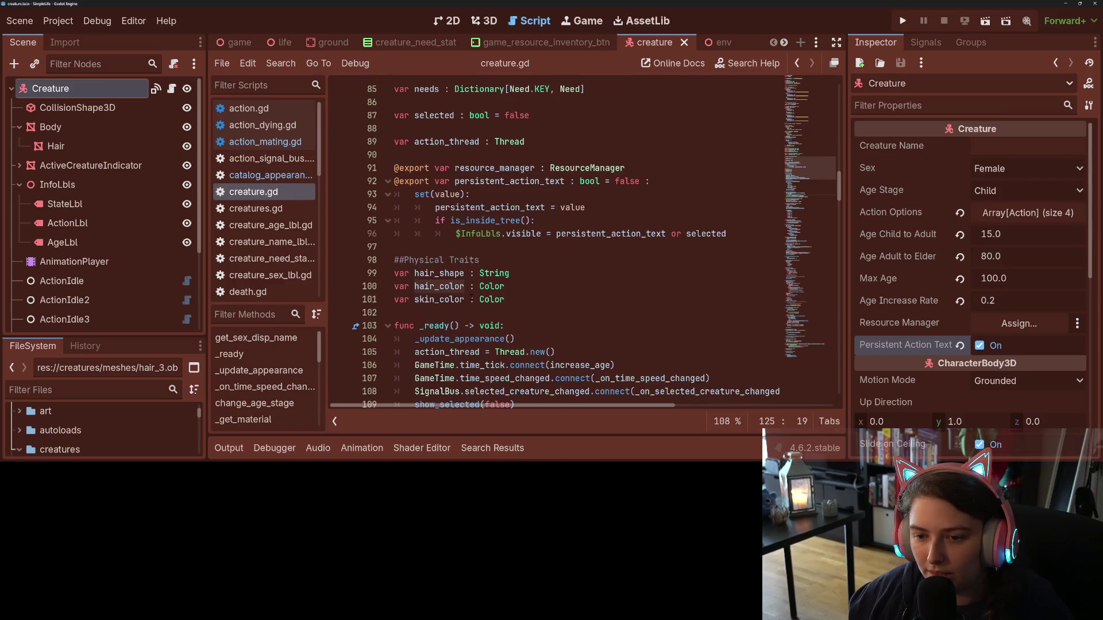
click(518, 286)
text(= null)
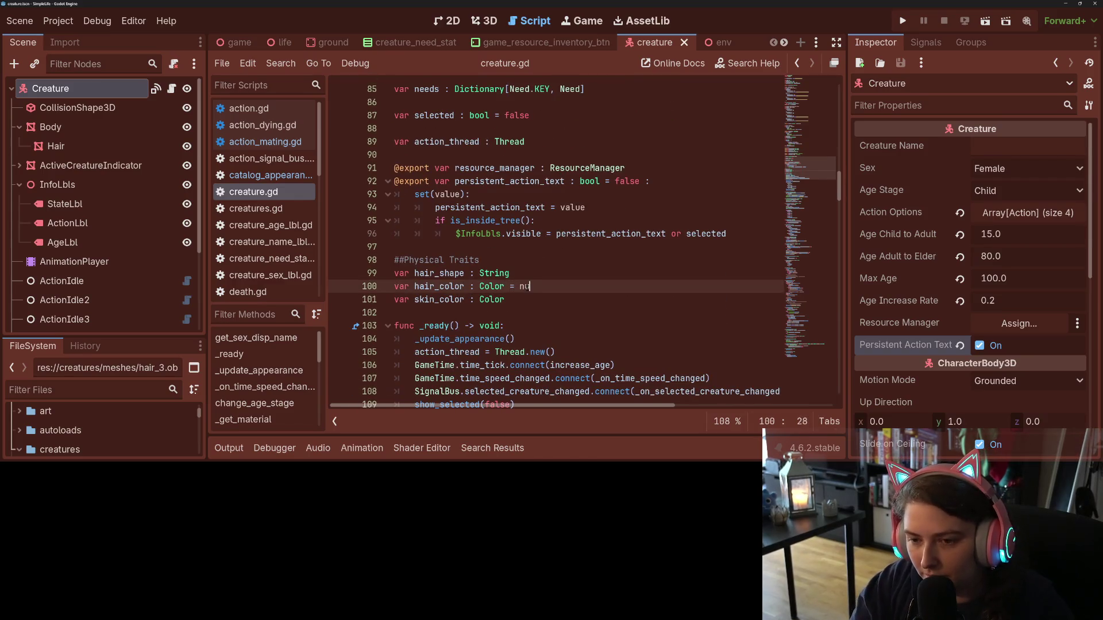
key(ctrl+s)
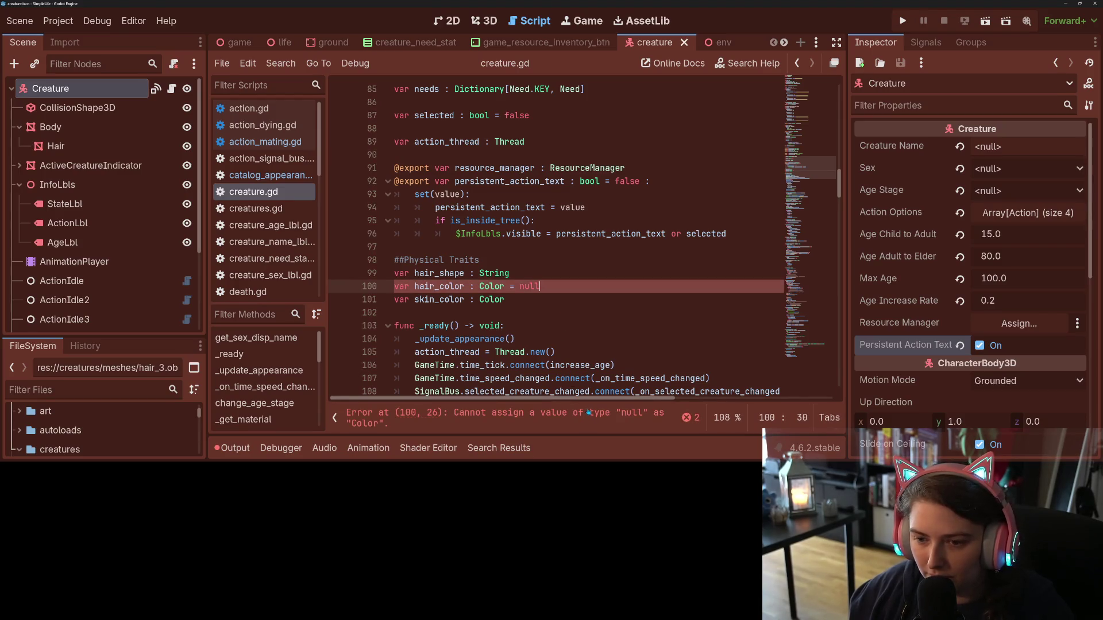
key(ctrl+z)
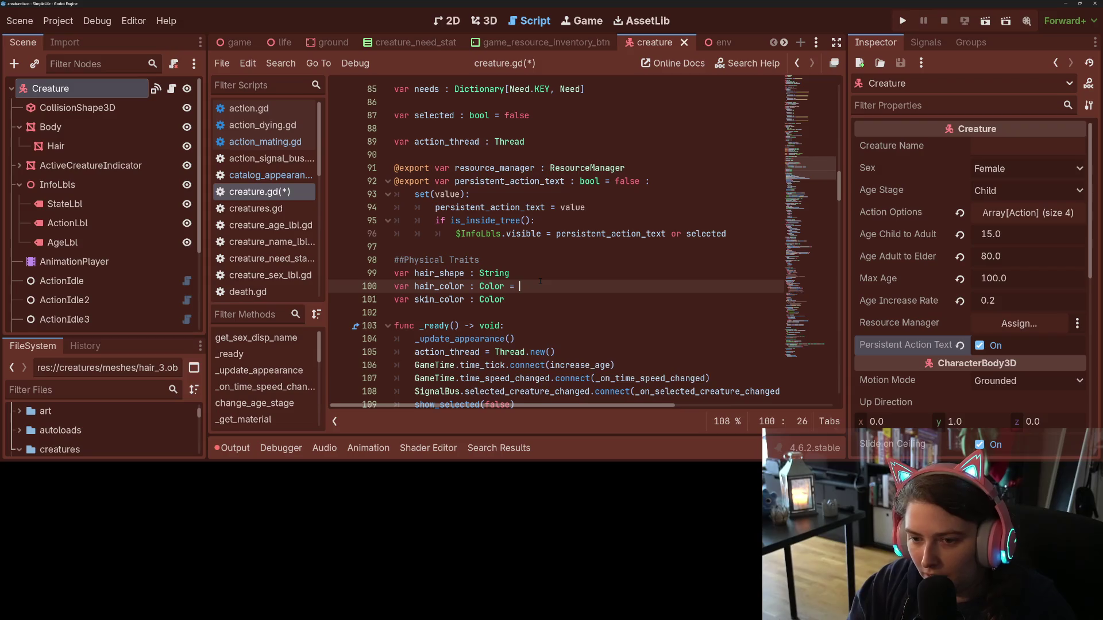
- Give hair_color a Color.TRANSPARENT default, replacing a trial DEEP_PINK, and save
text(= )
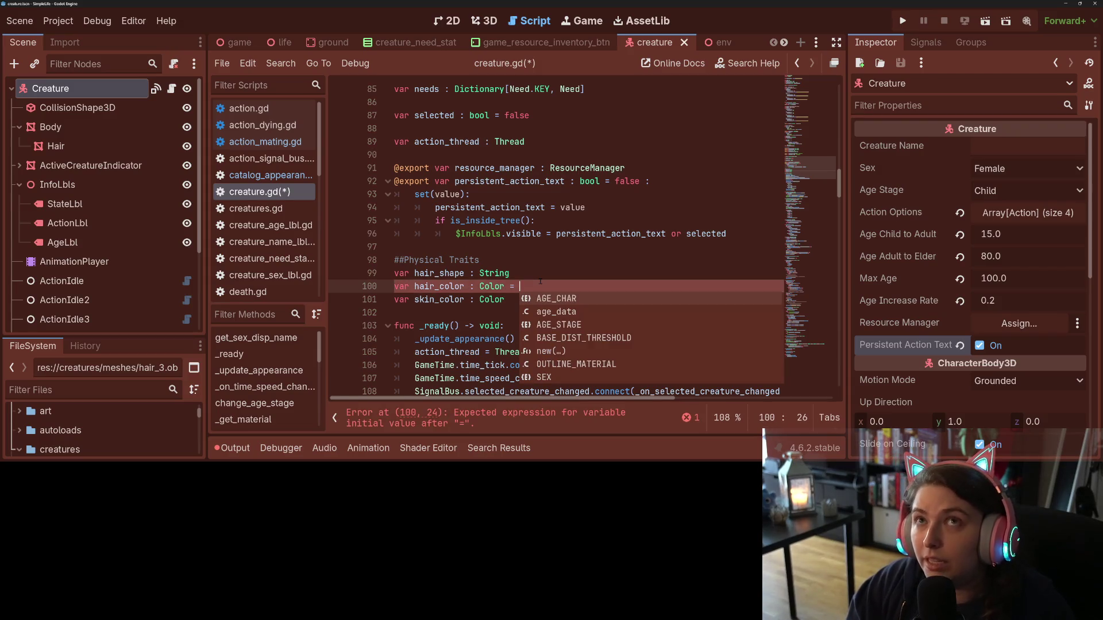
text(Co)
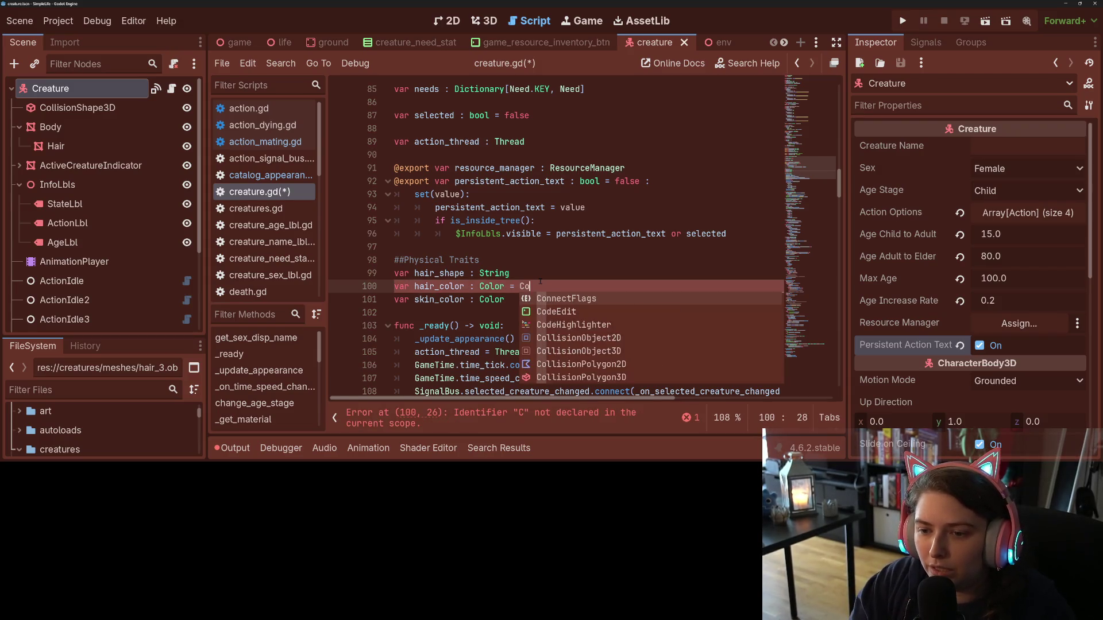
text(lor.)
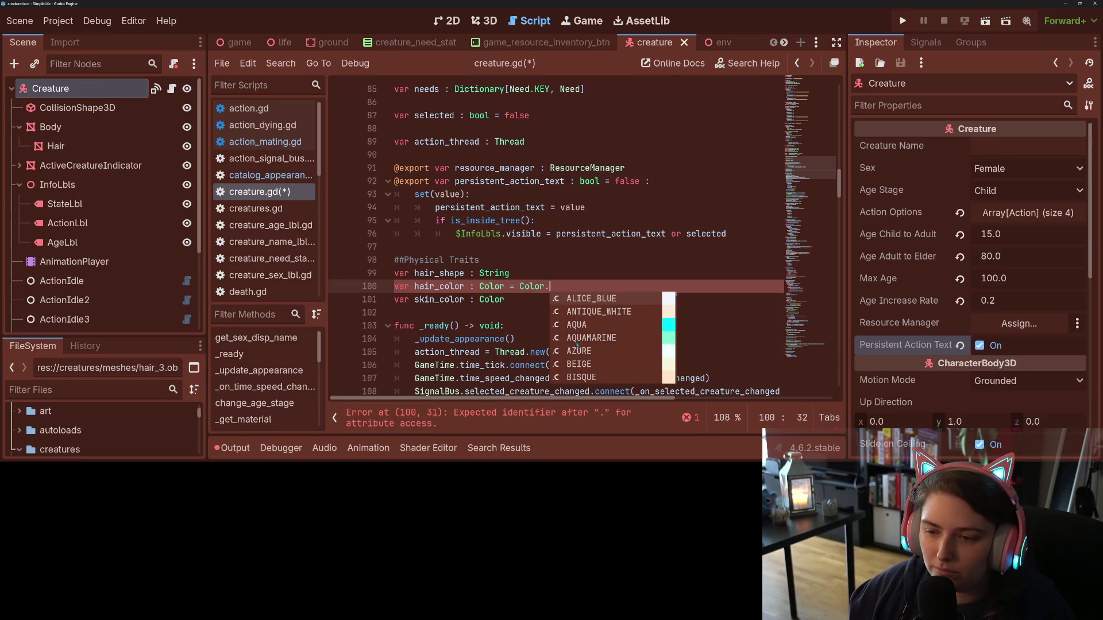
scroll(577, 345, down, 11)
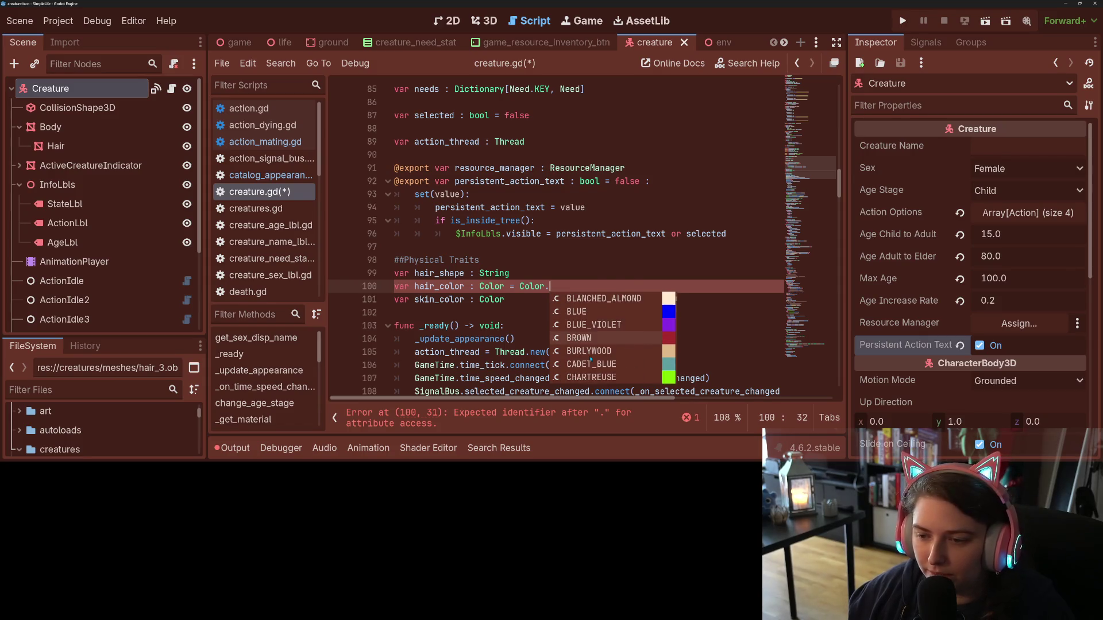
scroll(591, 360, down, 20)
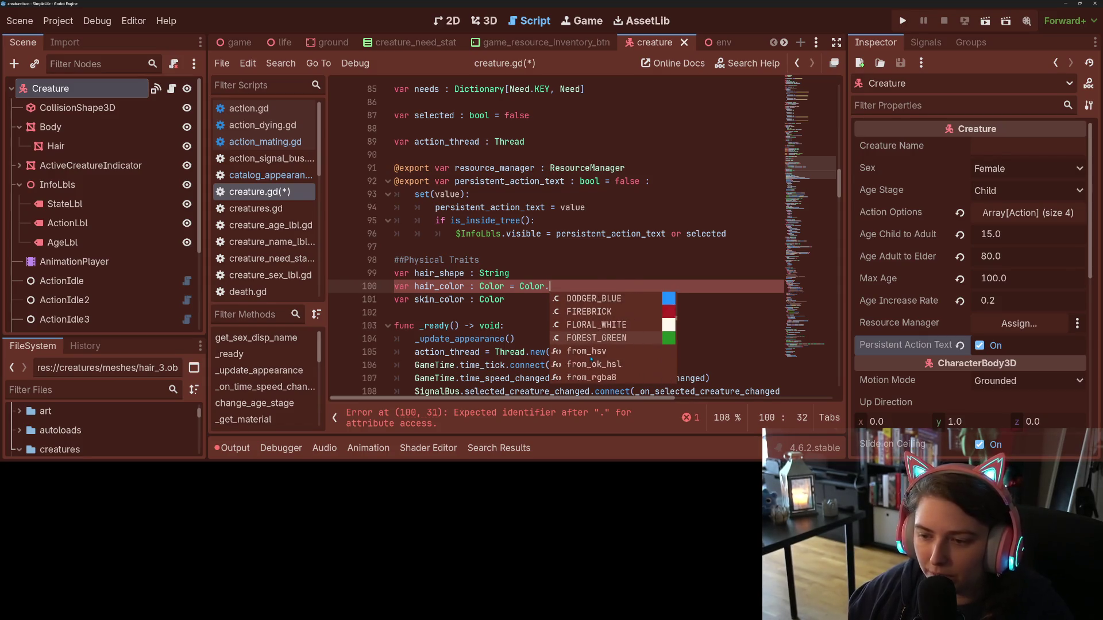
scroll(591, 359, up, 5)
click(625, 326)
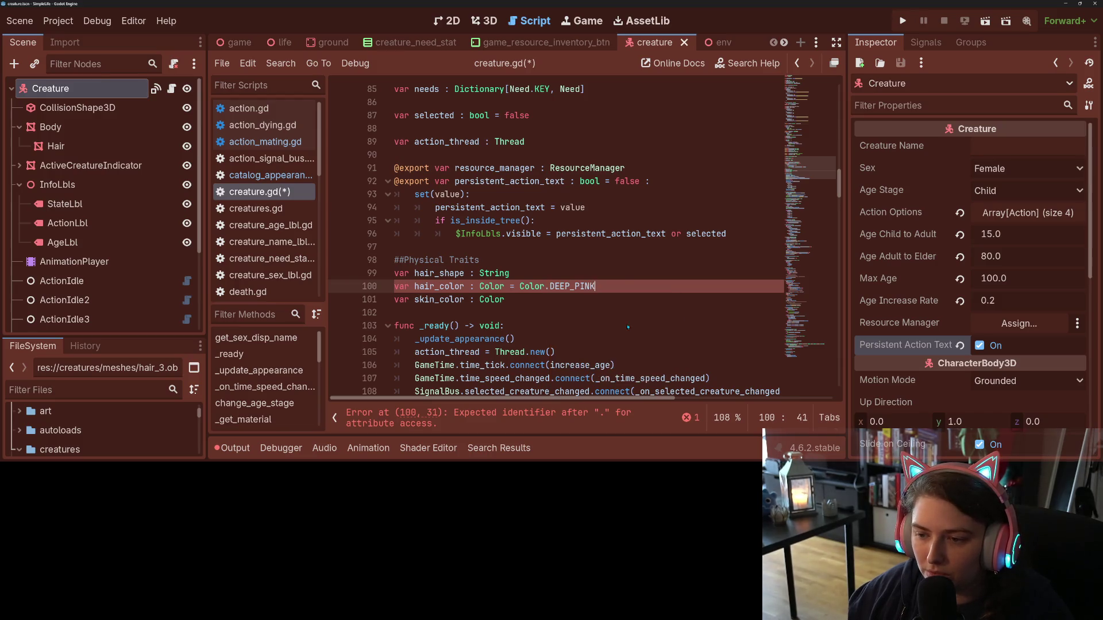
click(555, 286)
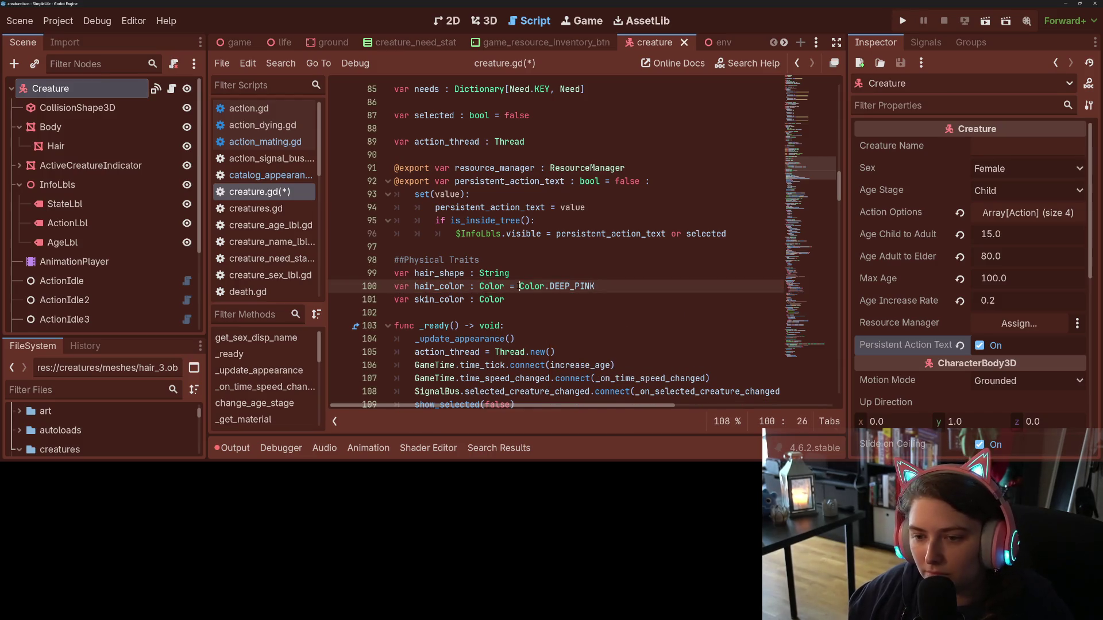
double_click(572, 286)
key(BackSpace)
key(BackSpace)
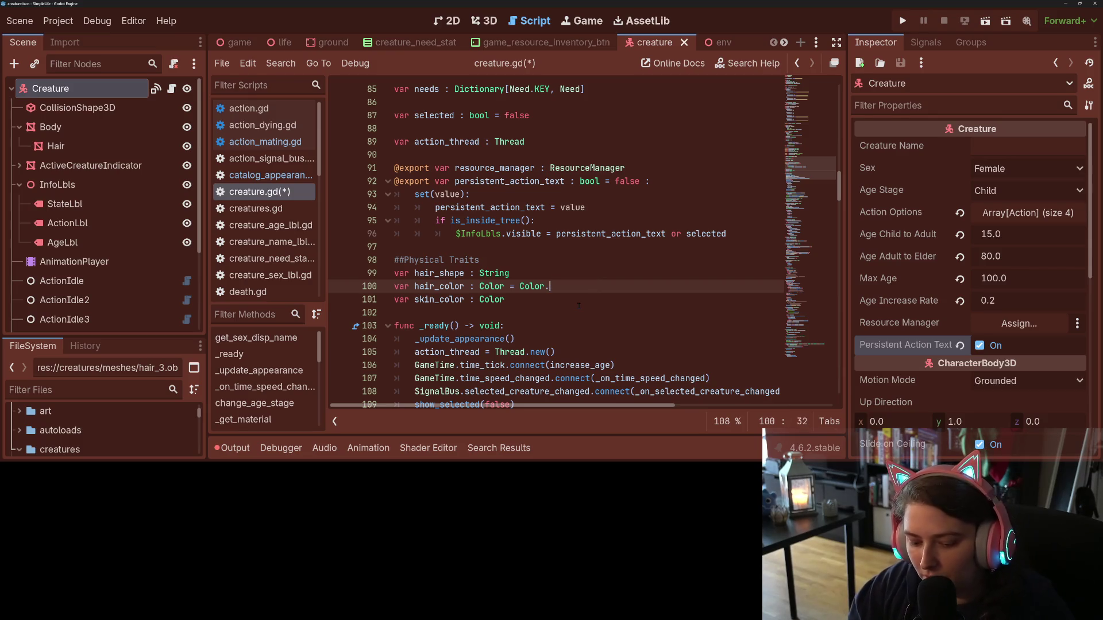
text(.tr)
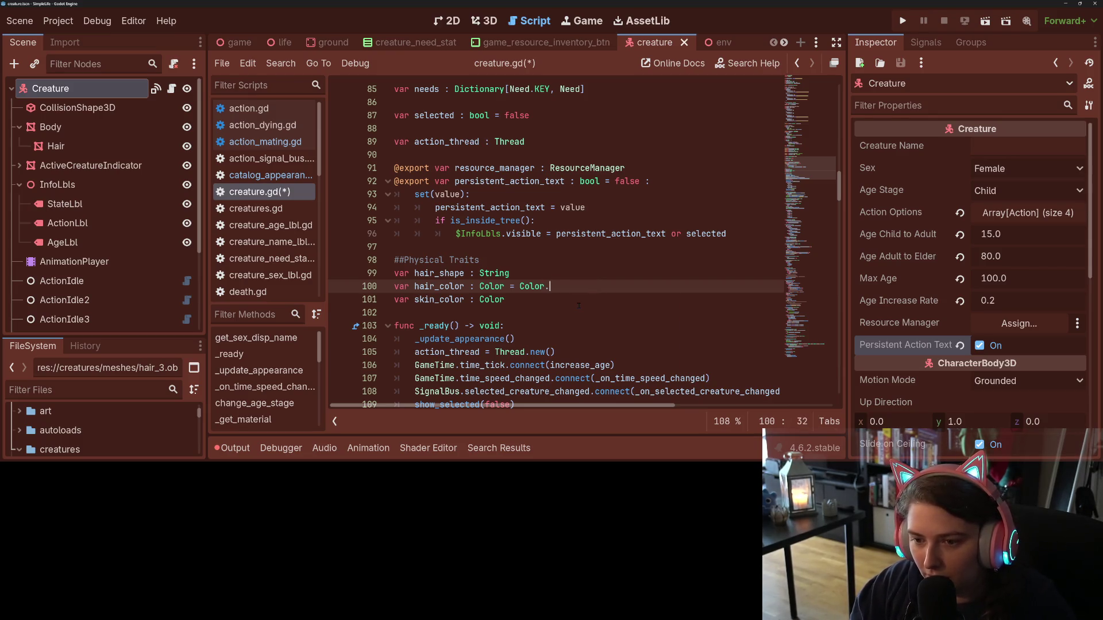
key(Return)
key(ctrl+s)
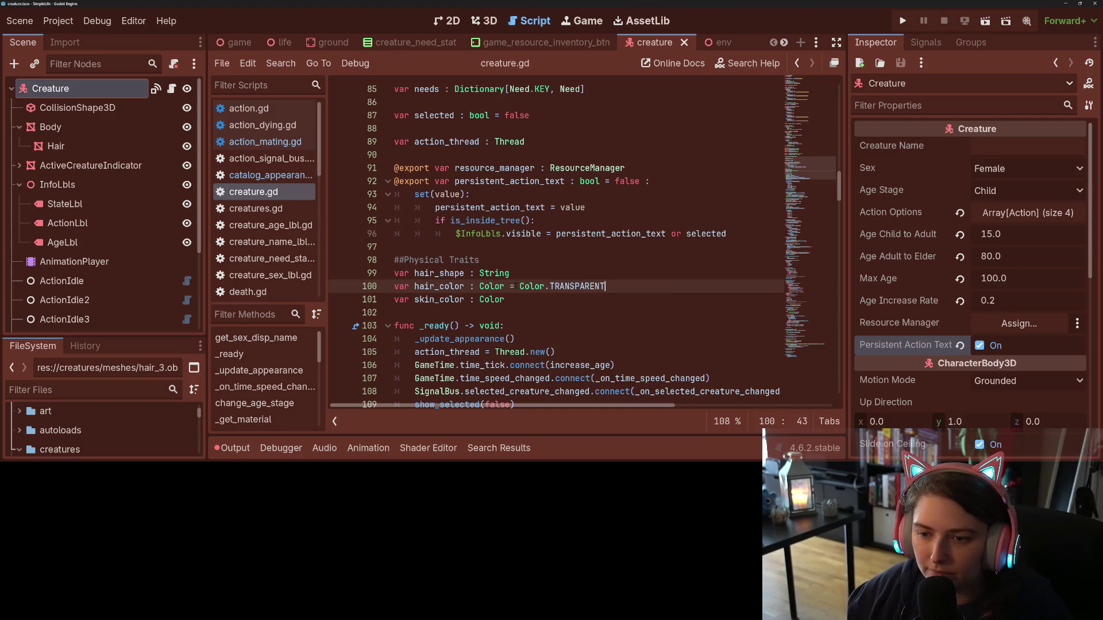
- Select the hair_color declaration name and the word 'not' on line 124
double_click(430, 287)
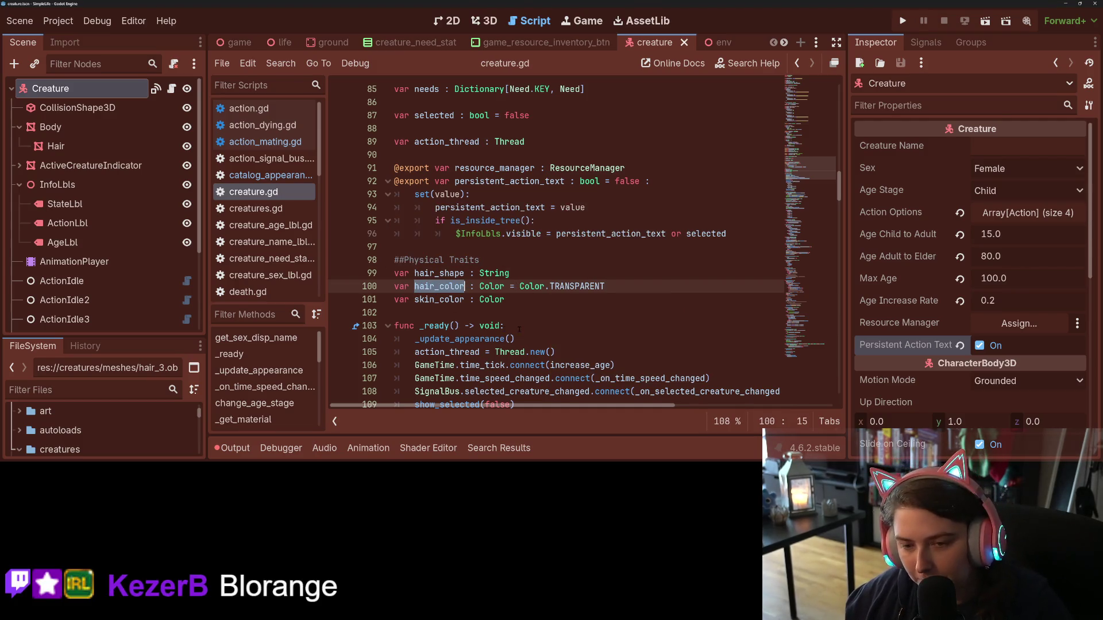
scroll(519, 329, down, 10)
double_click(437, 207)
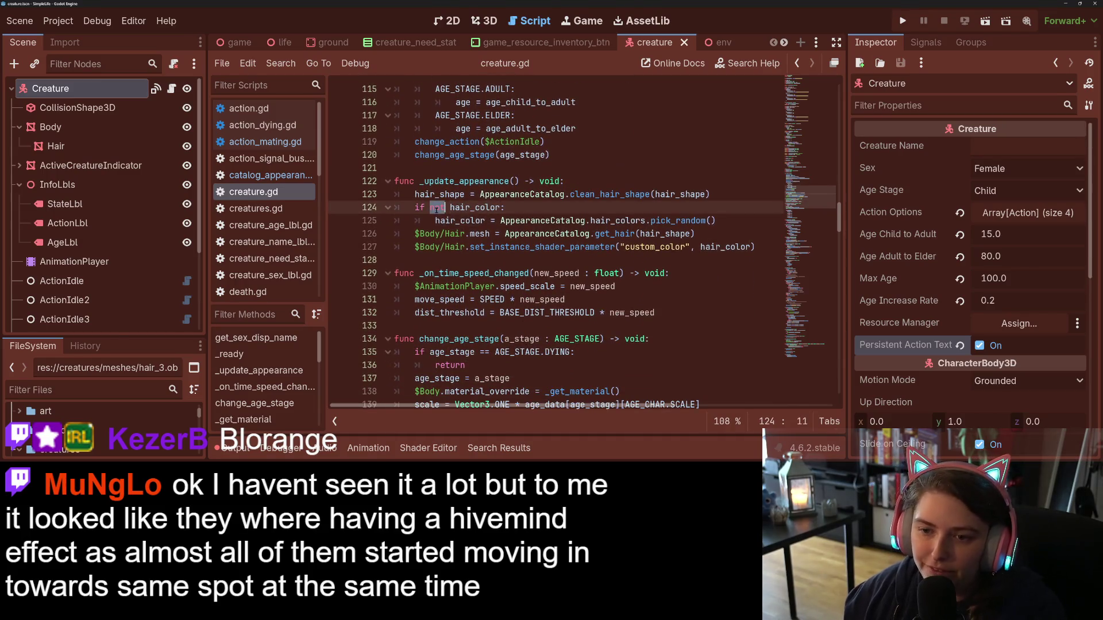
- Change line 124 to 'if hair_color == Color.TRANSPARENT:' and save creature.gd
key(Delete)
key(Delete)
click(498, 210)
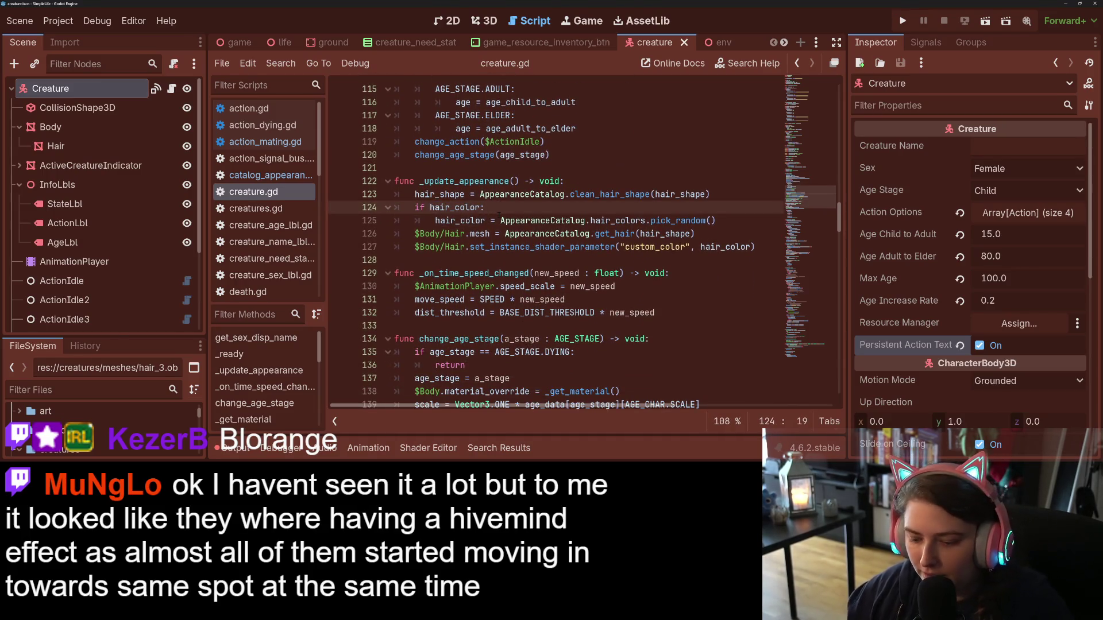
text(== Colo)
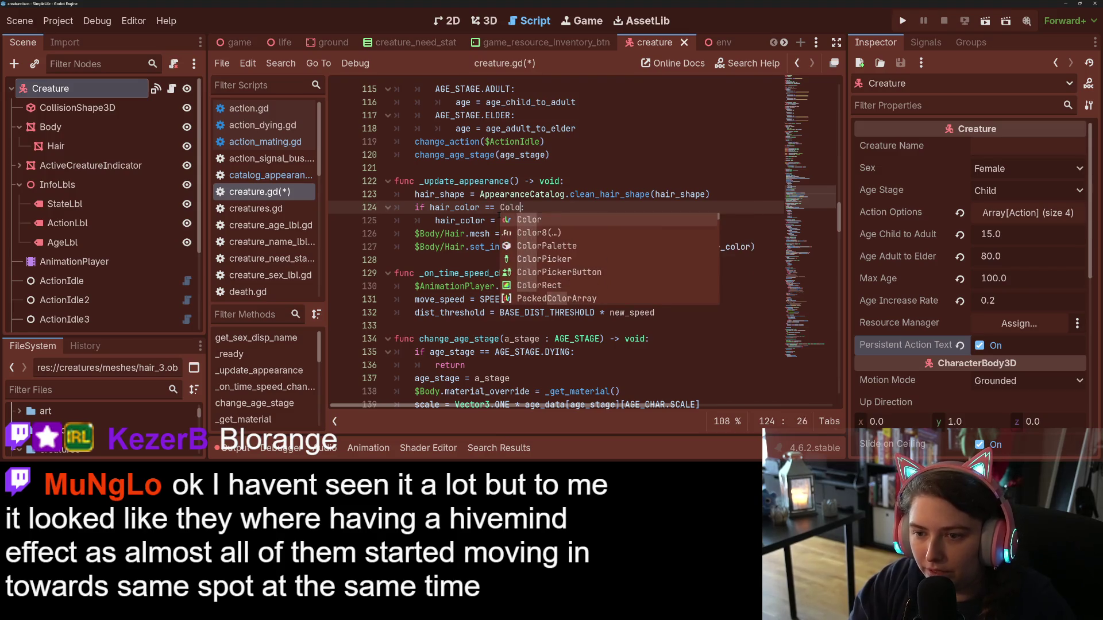
text(r.TRANSPARENT)
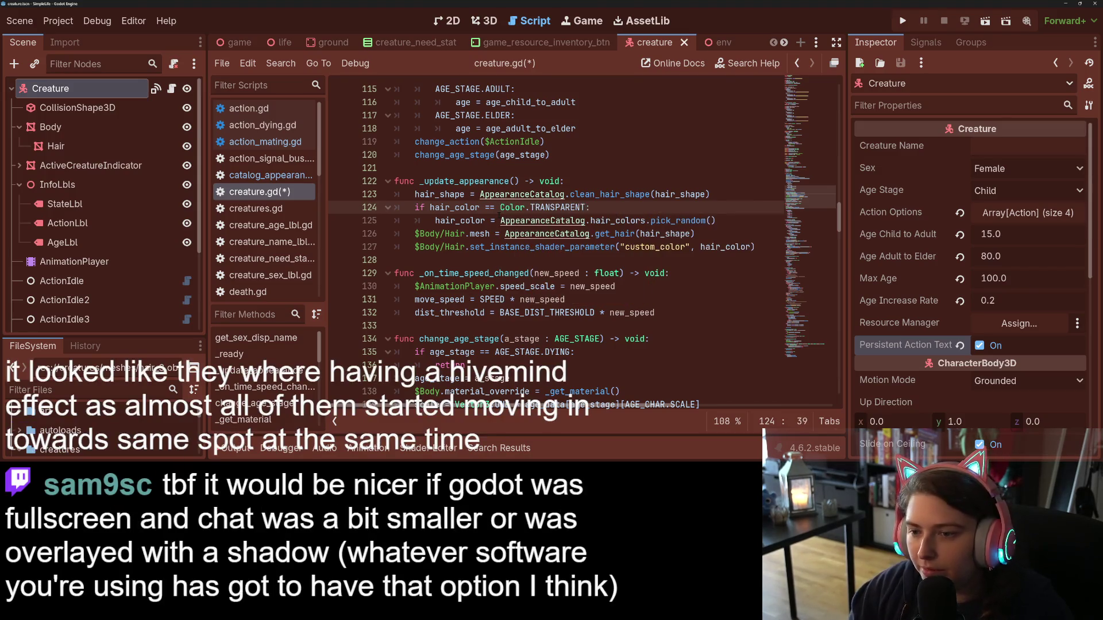
key(ctrl+s)
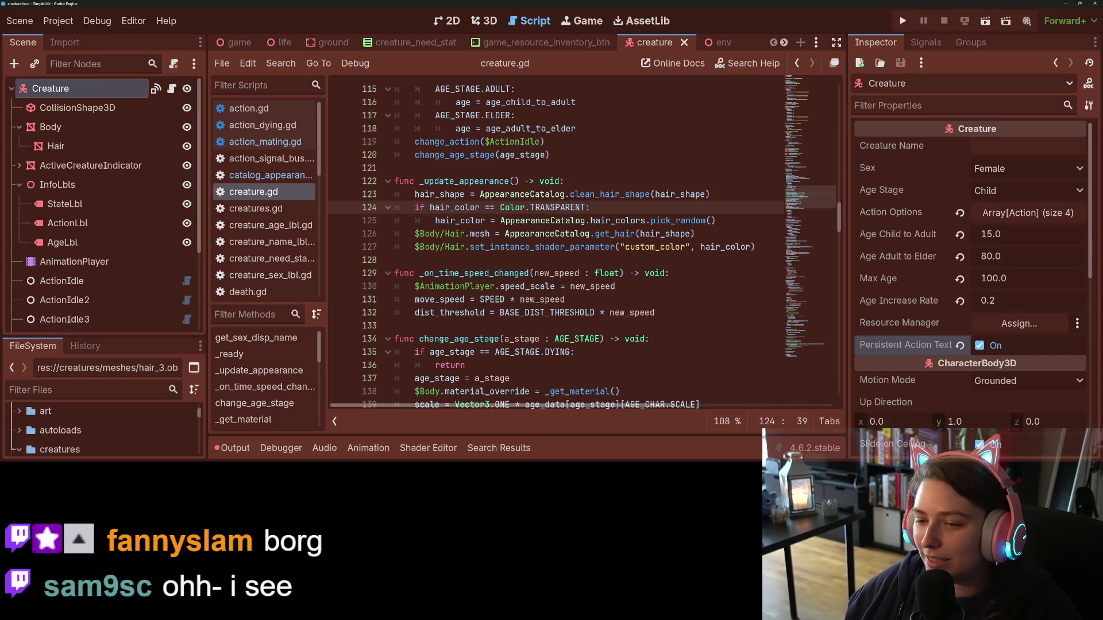
click(506, 327)
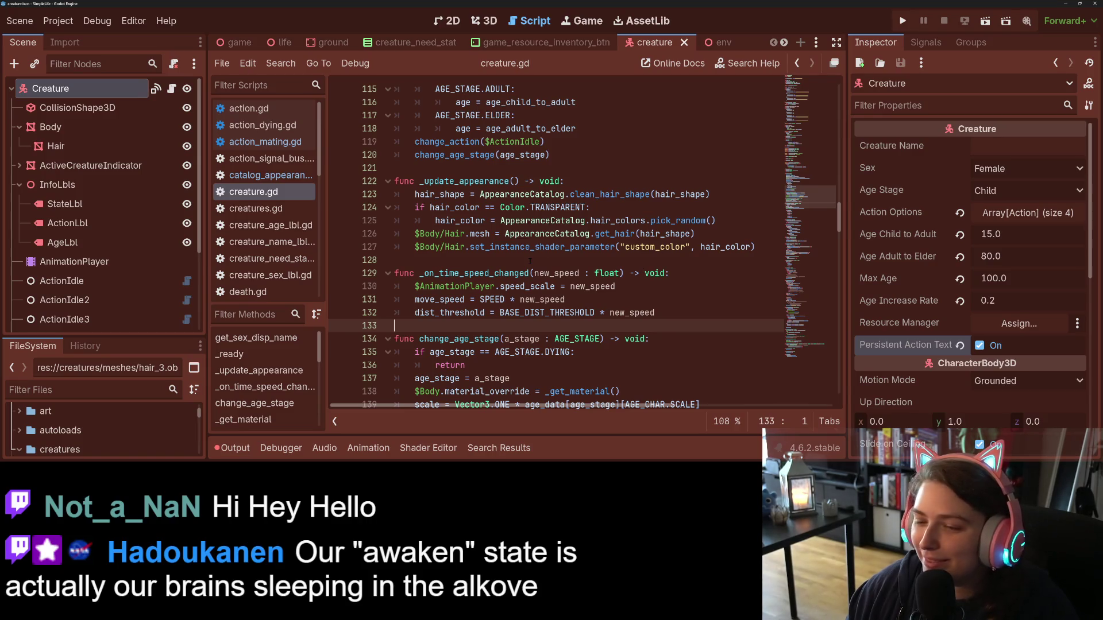
- Select the set_instance_shader_parameter method name on line 127
click(499, 312)
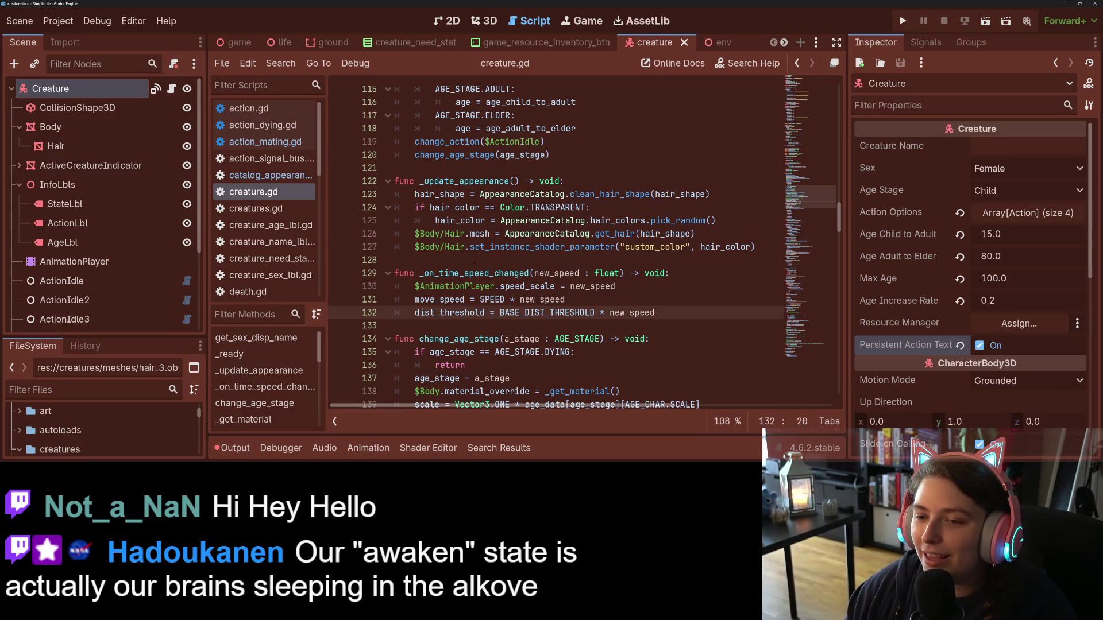
key(Up)
key(Up)
key(Up)
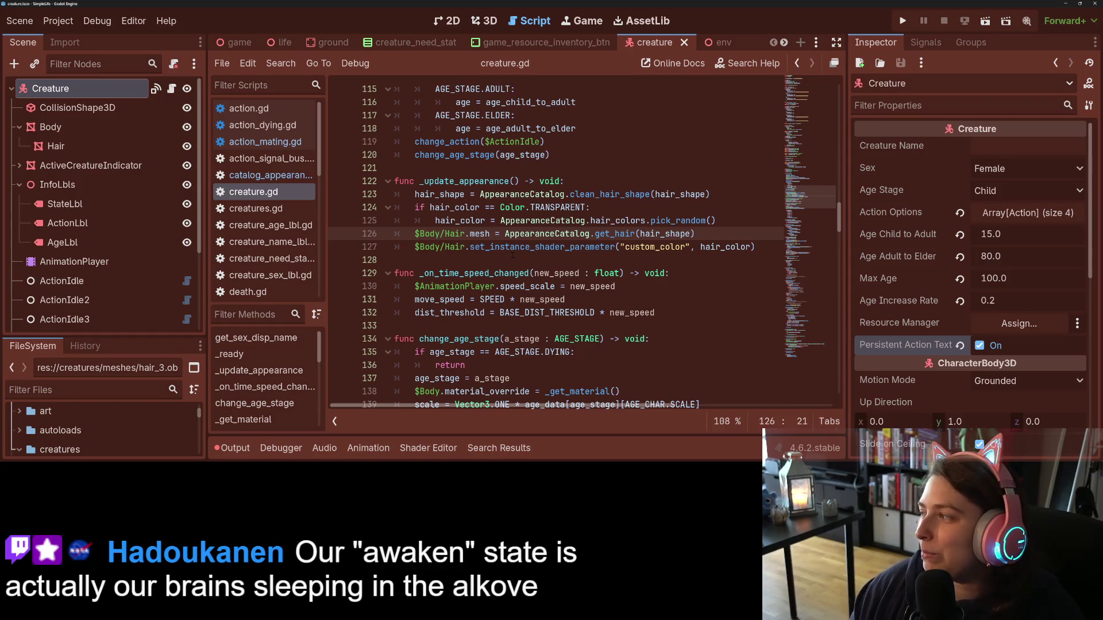
click(505, 250)
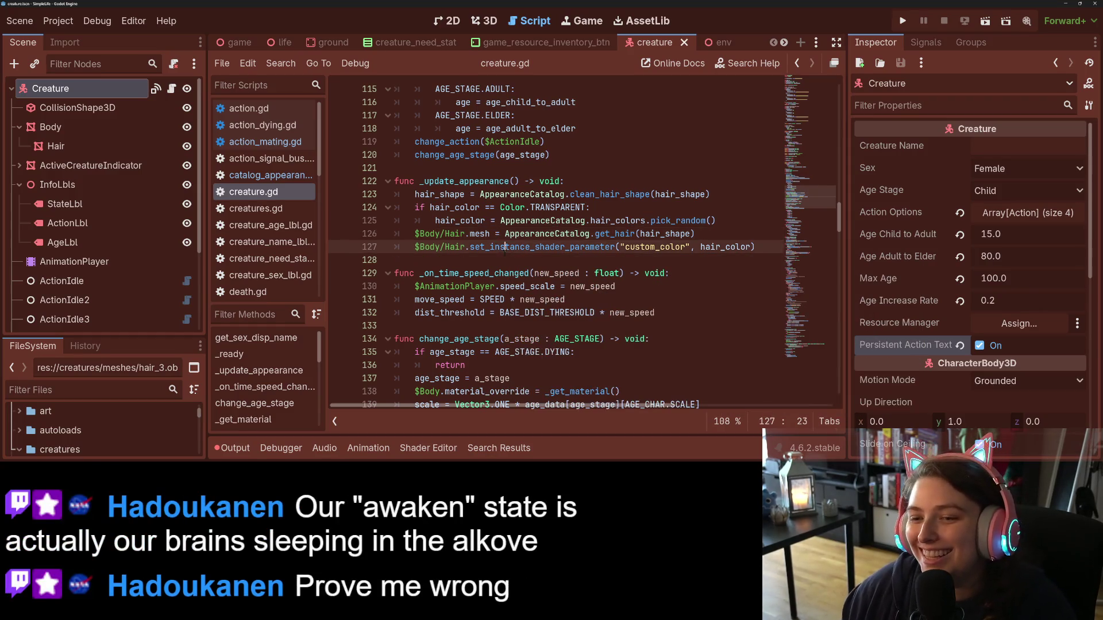
double_click(505, 247)
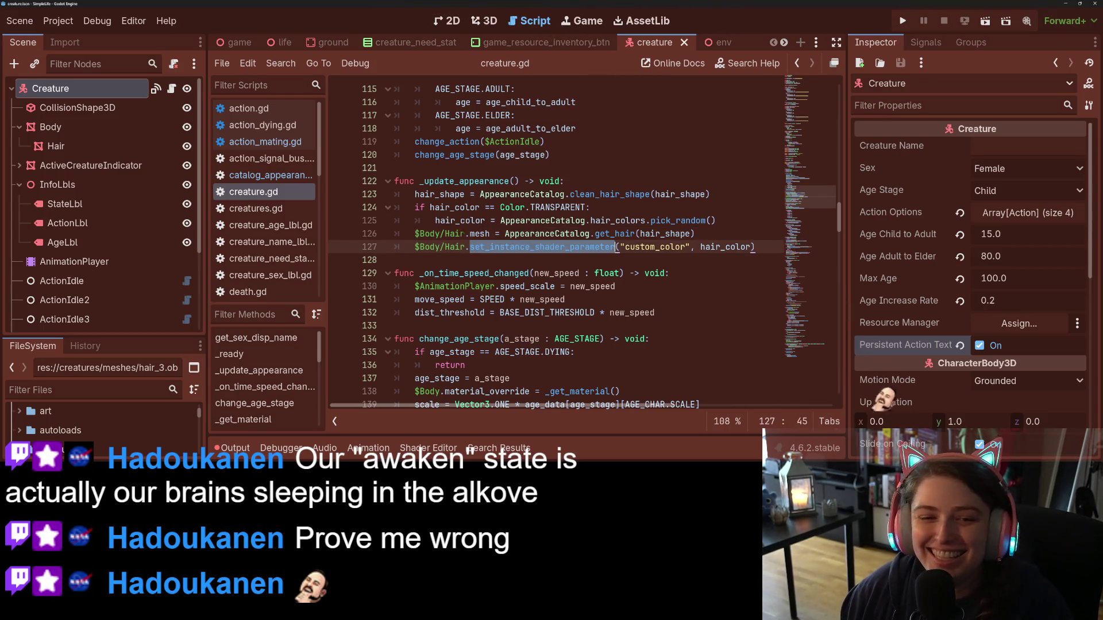
- View the Body and Hair node properties and copy Hair's surface material override value
click(86, 126)
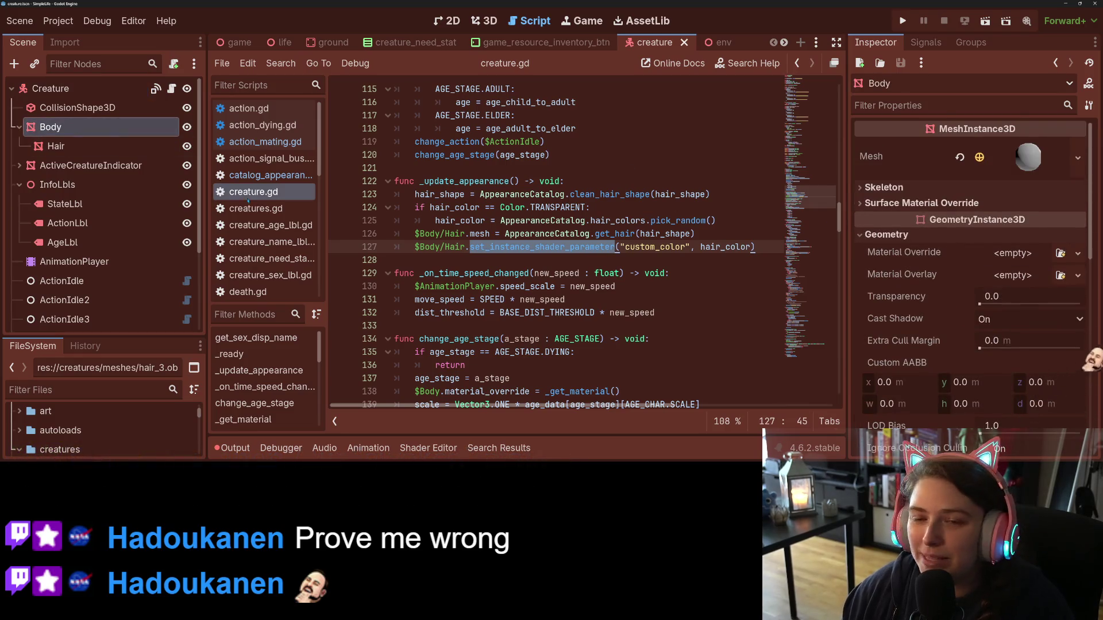
click(86, 147)
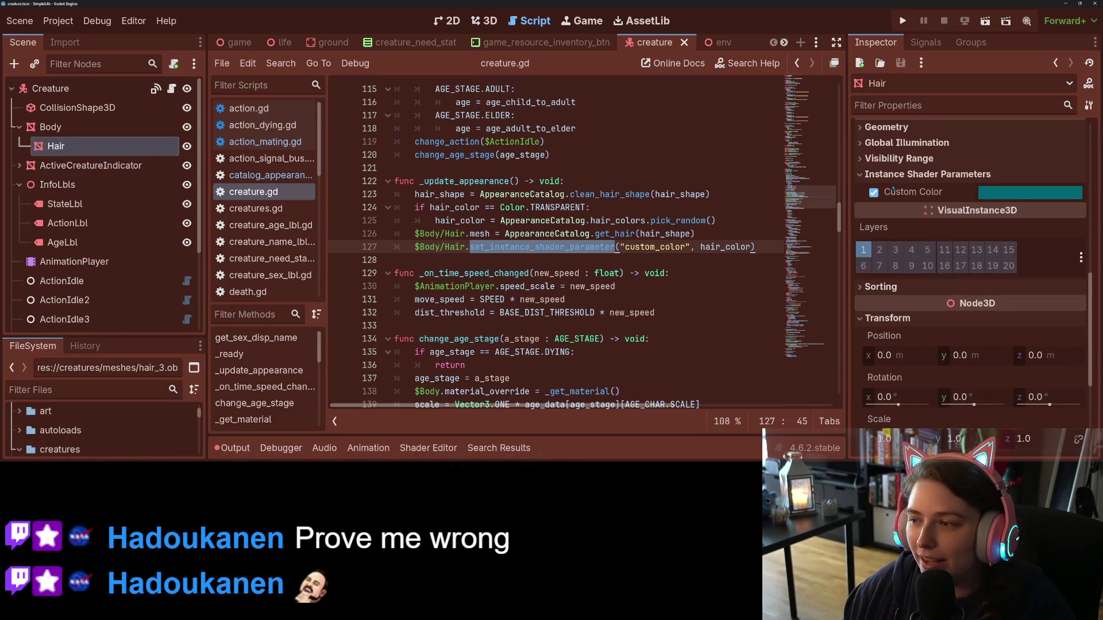
scroll(896, 236, up, 3)
scroll(896, 236, down, 5)
scroll(902, 287, up, 3)
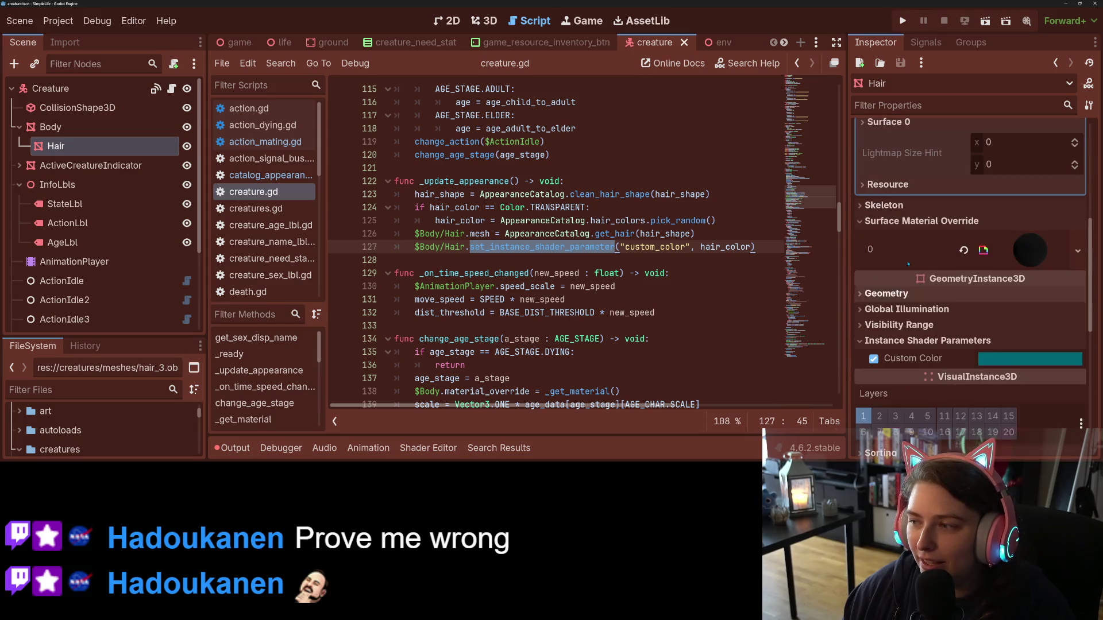
right_click(904, 253)
click(908, 262)
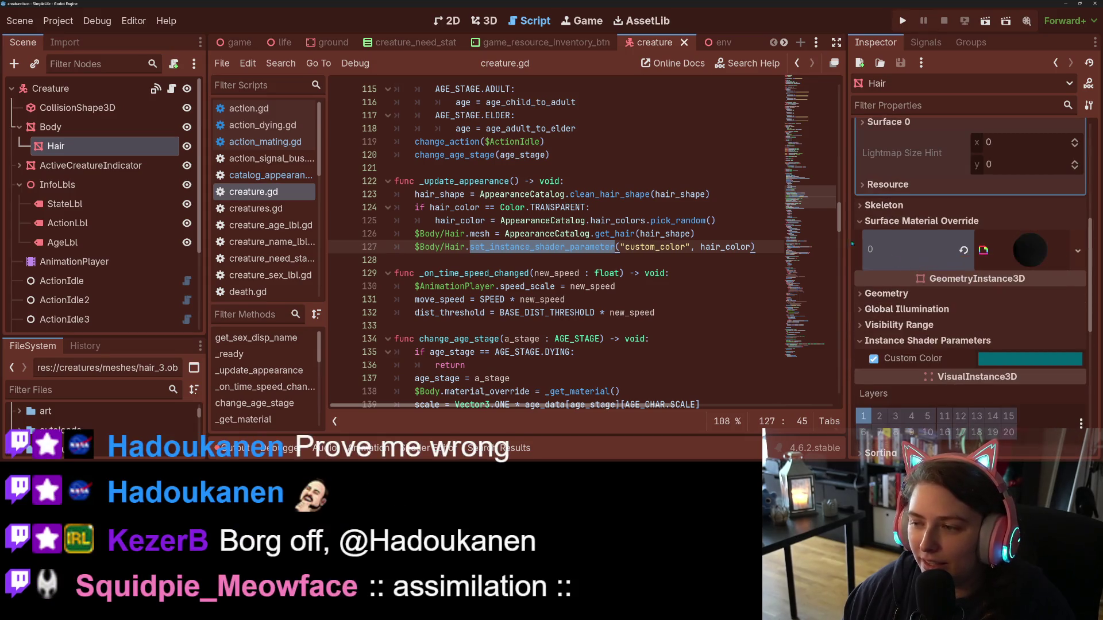
- Paste the black material into Body's surface material override and save the scene
click(87, 129)
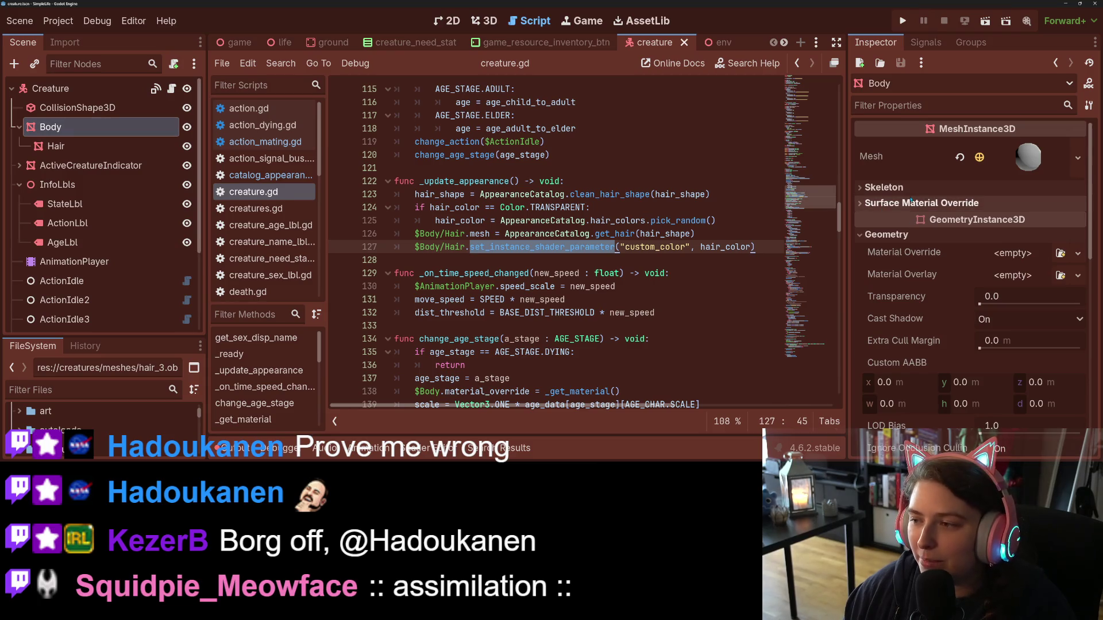
right_click(913, 221)
click(942, 260)
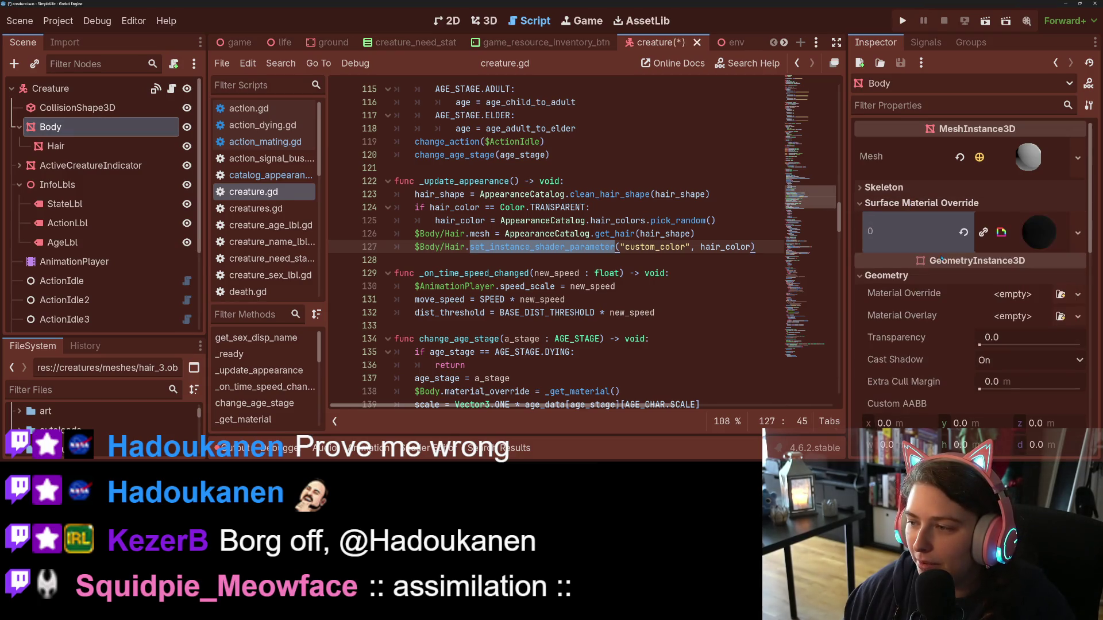
key(ctrl+s)
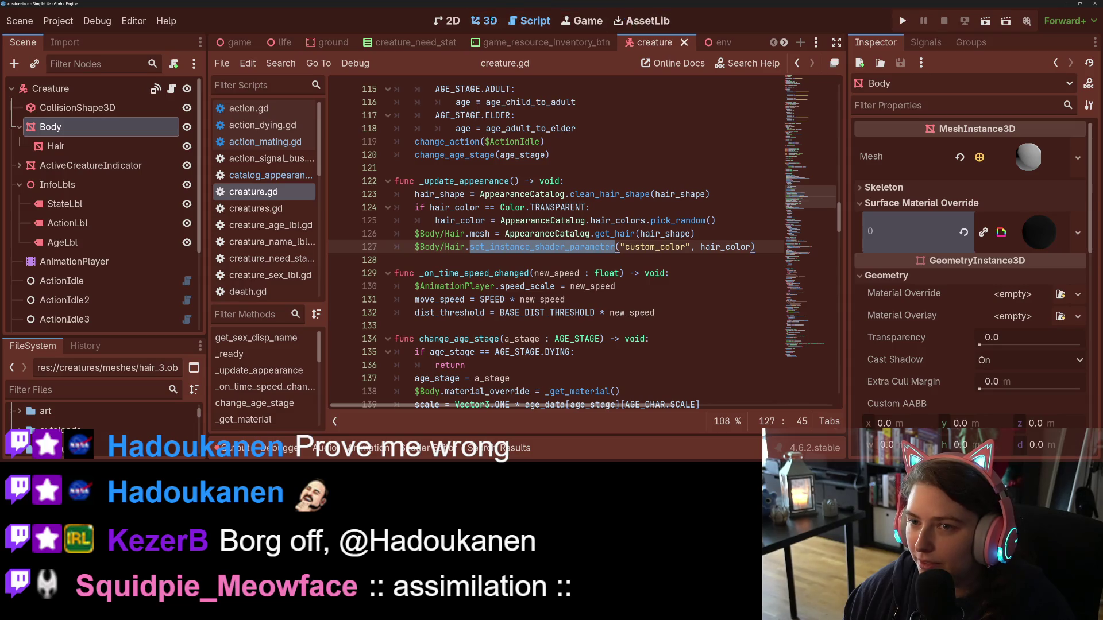
- Inspect the creature in the 3D view and revisit the Hair and Body nodes
click(483, 21)
mouse_move(454, 242)
mouse_down()
mouse_move(471, 259)
mouse_move(443, 272)
mouse_up()
scroll(923, 265, down, 3)
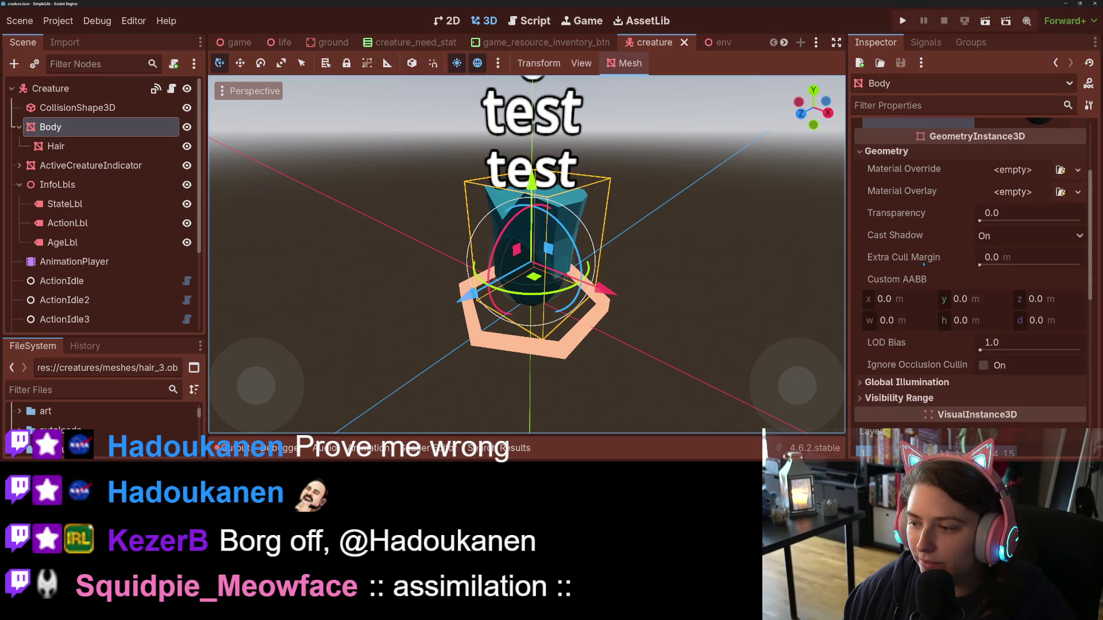
scroll(925, 310, up, 3)
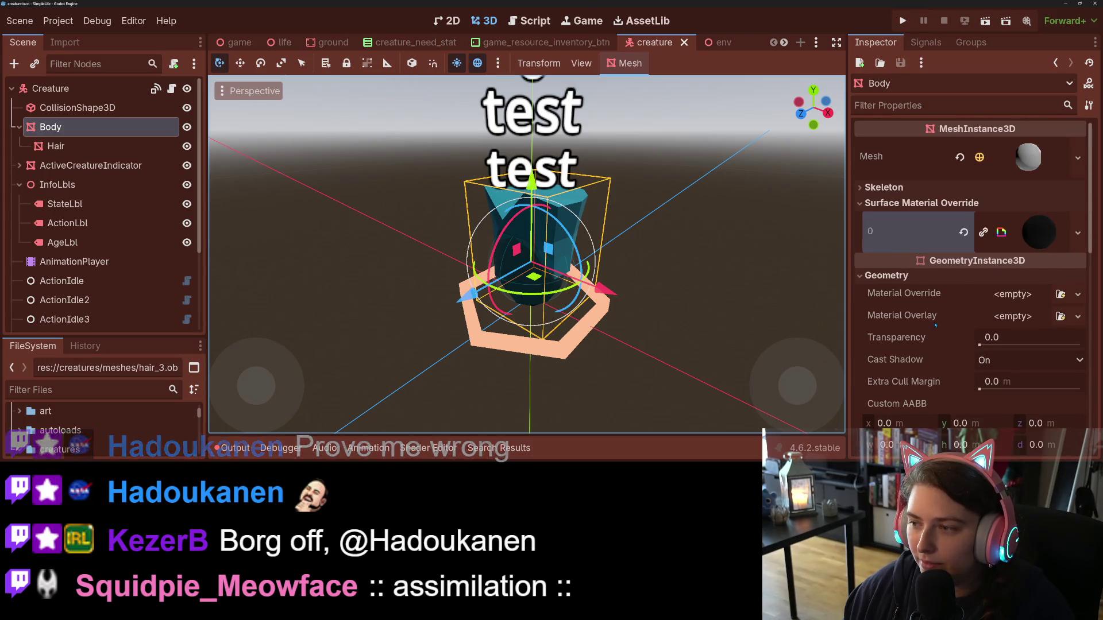
click(910, 275)
click(55, 146)
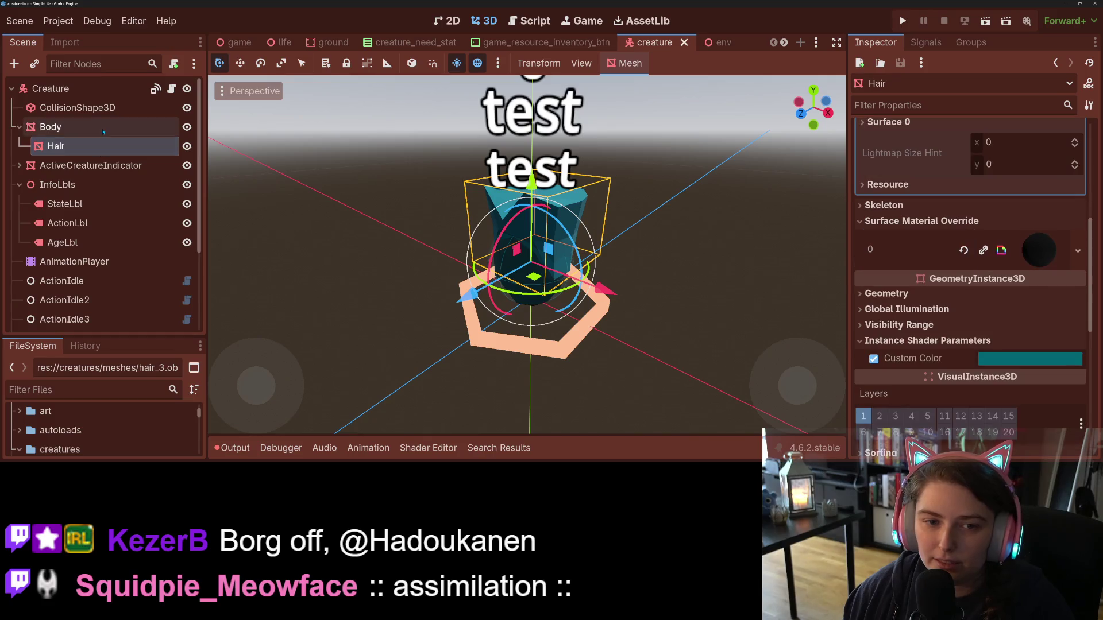
click(51, 127)
- Set Body's Custom Color instance shader parameter to magenta and save the scene
click(992, 322)
click(1009, 344)
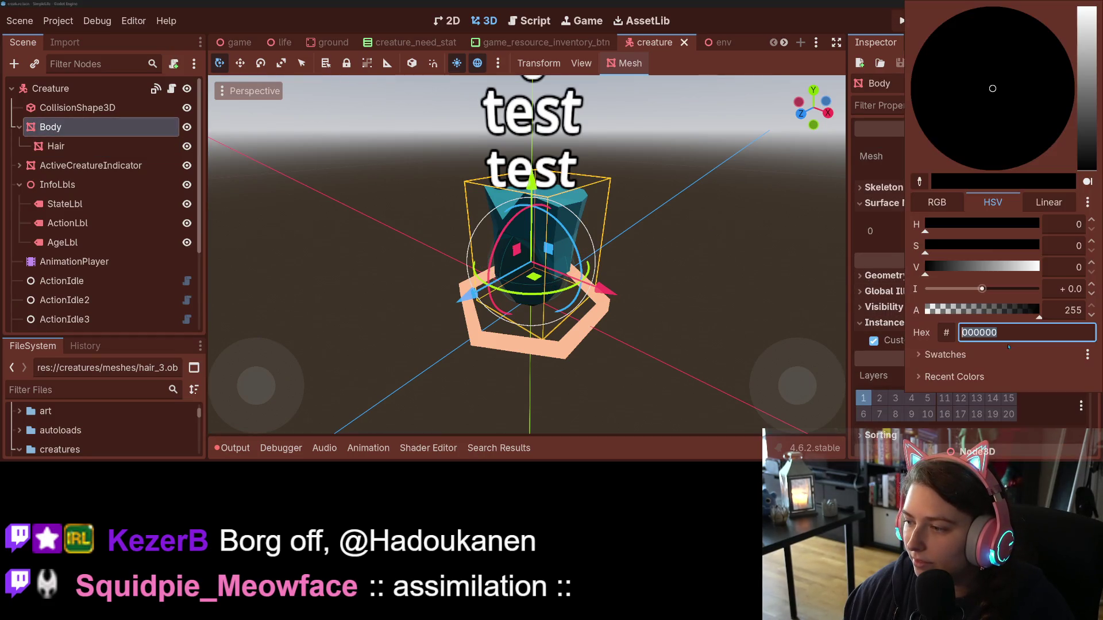
click(1092, 115)
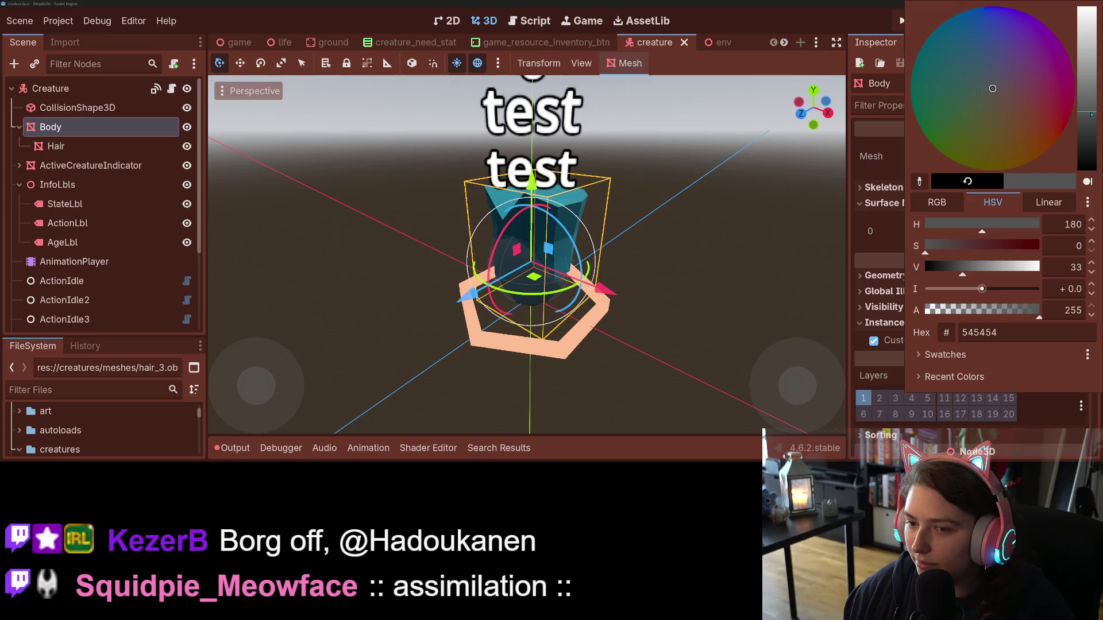
click(1049, 103)
click(757, 296)
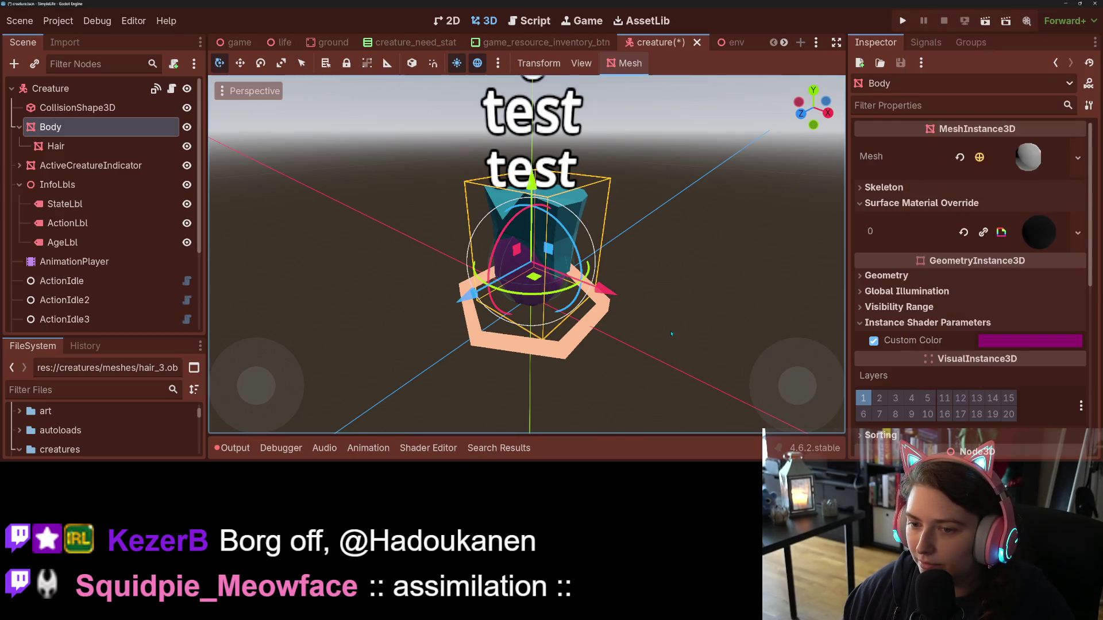
scroll(757, 296, up, 5)
key(ctrl+s)
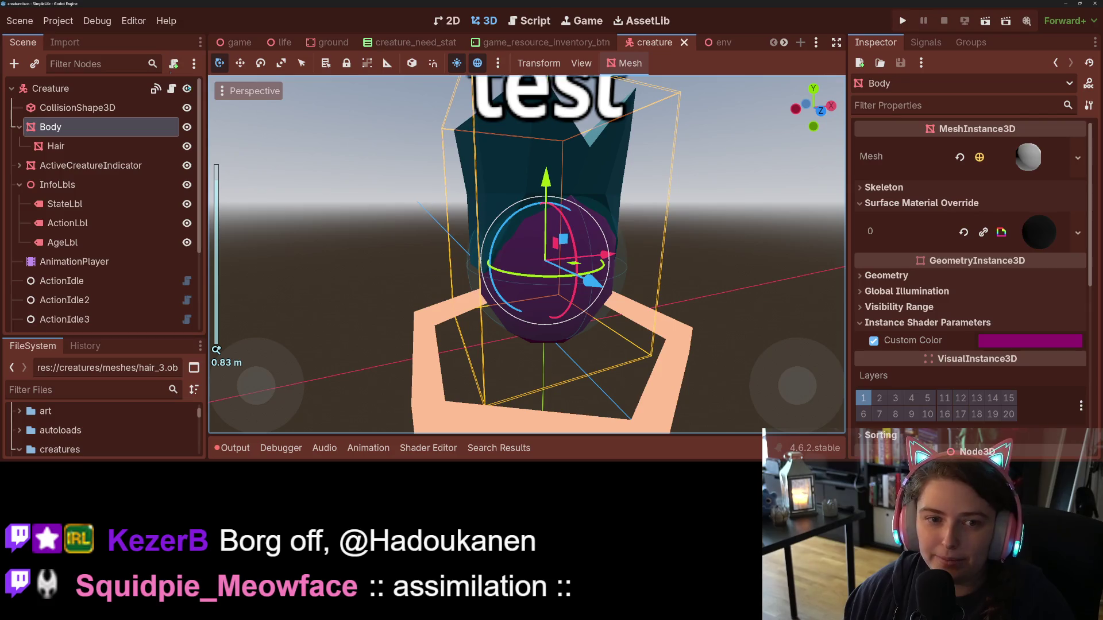
click(172, 88)
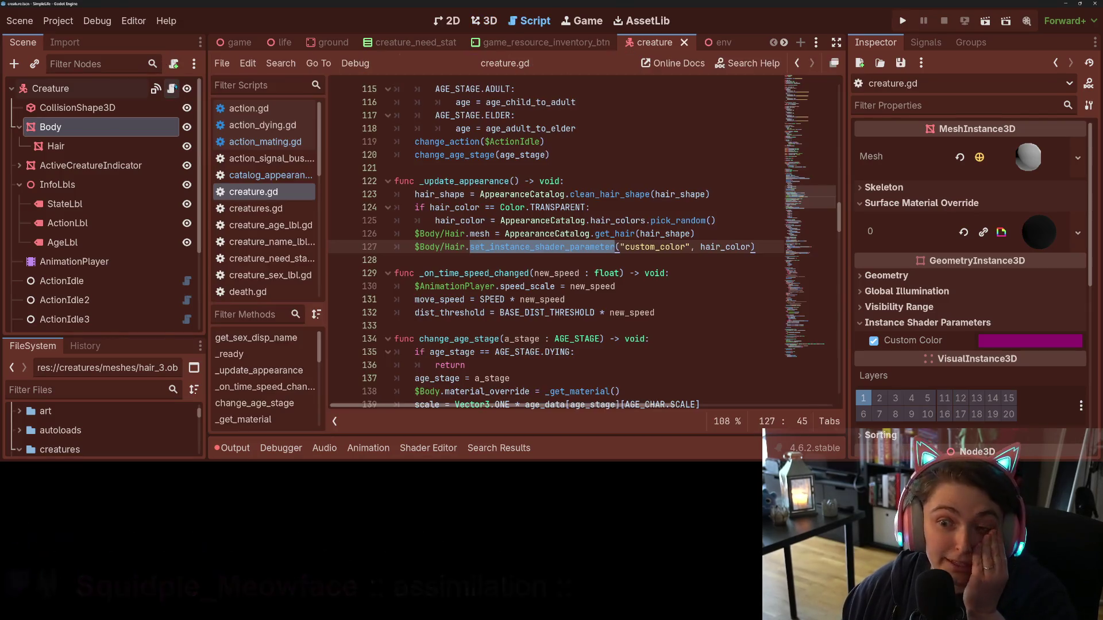
- Duplicate line 127 so $Body gets custom_color set to skin_color, and save
click(522, 233)
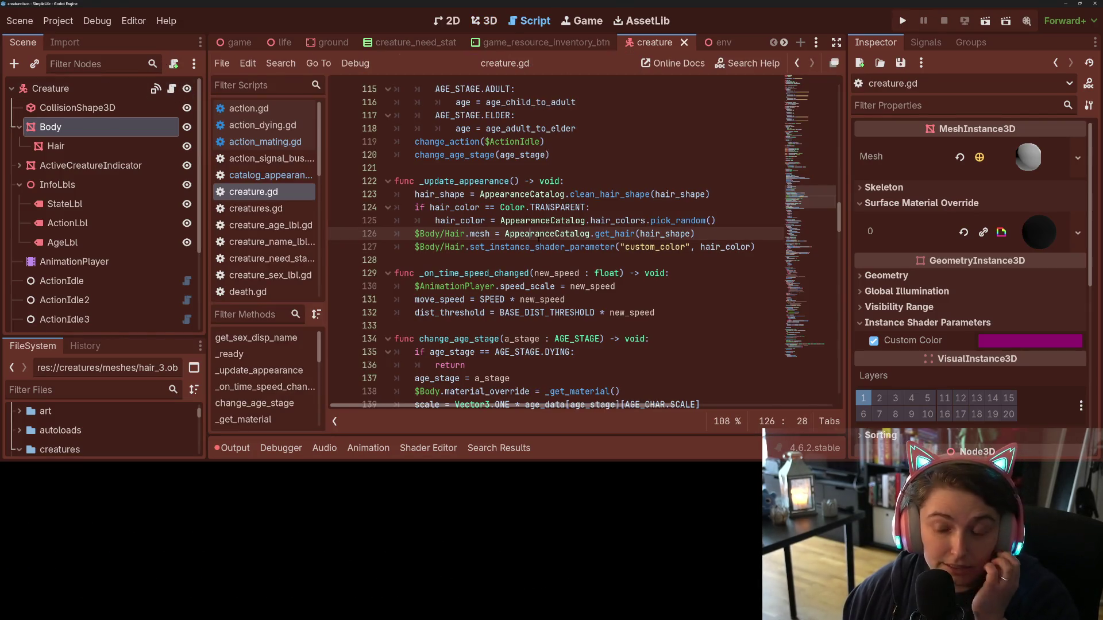
click(766, 245)
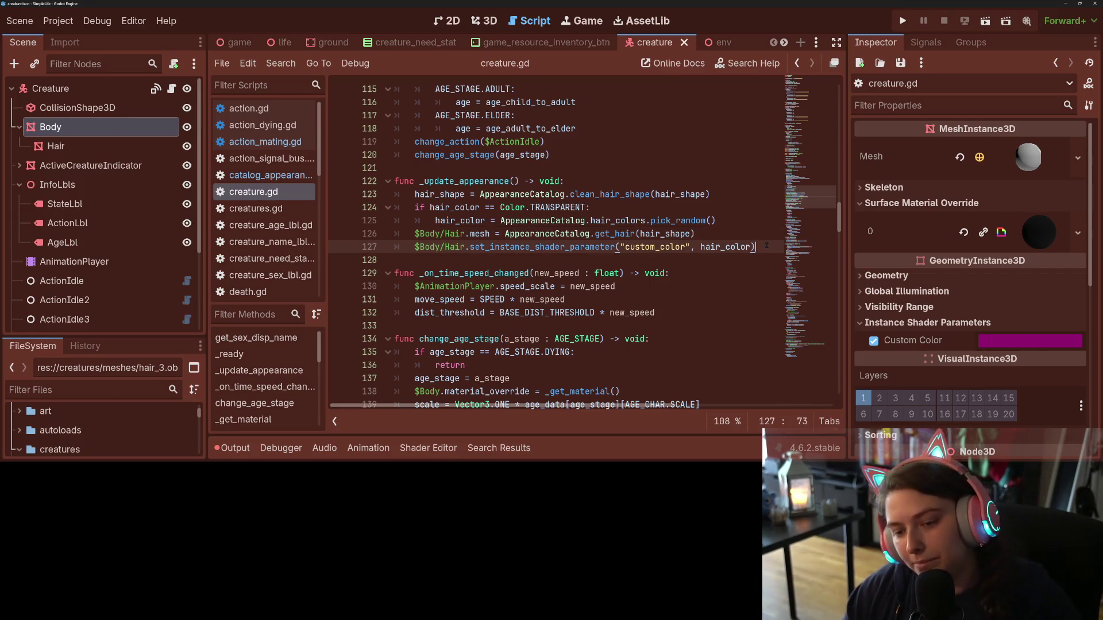
key(ctrl+shift+d)
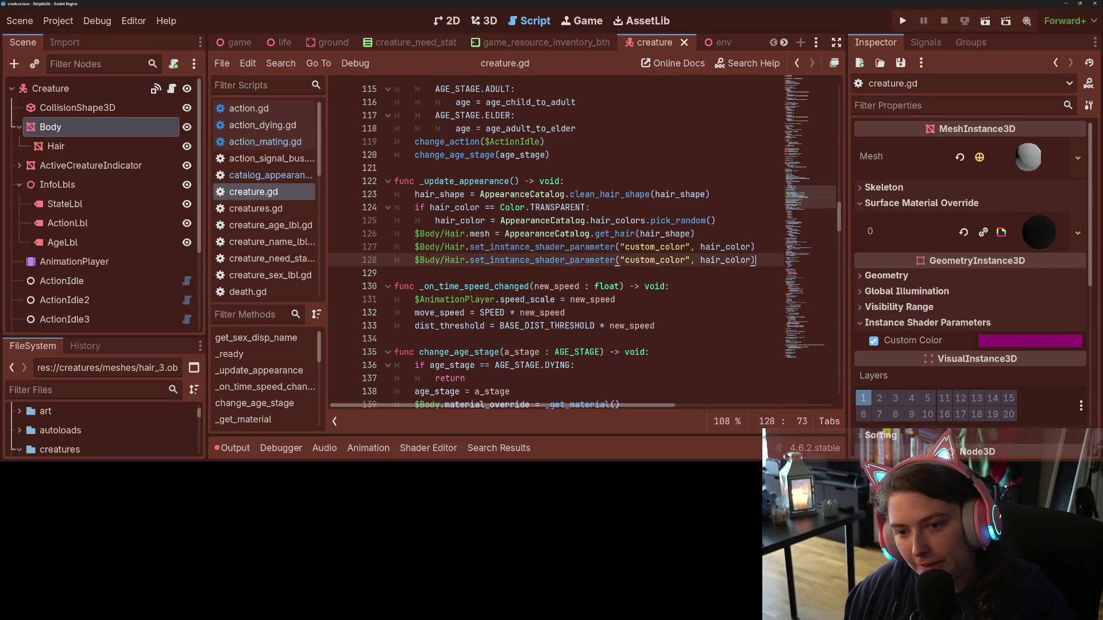
drag(456, 259, 466, 259)
key(BackSpace)
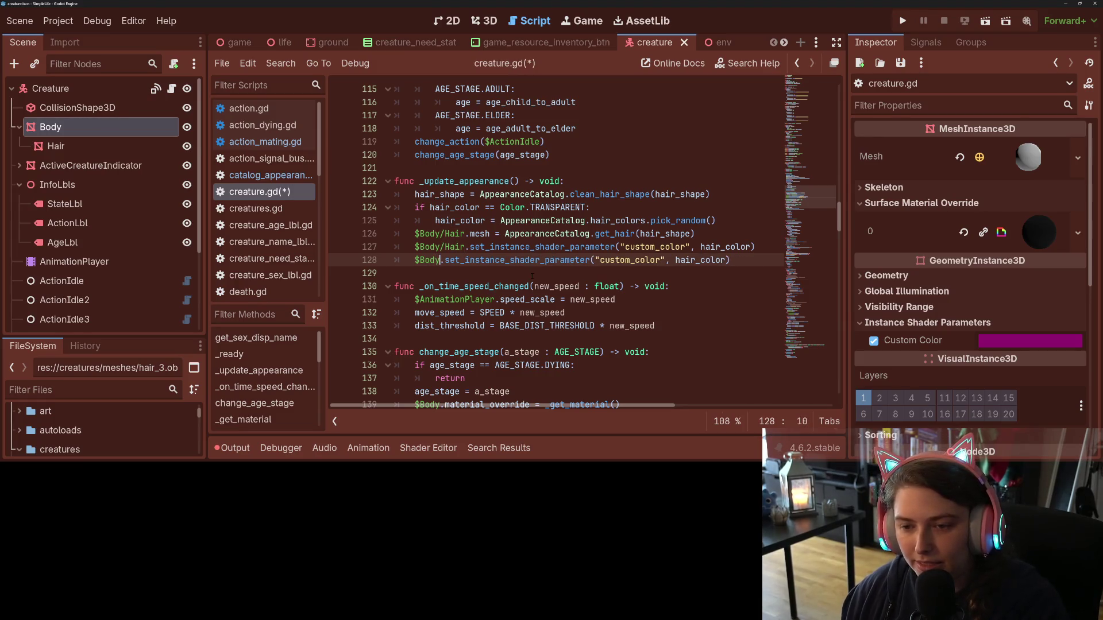
double_click(701, 259)
text(skin_color)
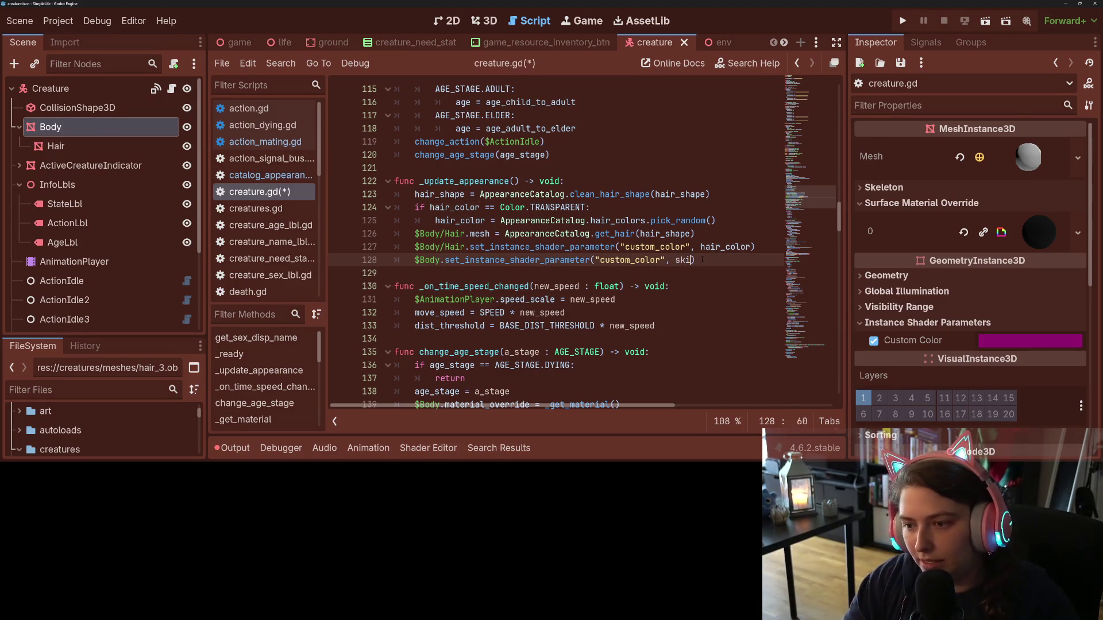
key(ctrl+s)
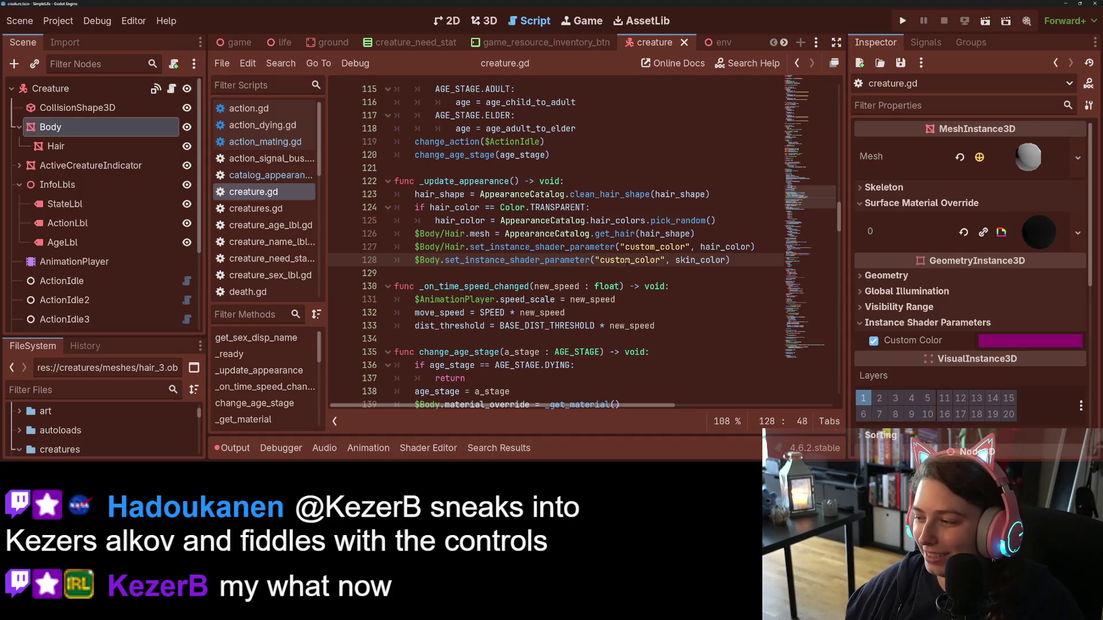
- Insert a blank line below the random hair-colour pick
double_click(701, 260)
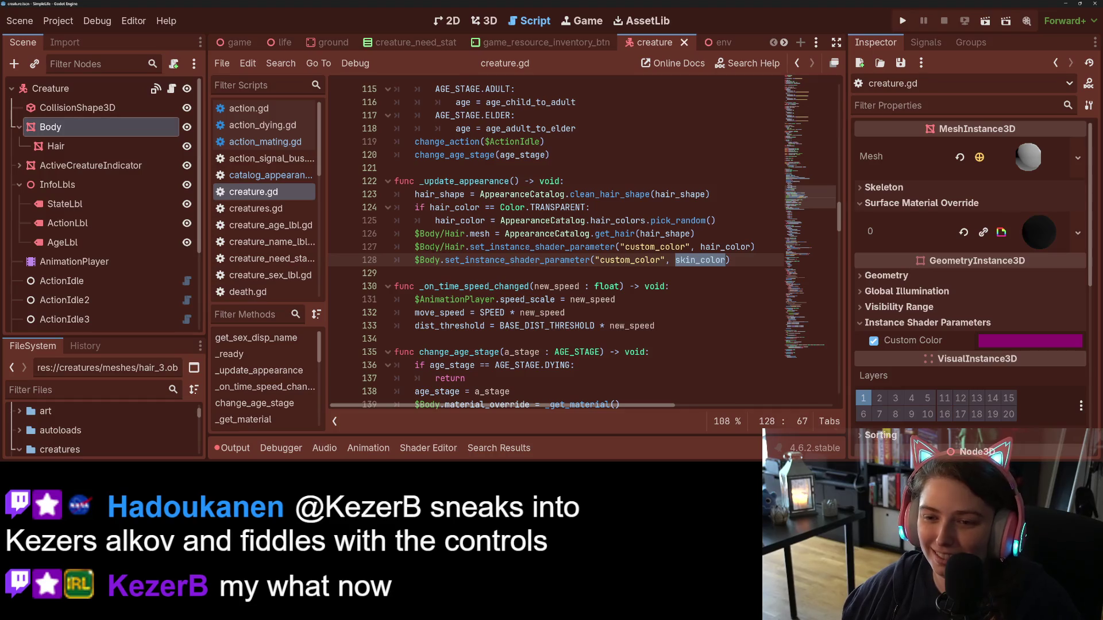
click(415, 233)
key(Return)
key(Up)
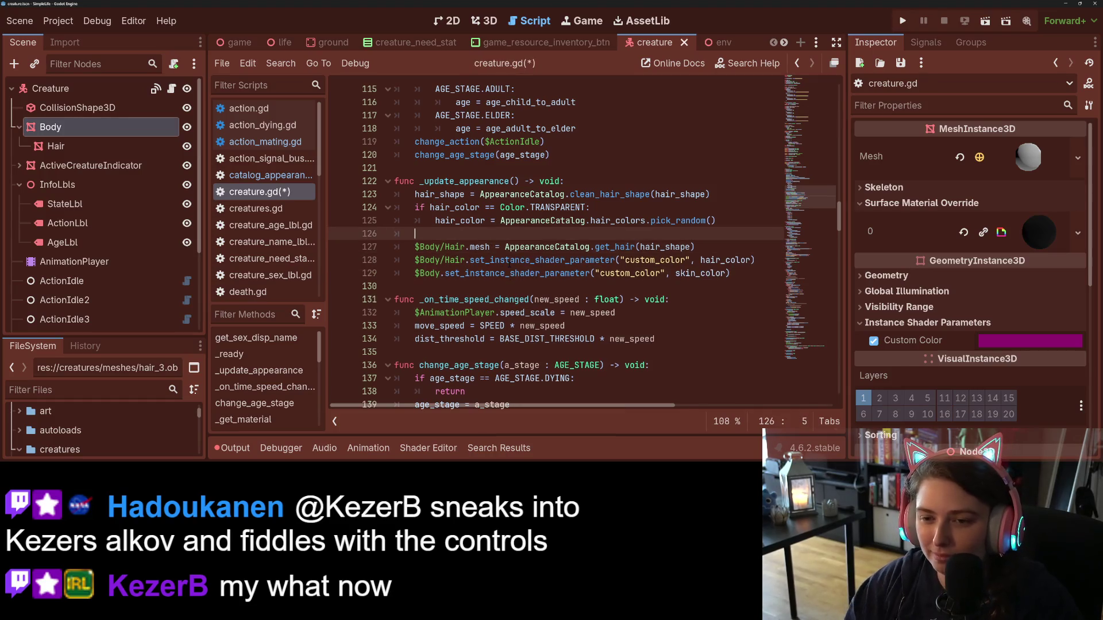
- Make a transparent skin_color fall back to AppearanceCatalog.skin_colors.pick_random()
text(if ski)
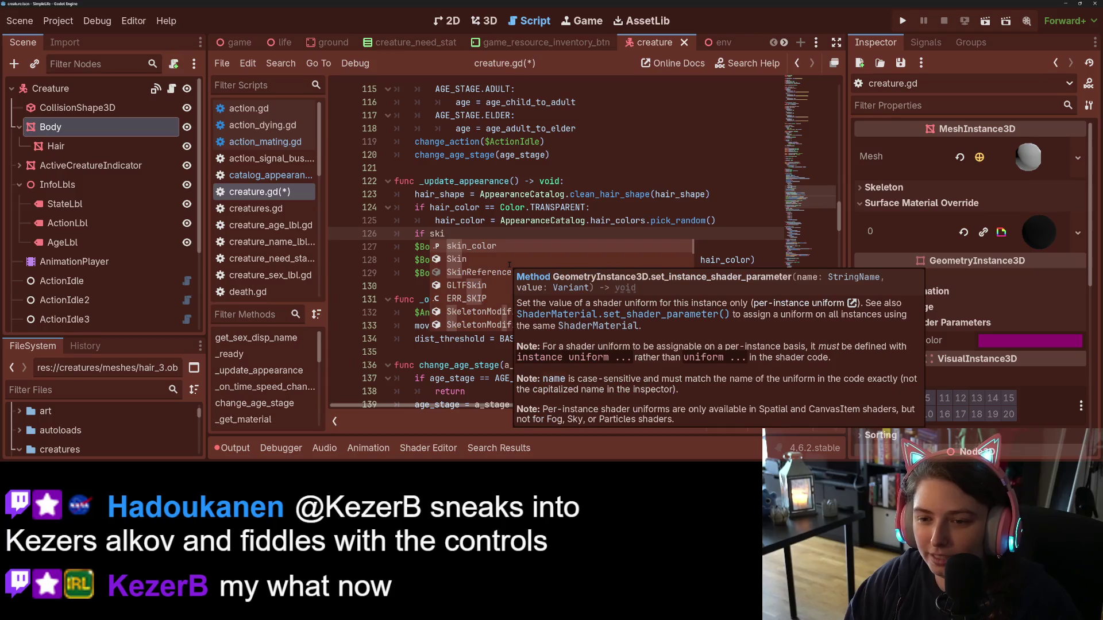
text(n_color == C)
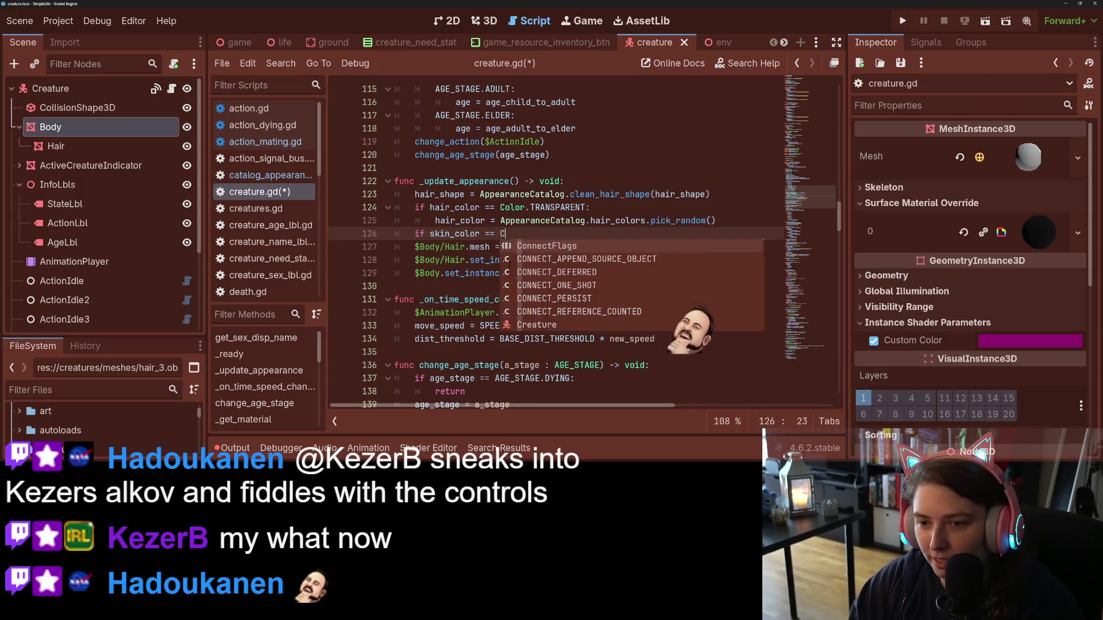
text(olor.TRANSPARENT)
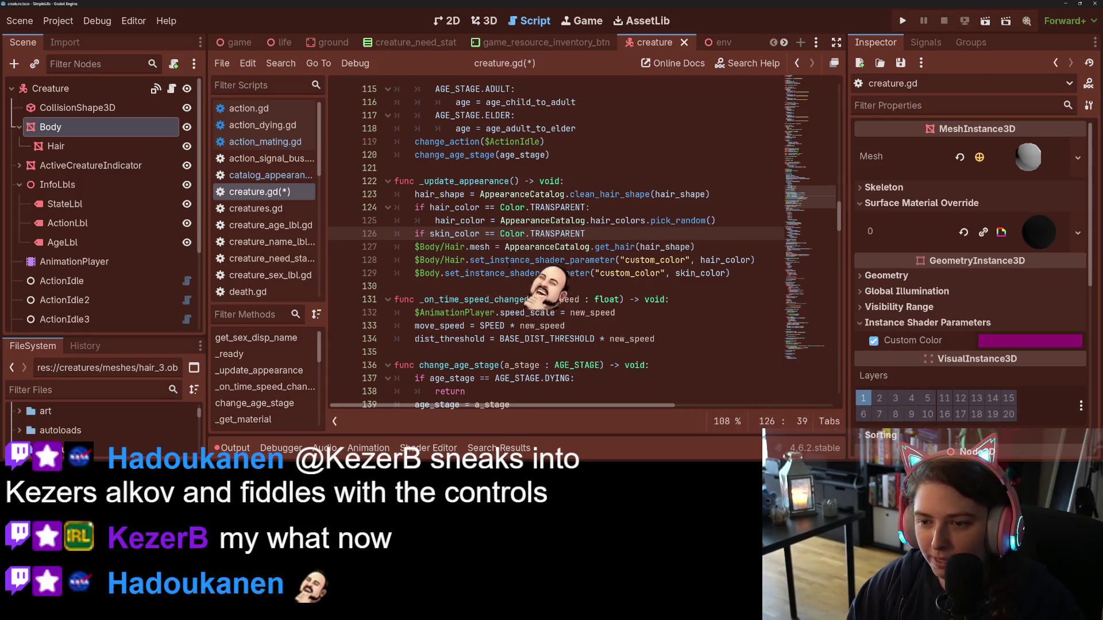
text(:)
key(Return)
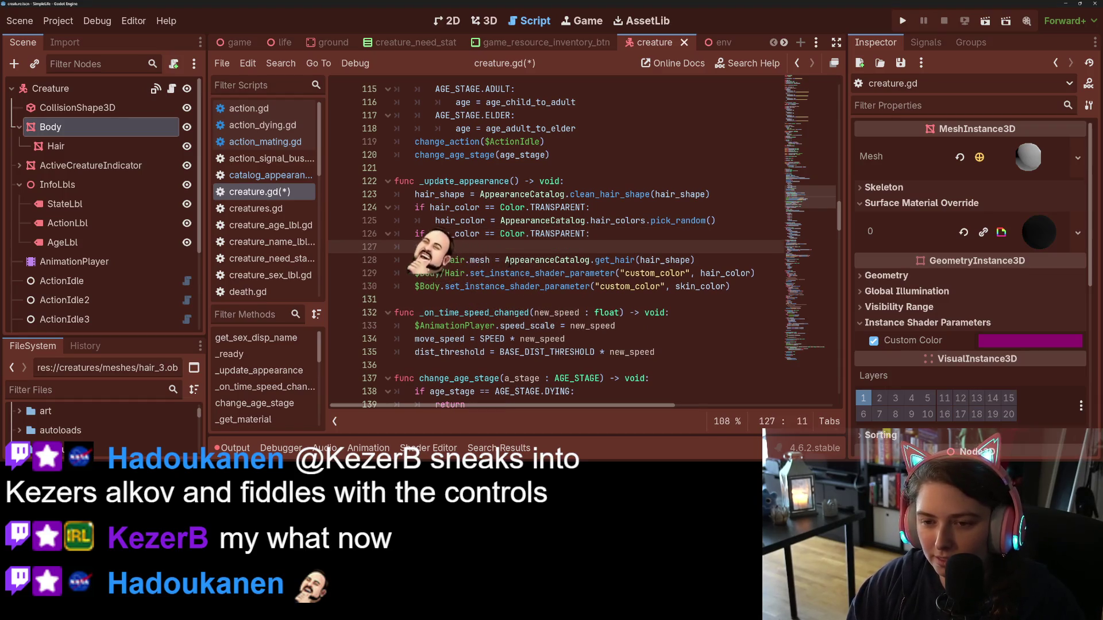
text(ski)
key(Return)
text(= )
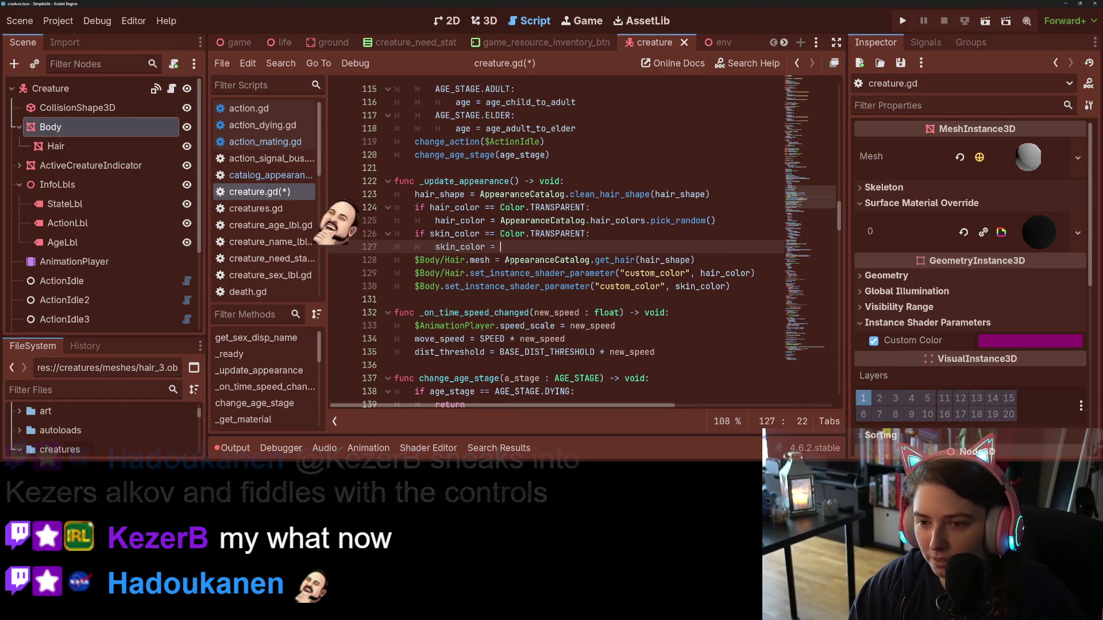
text(AppearanceCatalog.)
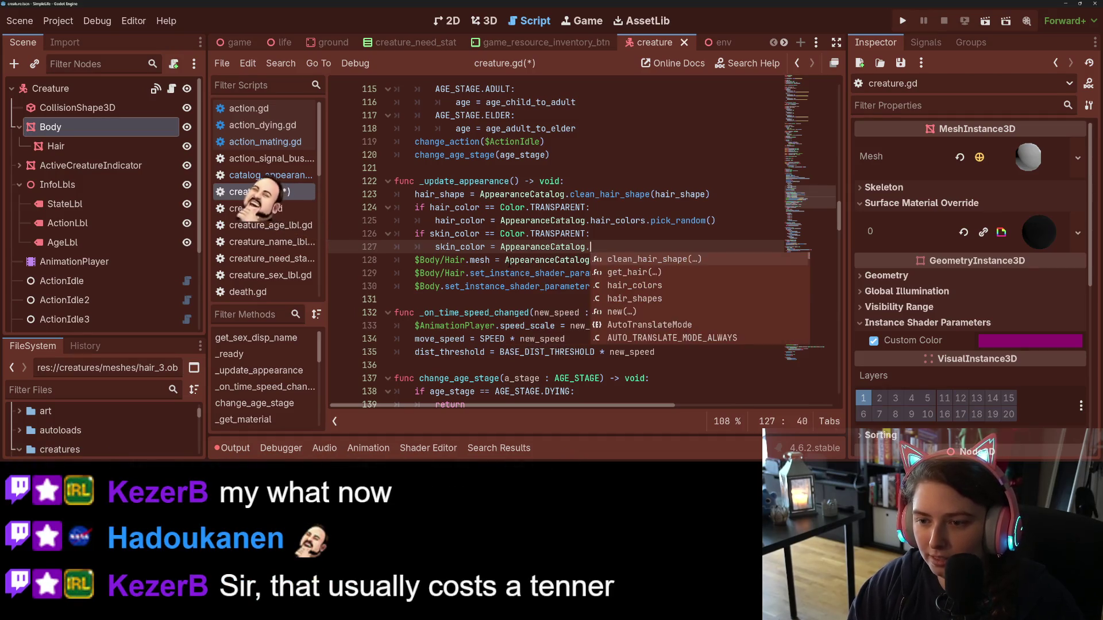
text(skin_colors.)
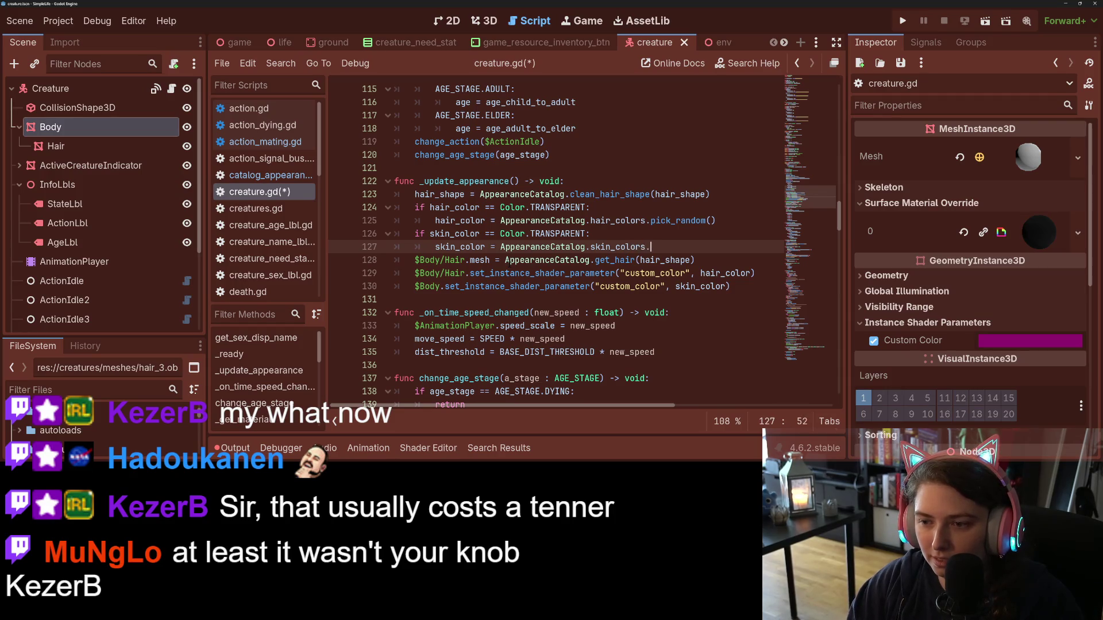
text(pci)
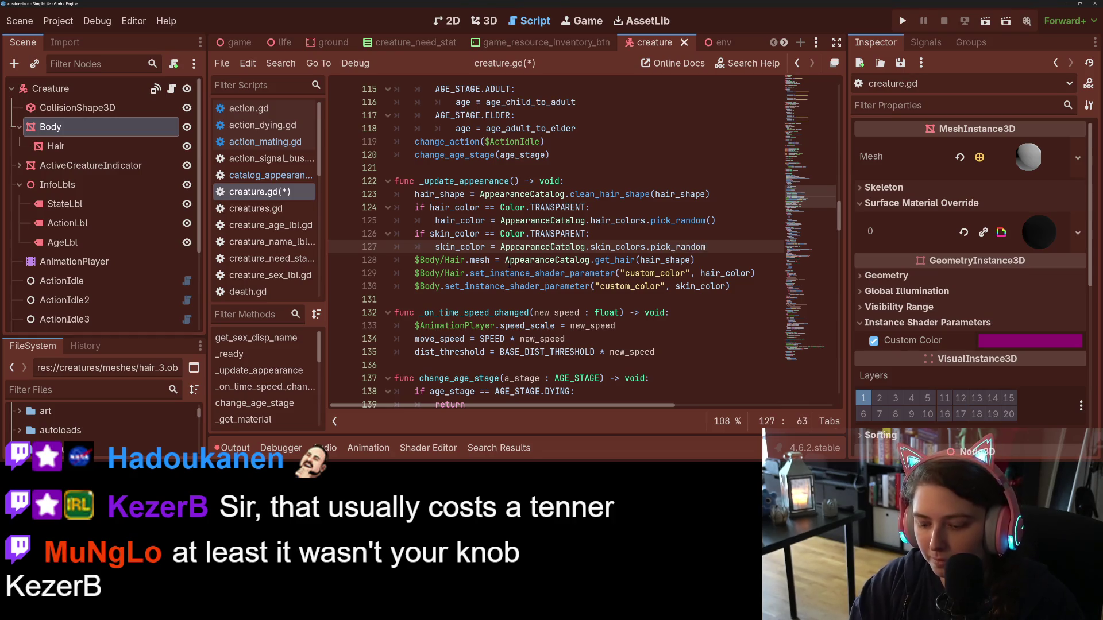
- Save creature.gd and go to catalog_appearance.gd for the missing skin_colors member
key(ctrl+s)
double_click(617, 246)
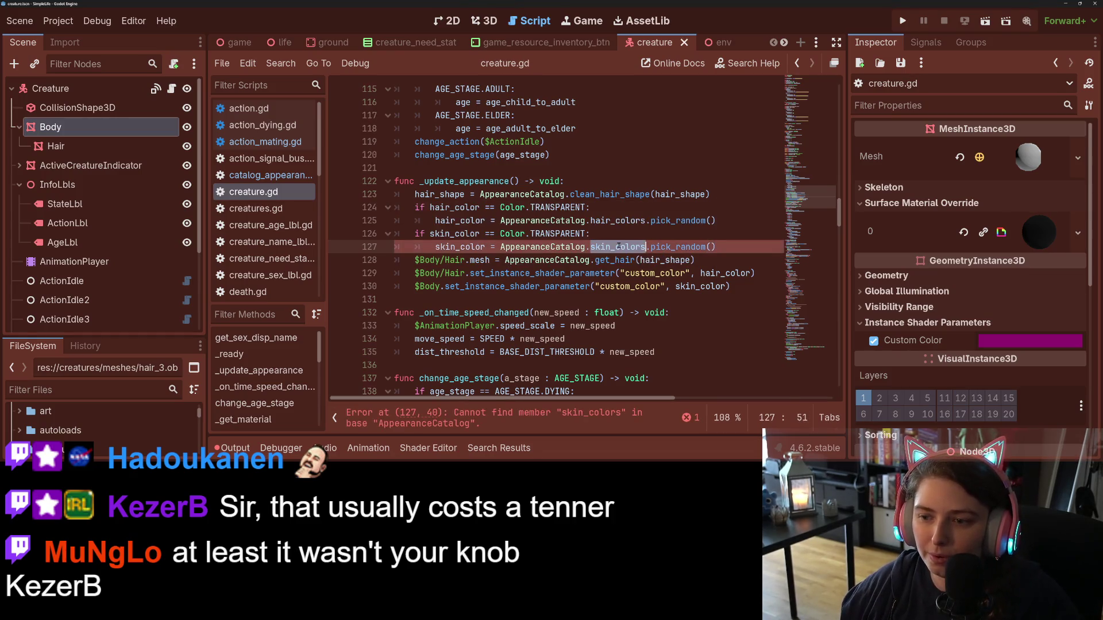
click(248, 175)
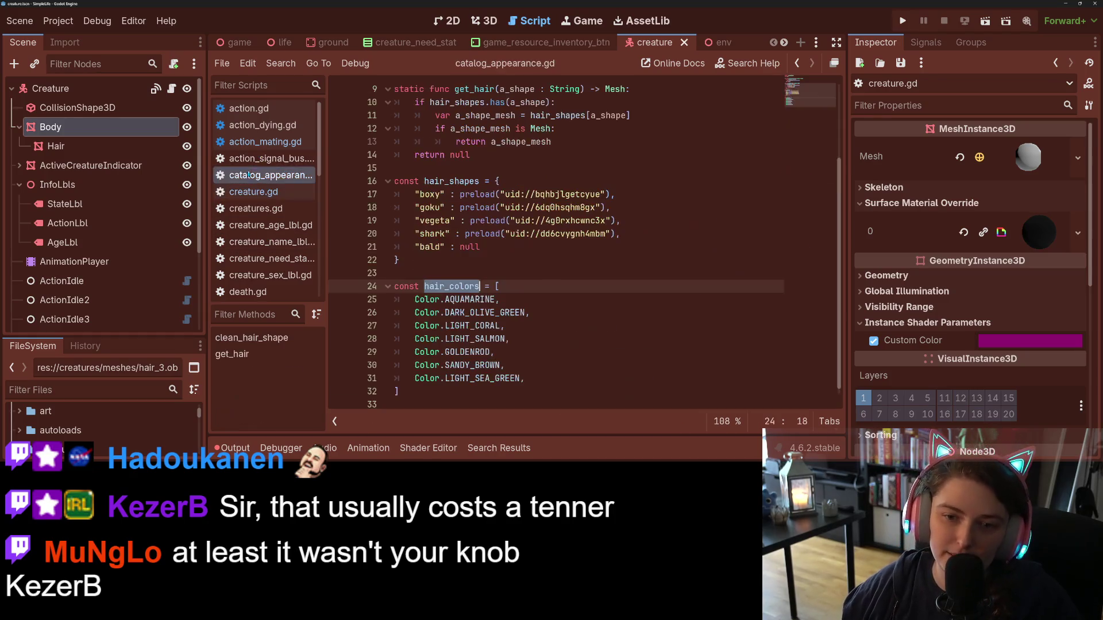
- Start a multi-line 'const skin_colors = [' array at the end of catalog_appearance.gd
click(435, 263)
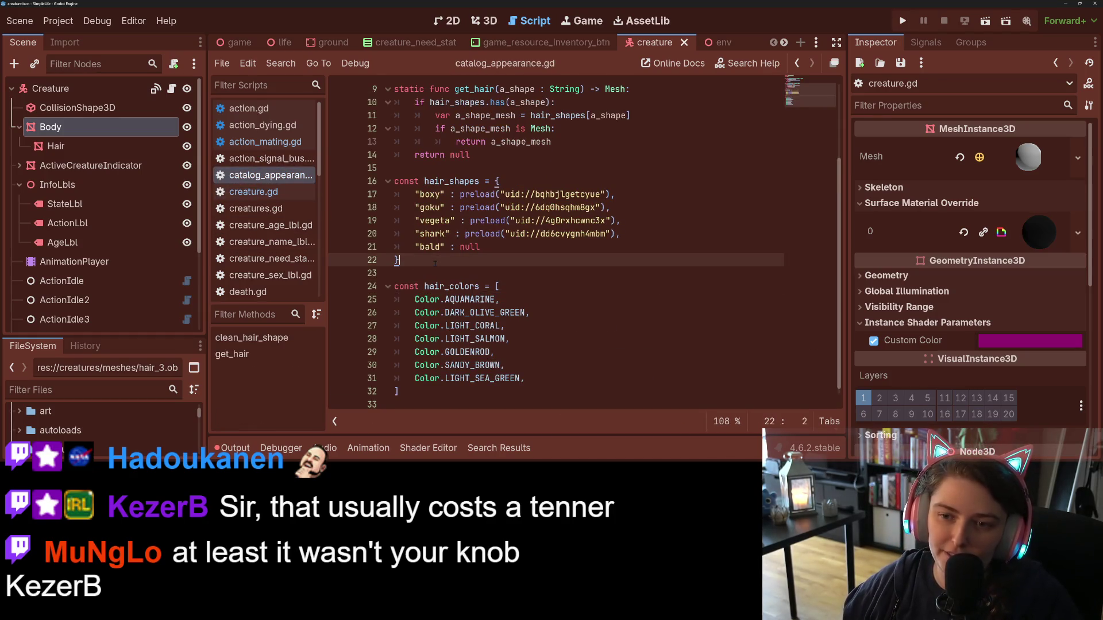
click(444, 395)
key(Return)
text(onst )
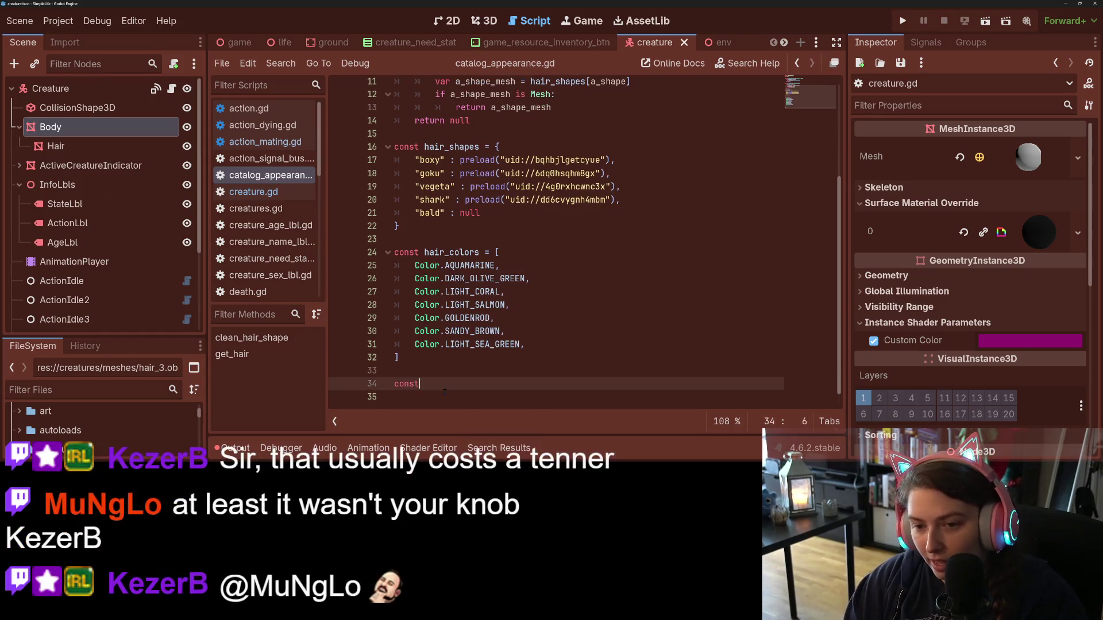
text(skin_colors)
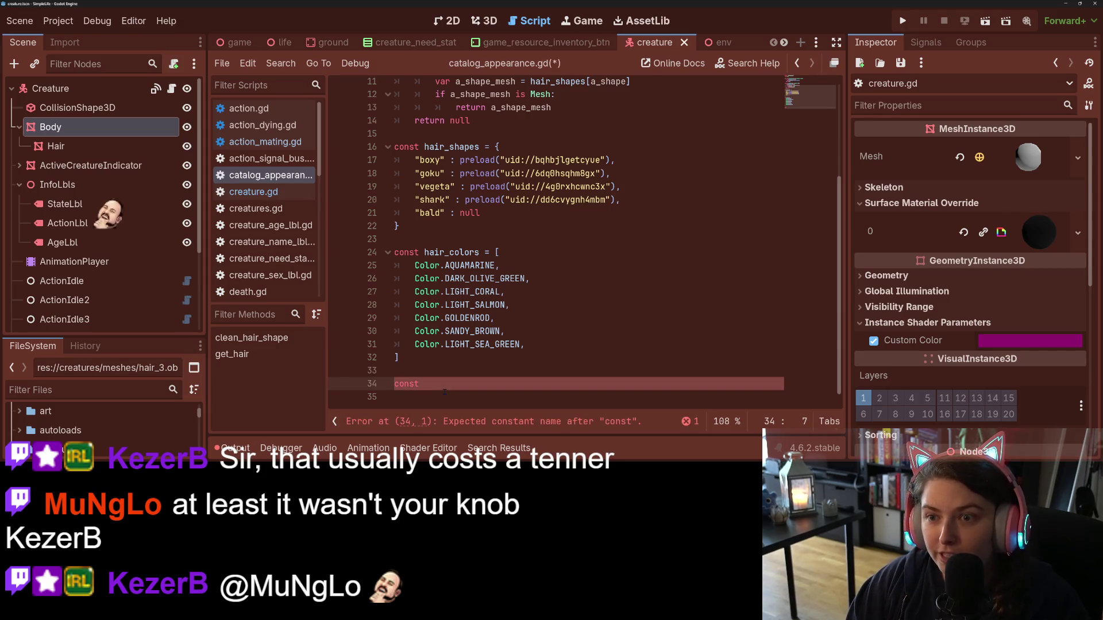
text( = )
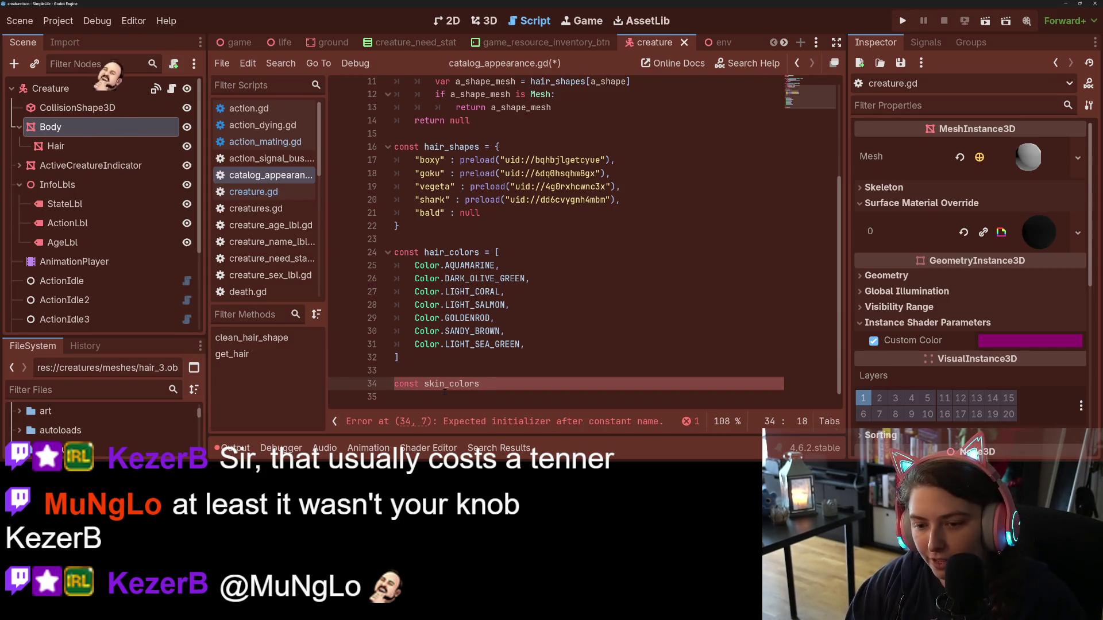
text([)
key(Return)
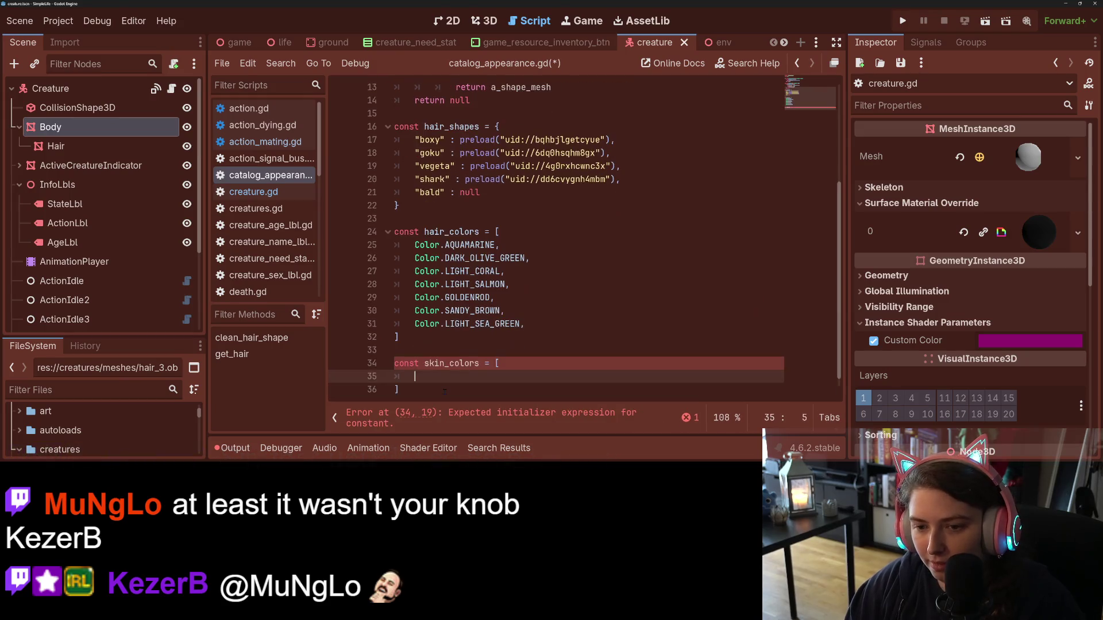
- Add Color.MEDIUM_AQUAMARINE as the first skin colour
text(Color.)
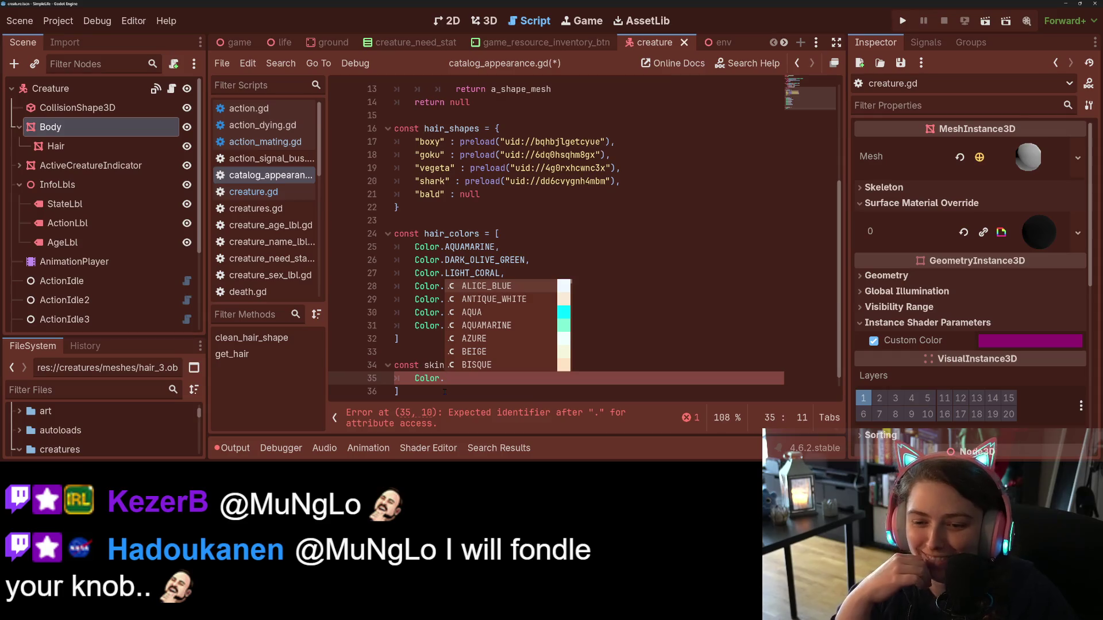
key(Down)
key(Down)
key(Down)
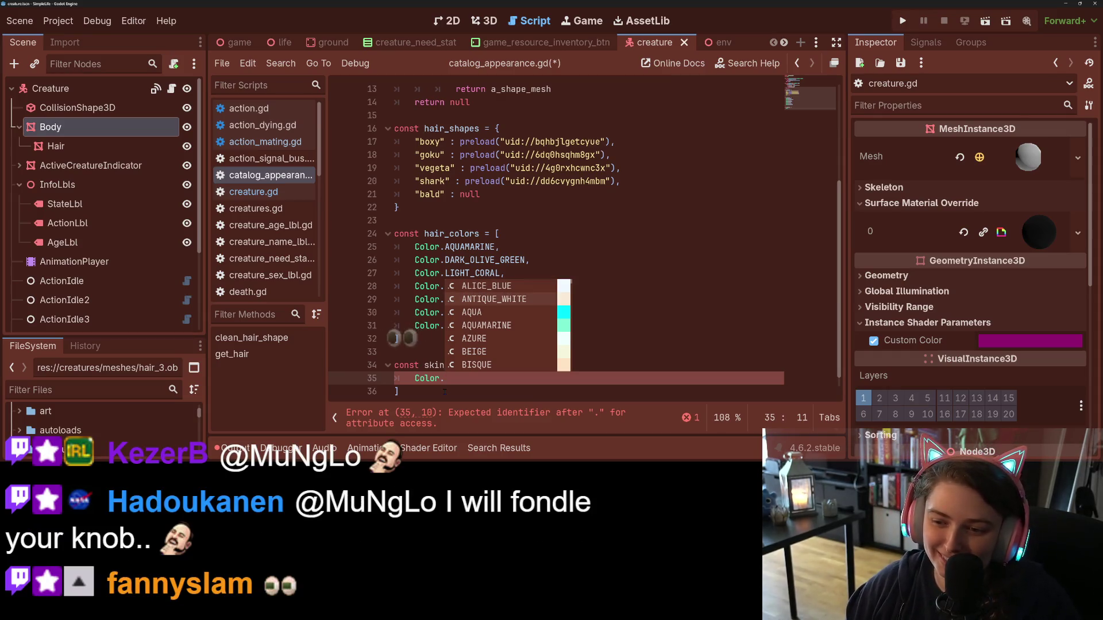
key(Return)
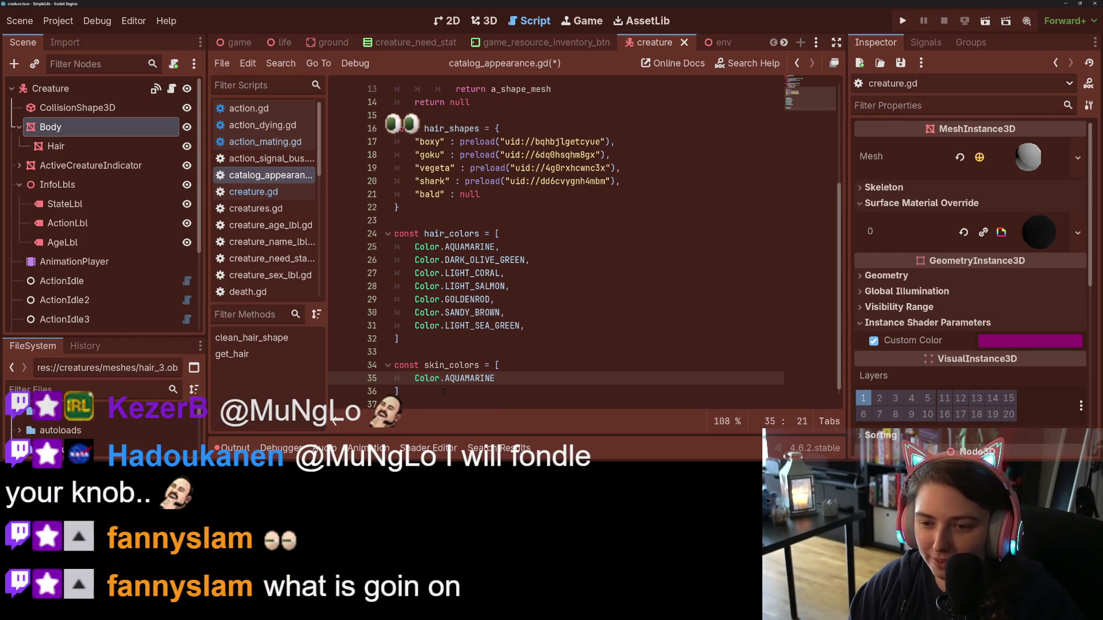
key(BackSpace)
key(BackSpace)
key(BackSpace)
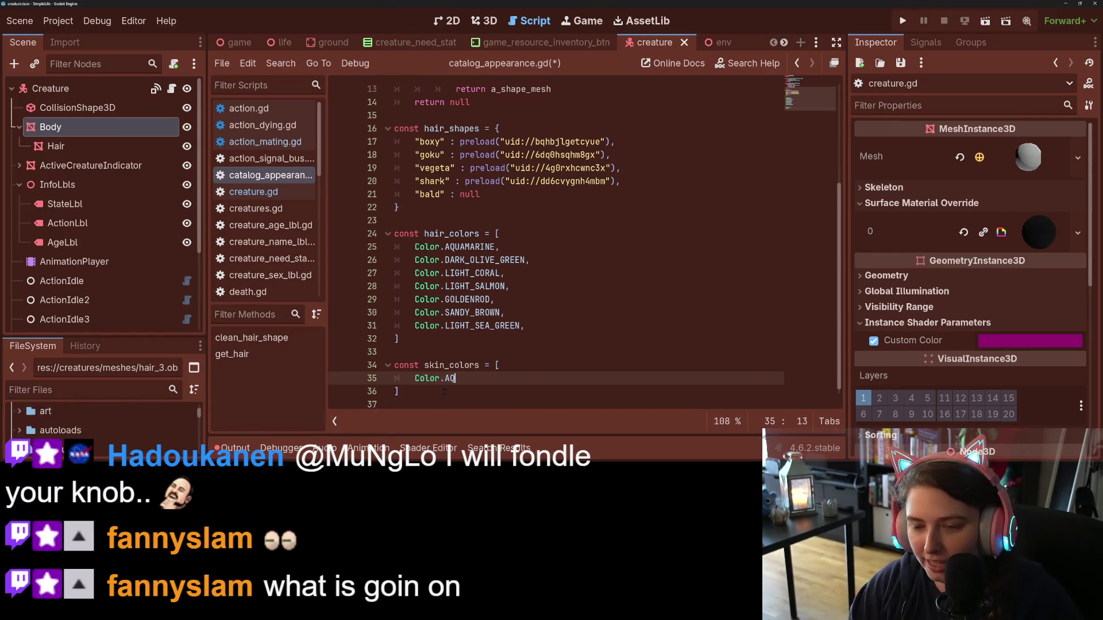
text(UA)
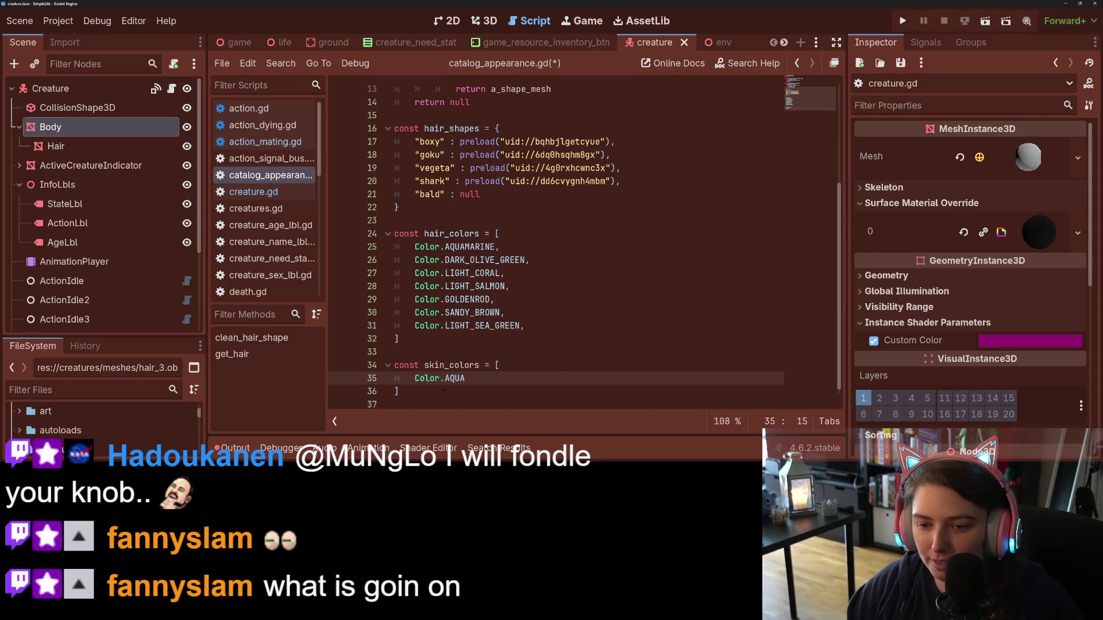
text(M)
key(Return)
text(,)
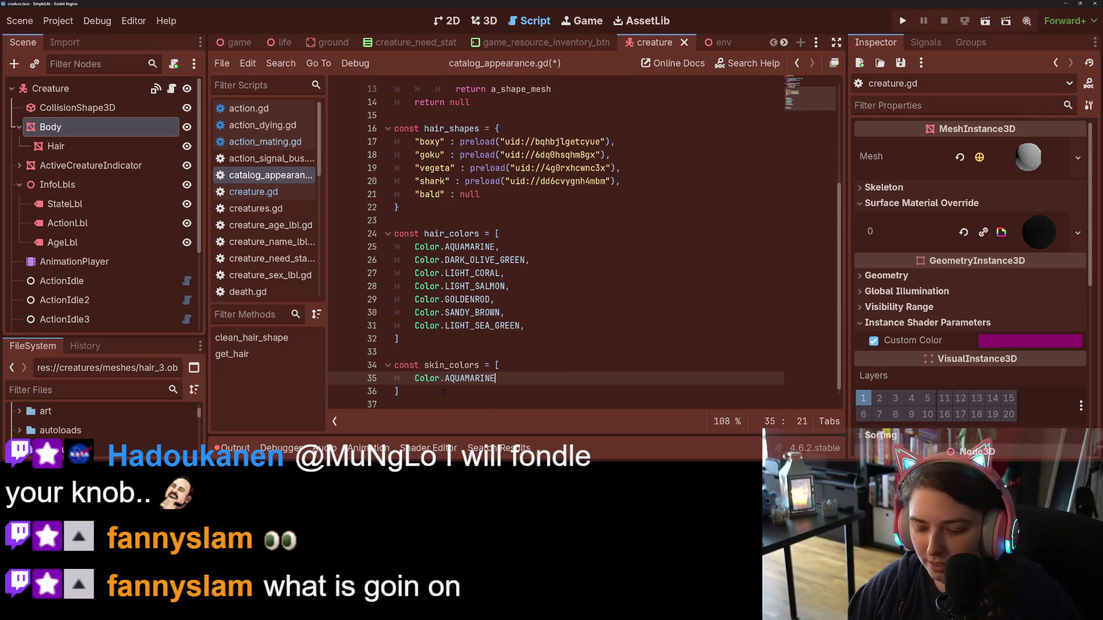
key(Return)
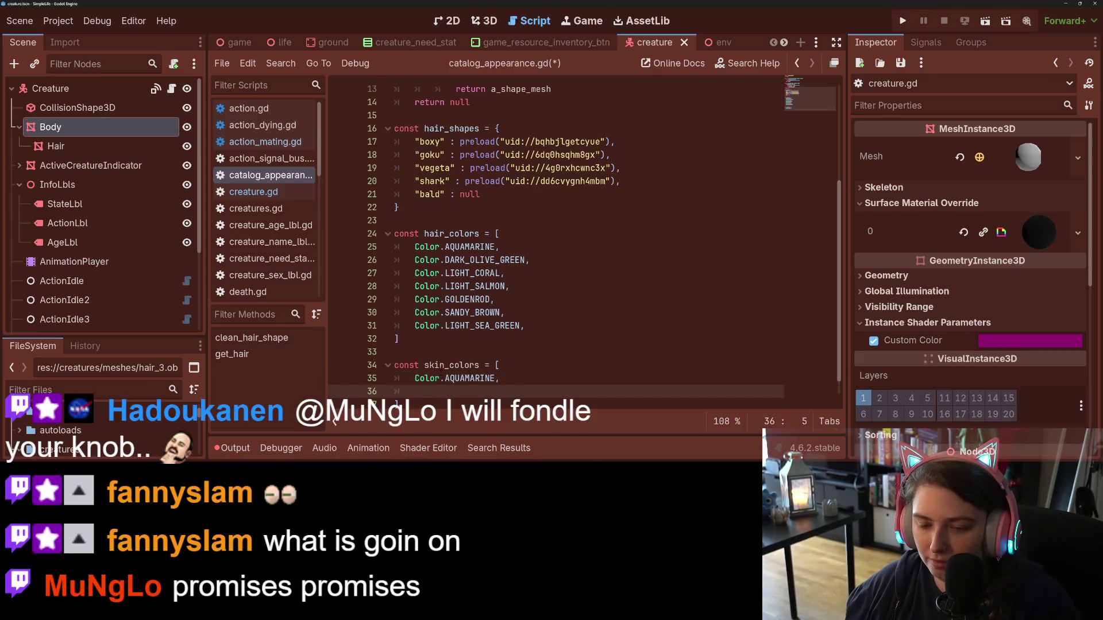
click(448, 379)
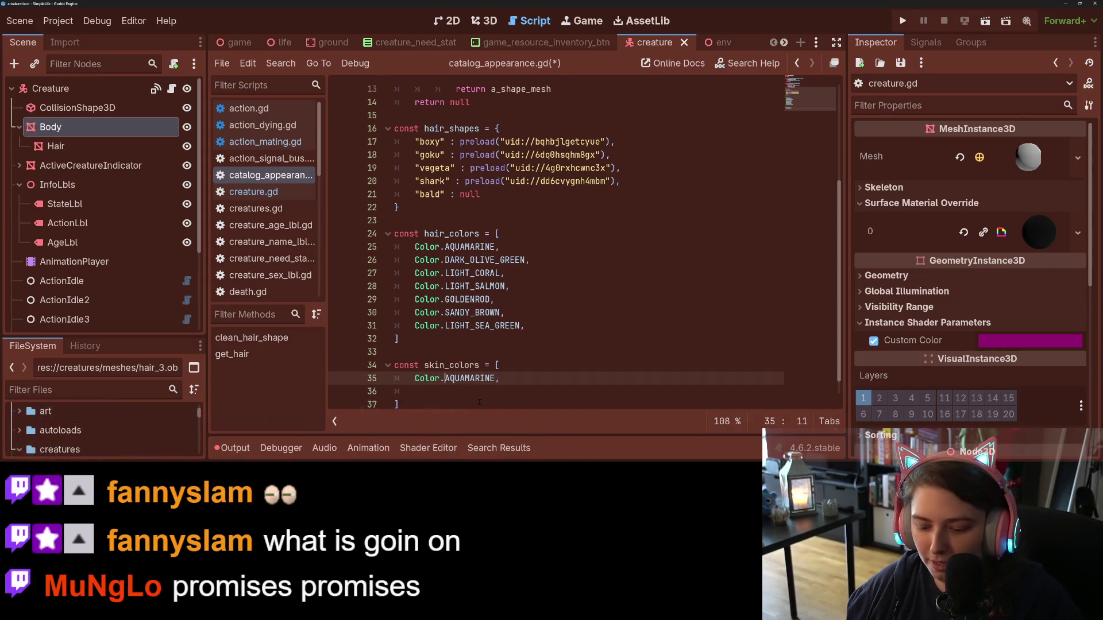
text(M)
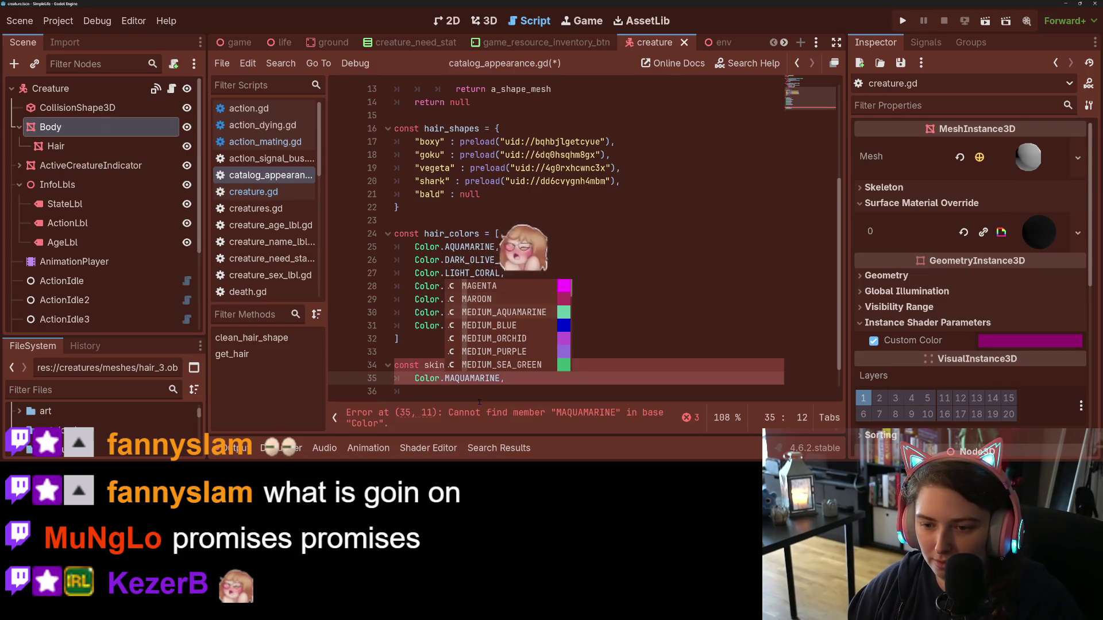
key(Return)
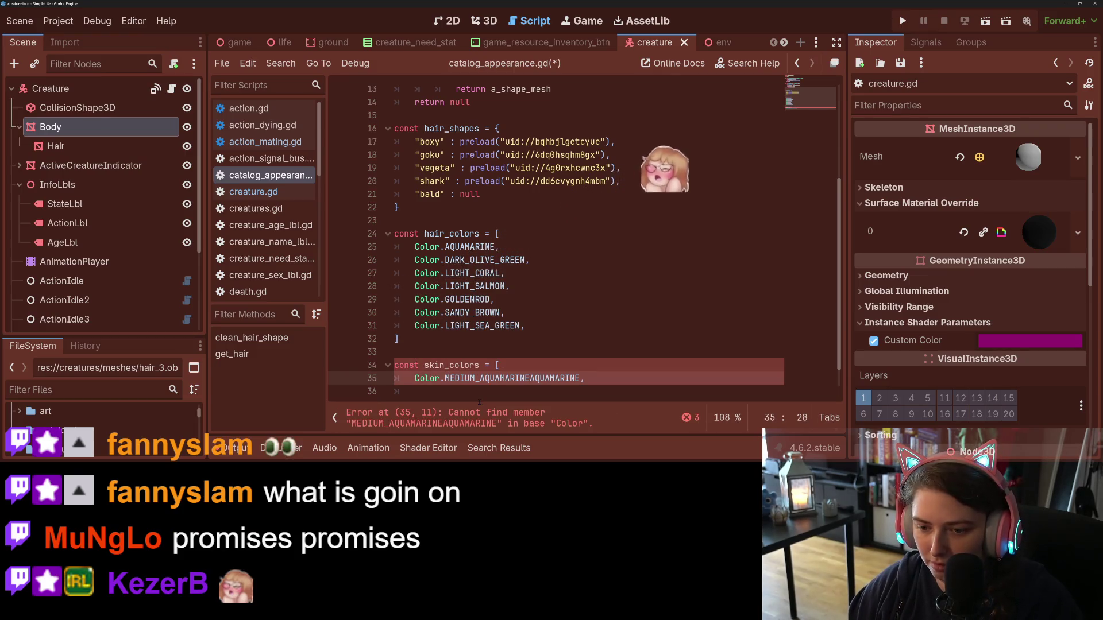
key(Delete)
key(Delete)
key(Delete)
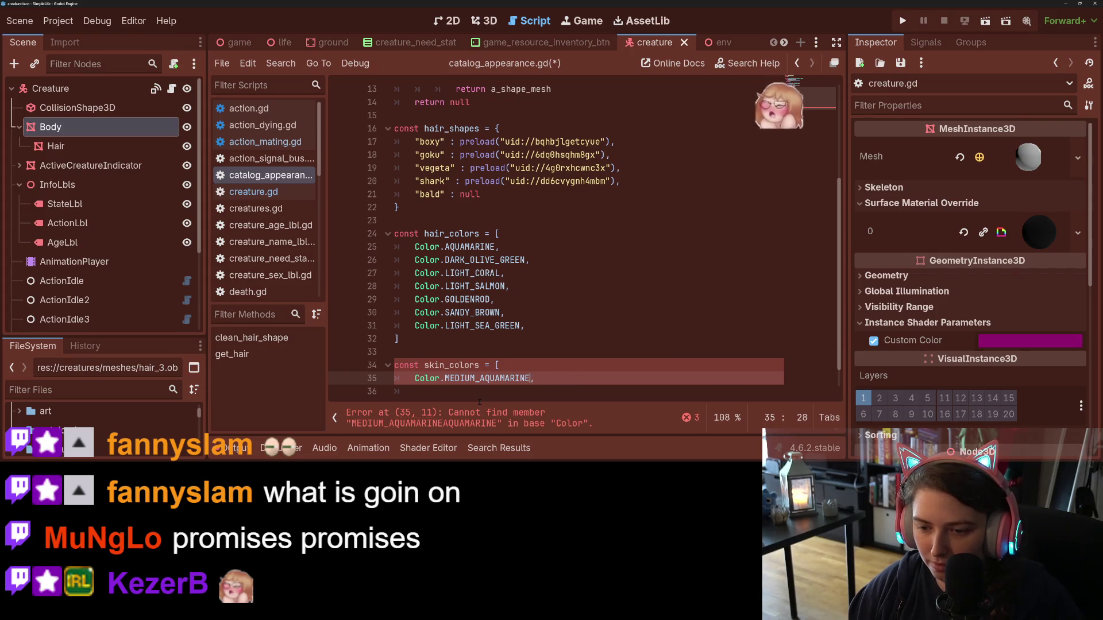
text(,)
key(Down)
- Add Color.PALE_VIOLET_RED as the second skin colour, after trying LAVENDER
text(Co)
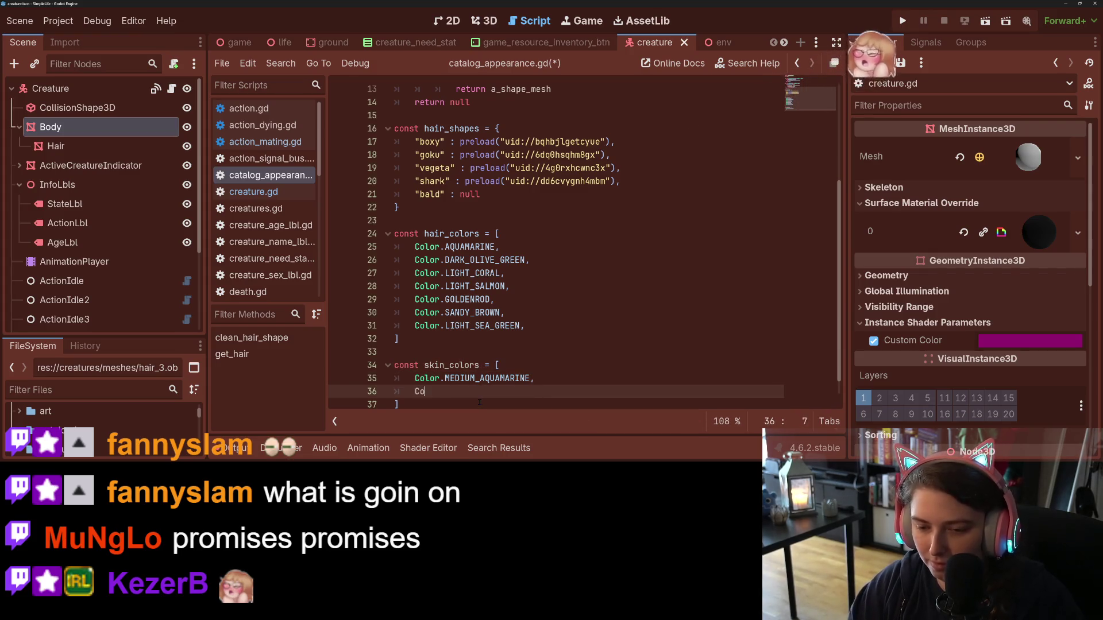
text(lor.)
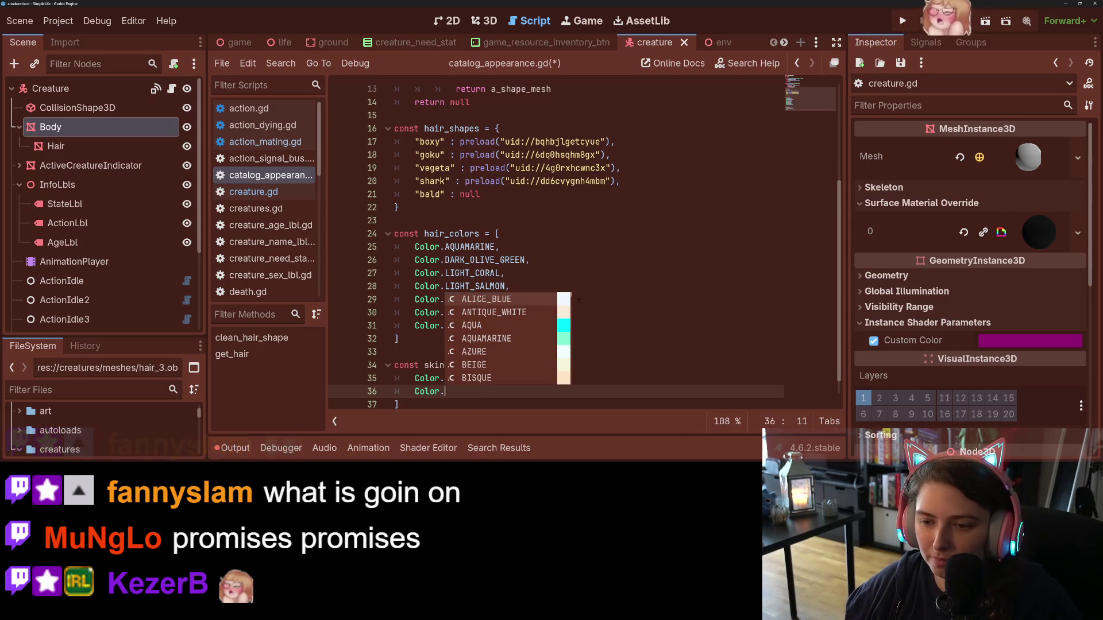
scroll(569, 336, down, 15)
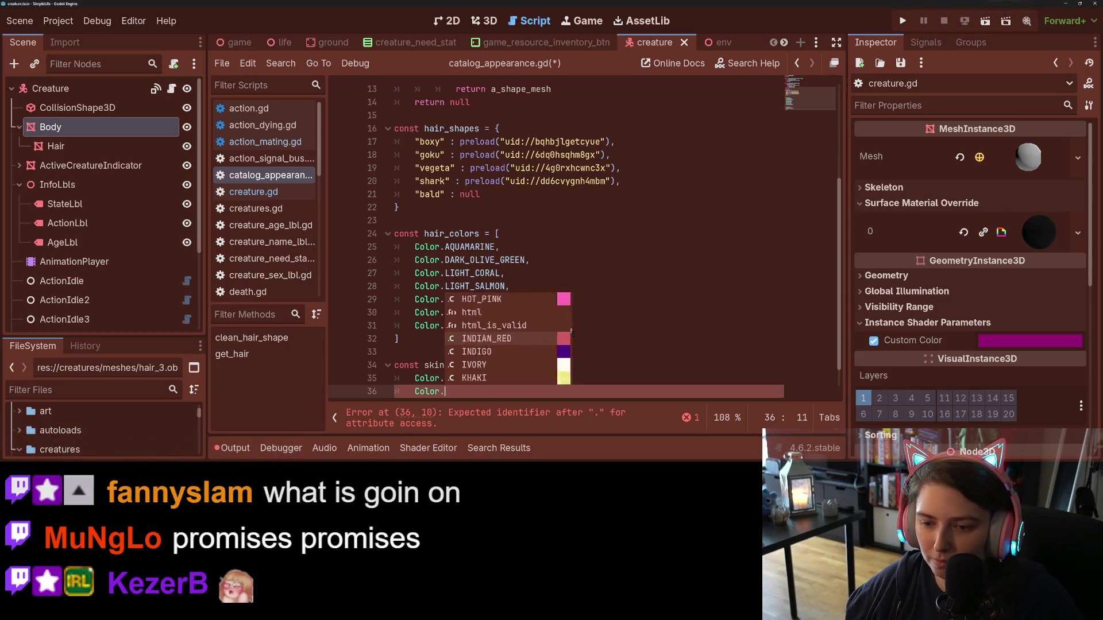
scroll(571, 331, down, 1)
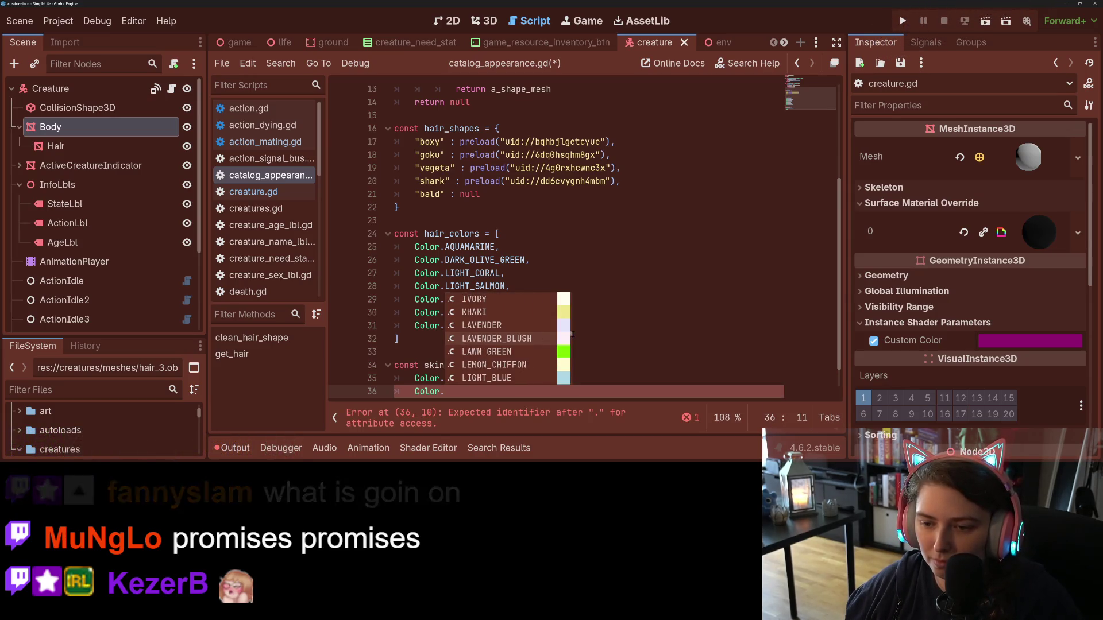
click(529, 326)
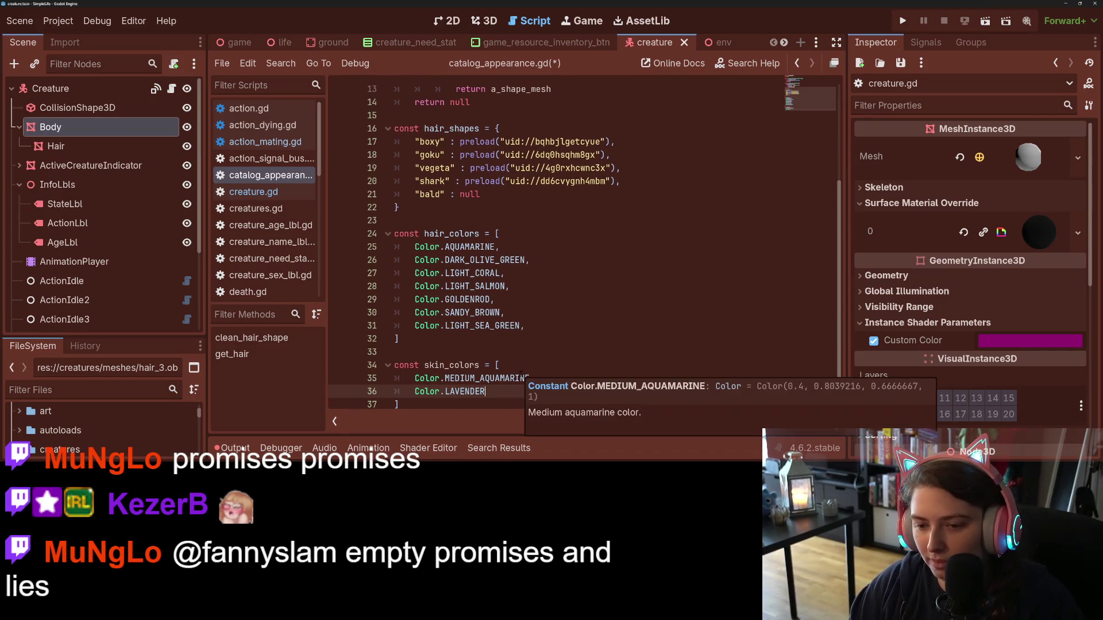
key(BackSpace)
key(BackSpace)
key(BackSpace)
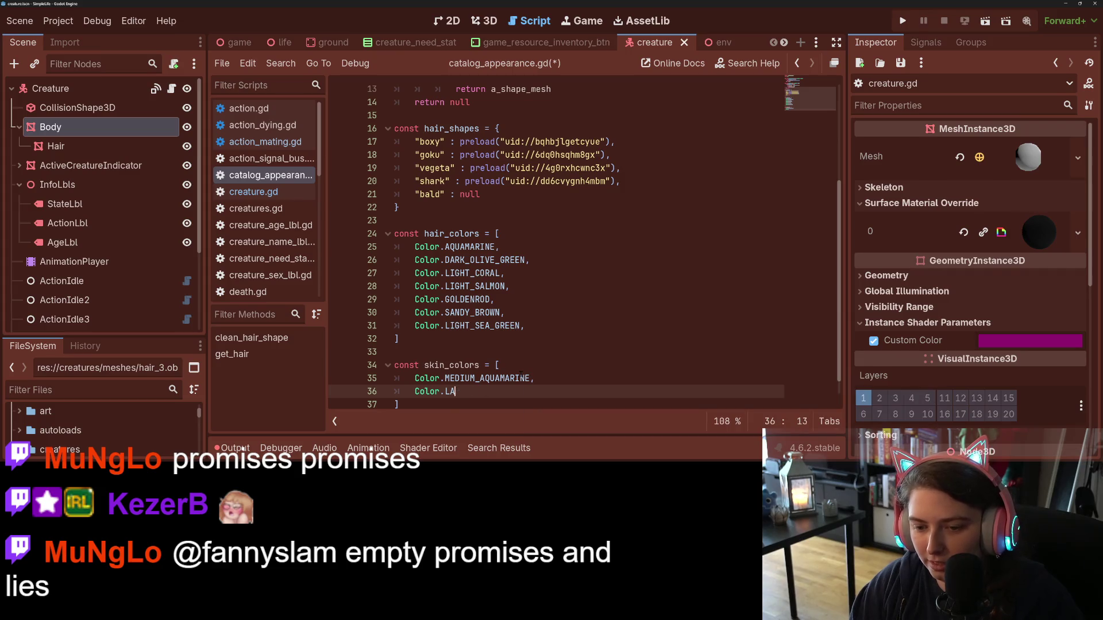
text(A)
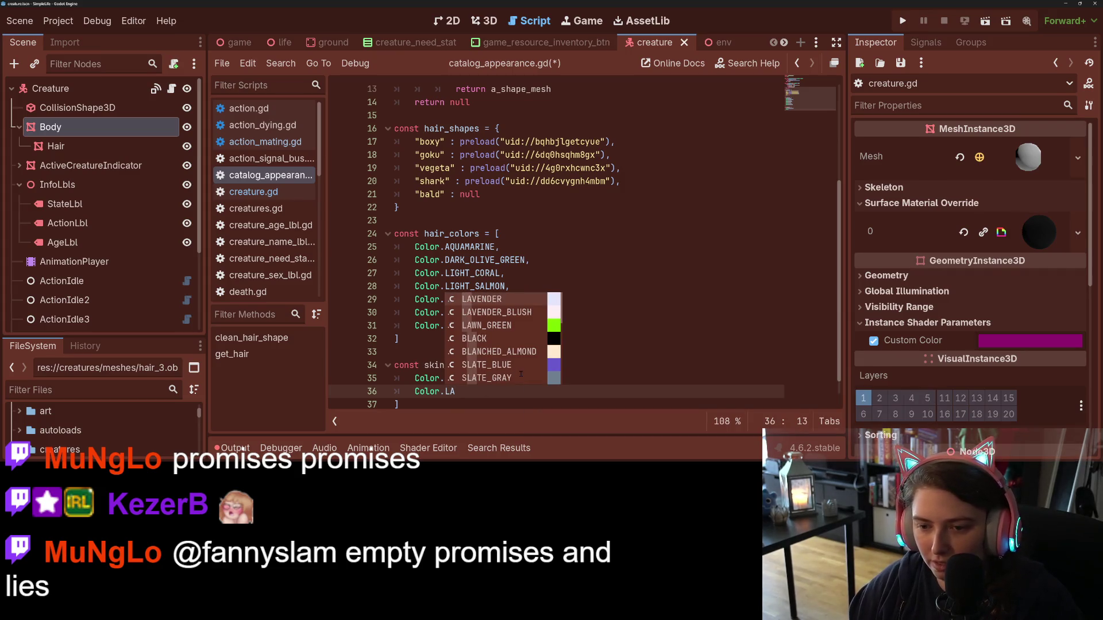
scroll(521, 374, down, 7)
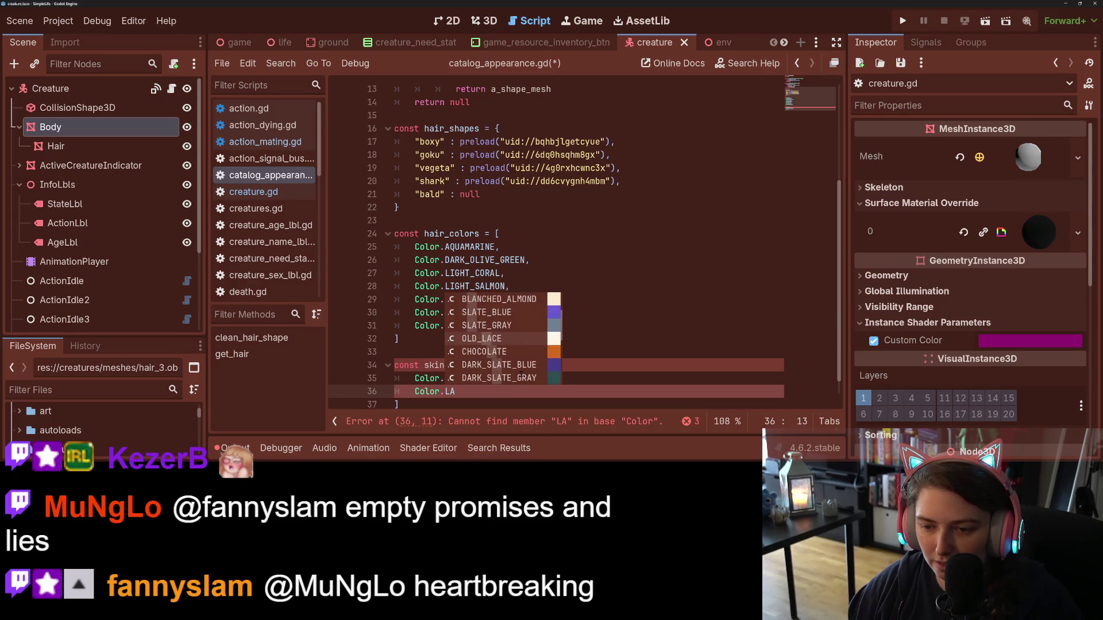
scroll(521, 372, down, 3)
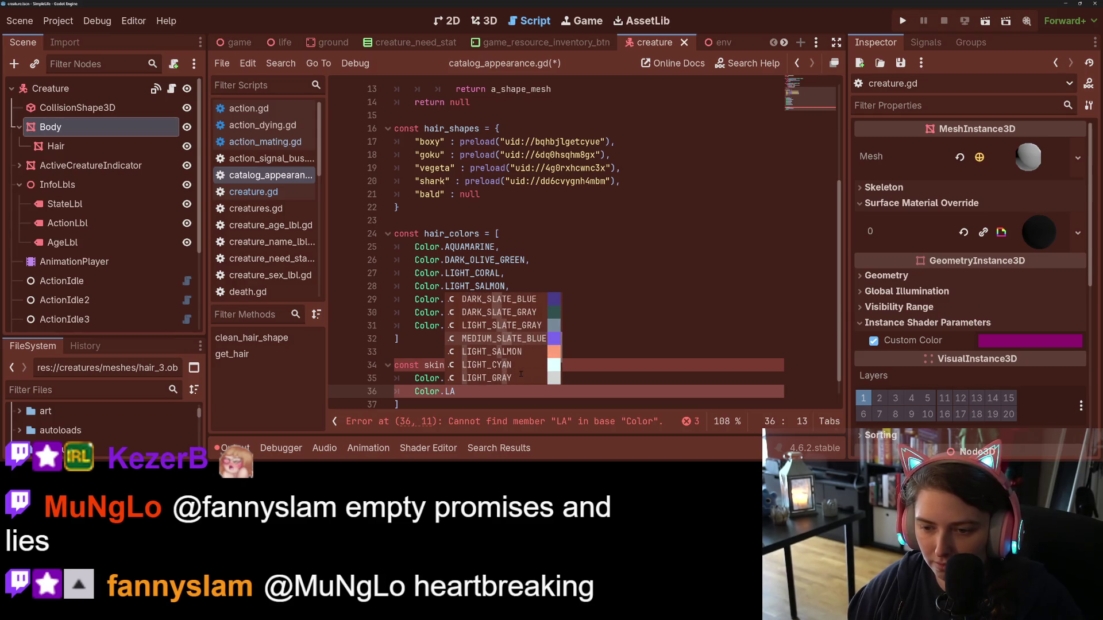
scroll(521, 374, down, 5)
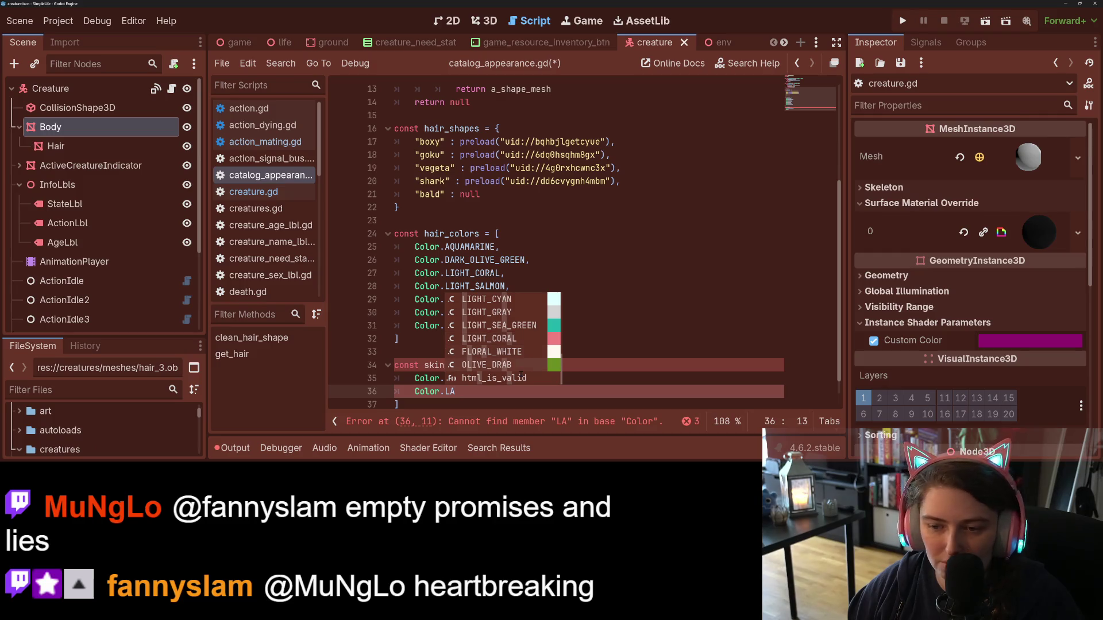
scroll(521, 374, up, 8)
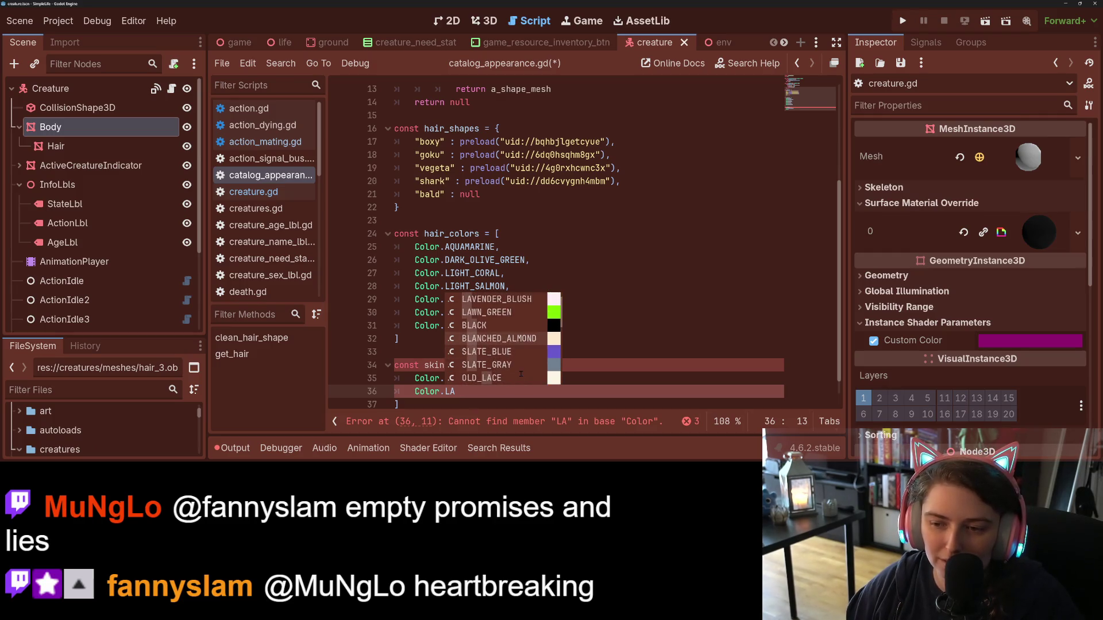
scroll(521, 374, up, 1)
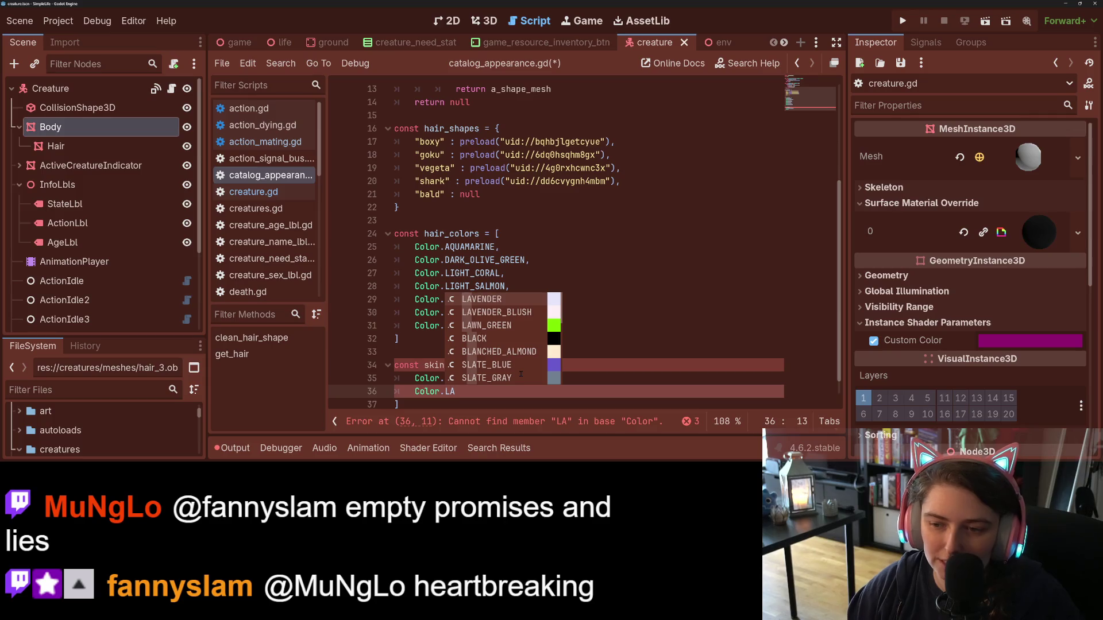
key(BackSpace)
key(BackSpace)
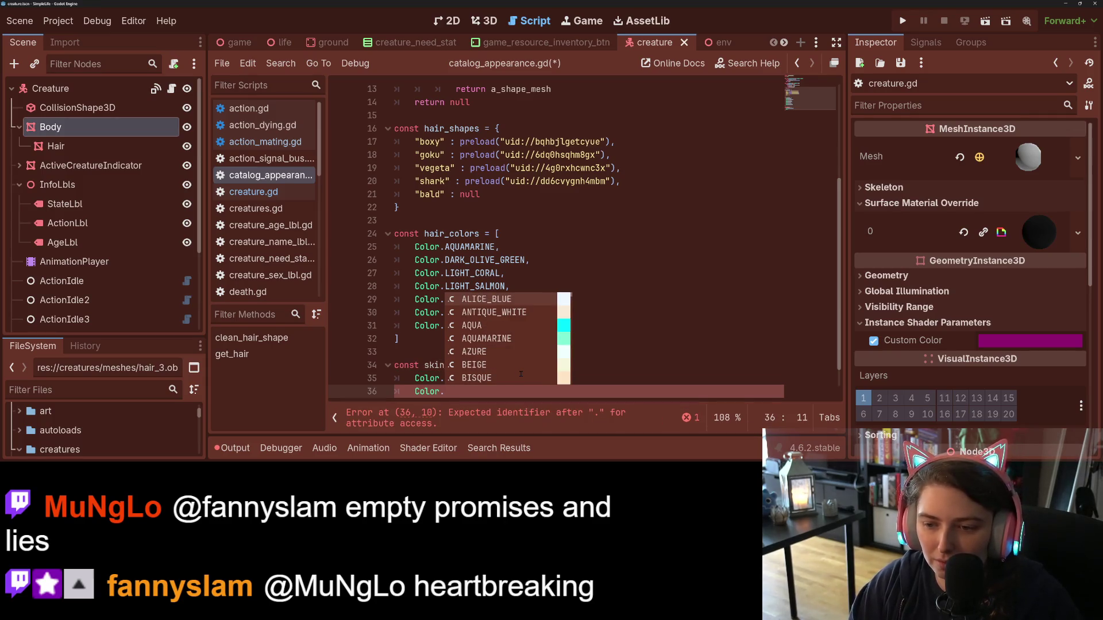
text(P)
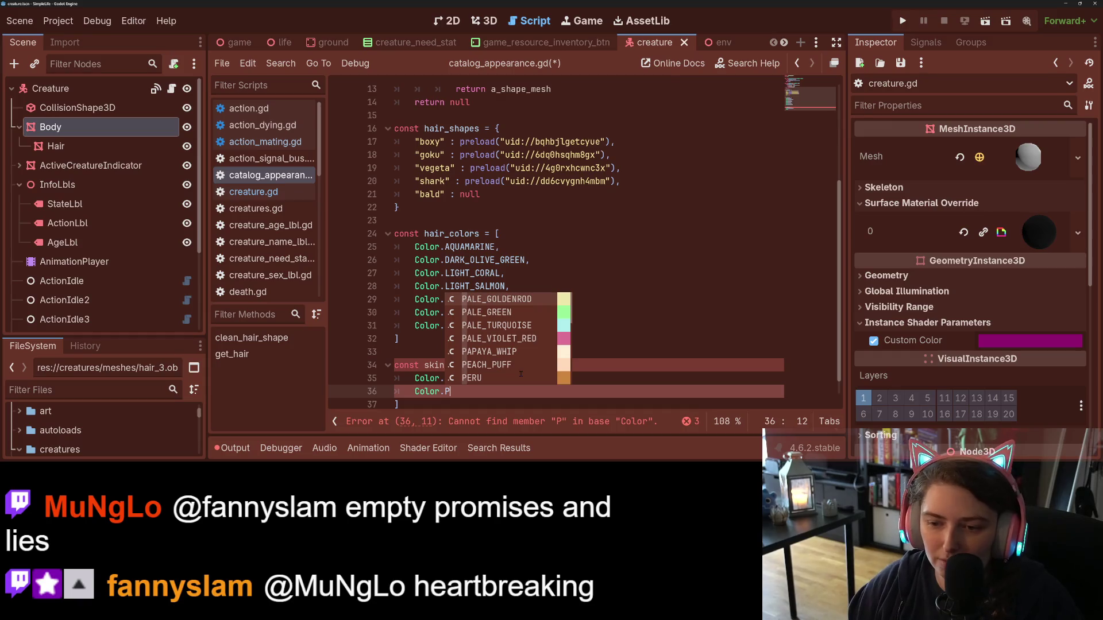
key(Down)
key(Down)
key(Down)
key(Return)
text(,)
key(Return)
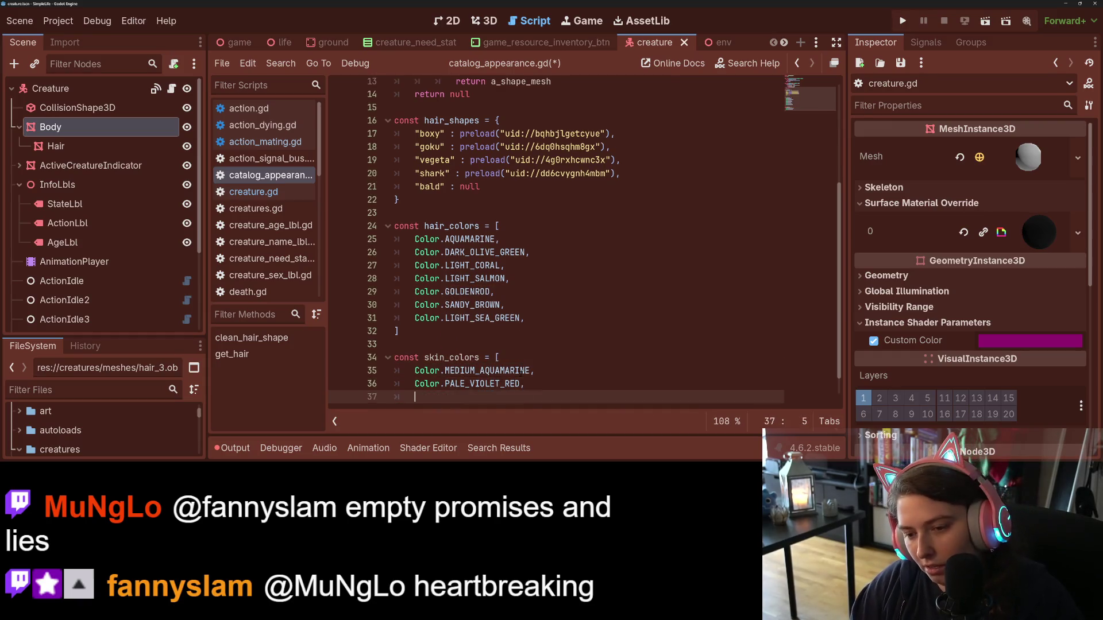
- Add Color.ROYAL_BLUE as the third skin colour
text(Color)
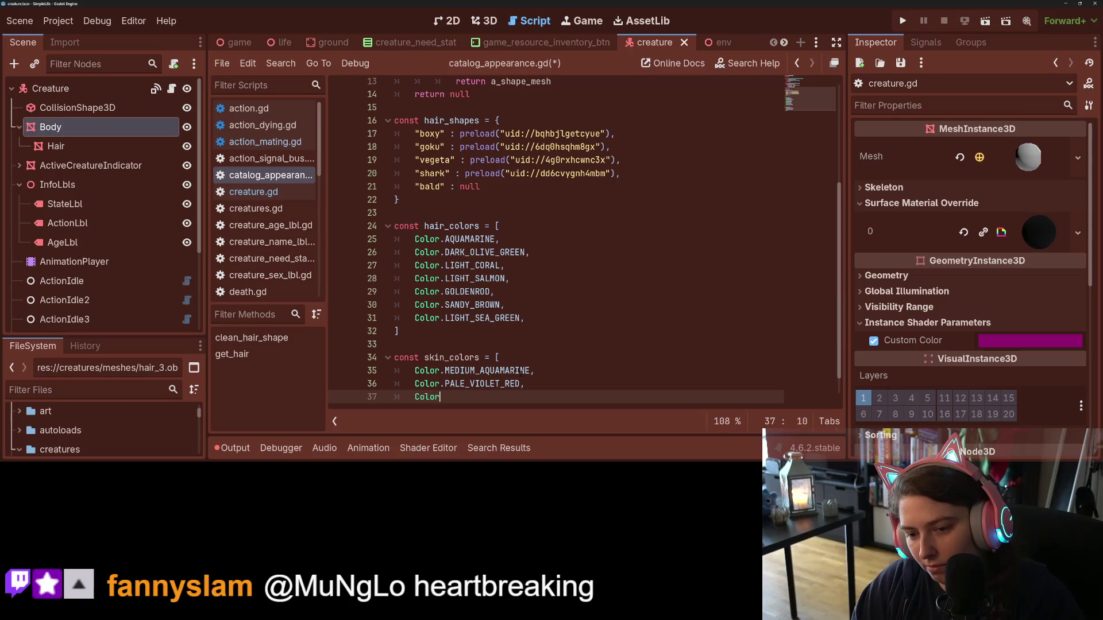
text(.B)
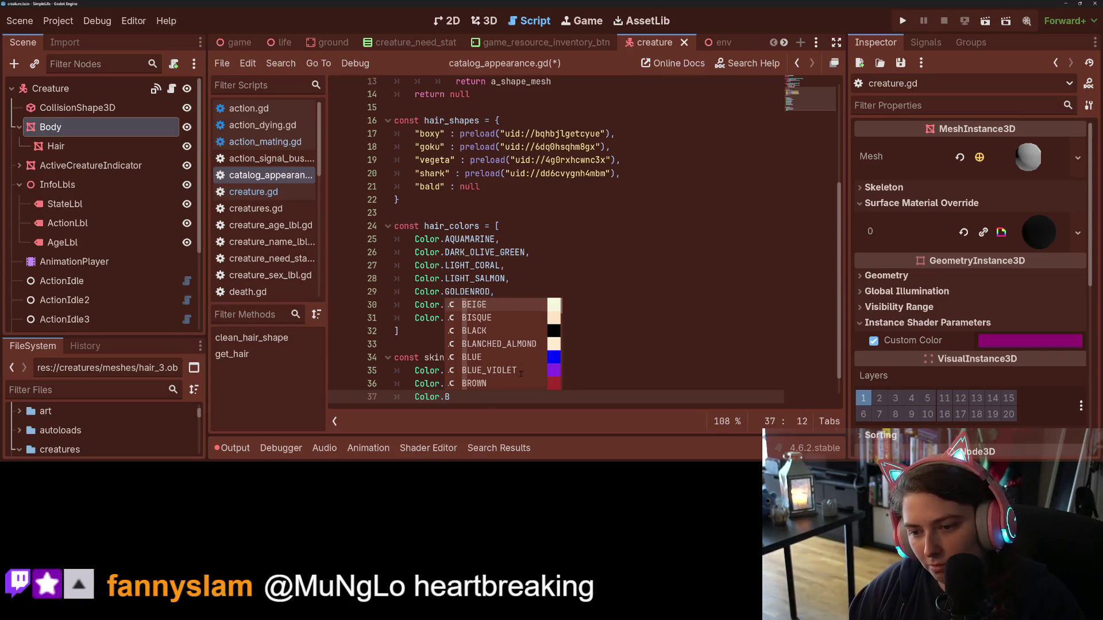
key(Down)
key(Down)
key(Down)
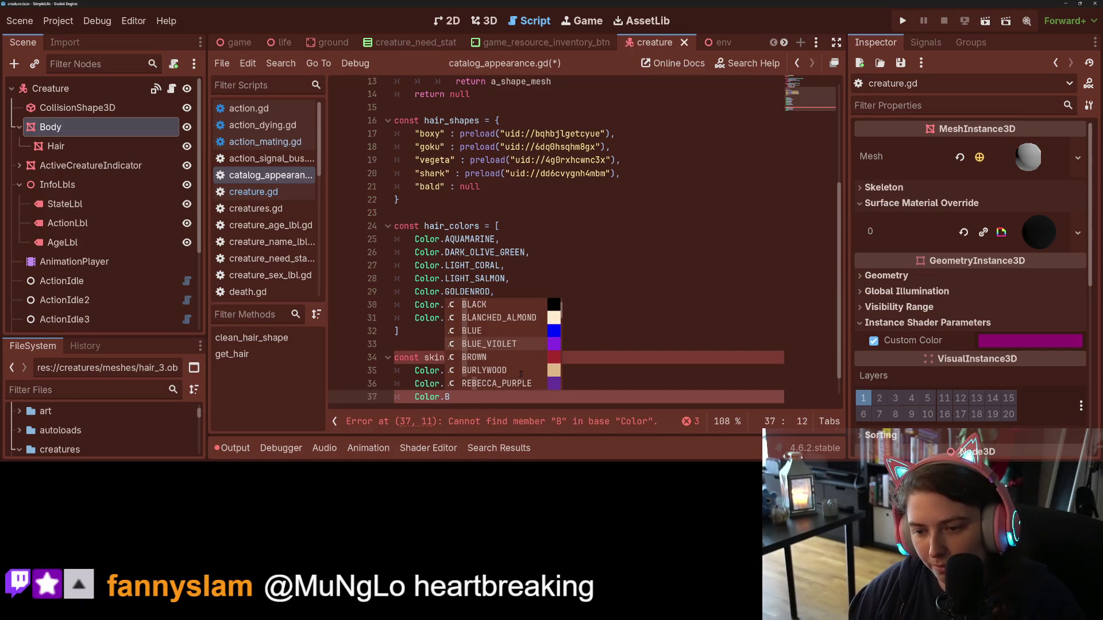
key(Down)
key(Down)
key(Down)
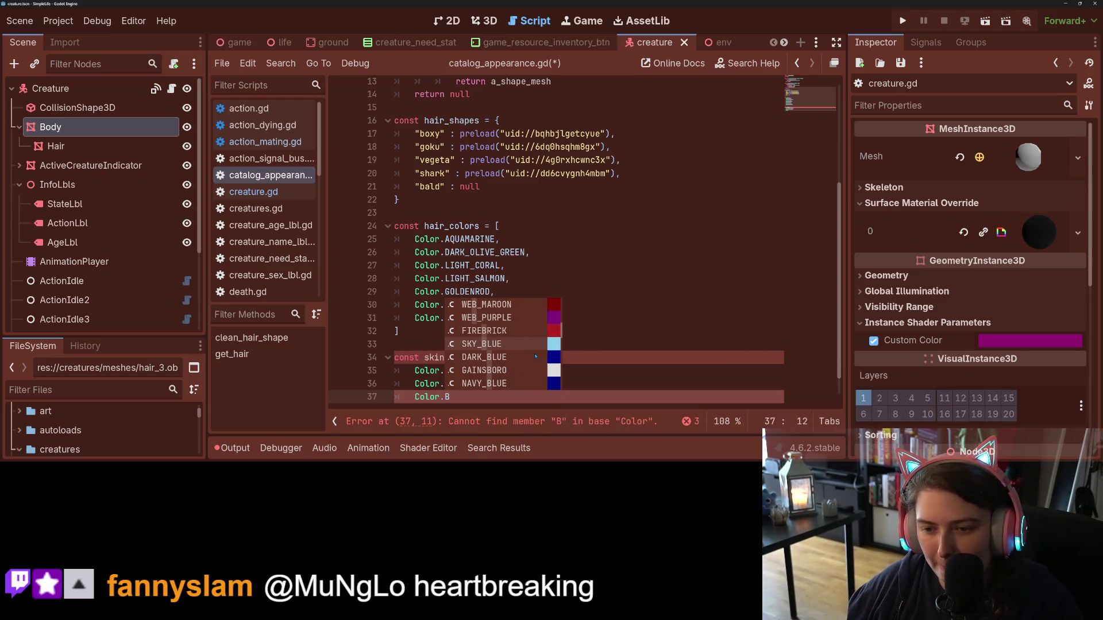
key(Down)
key(Down)
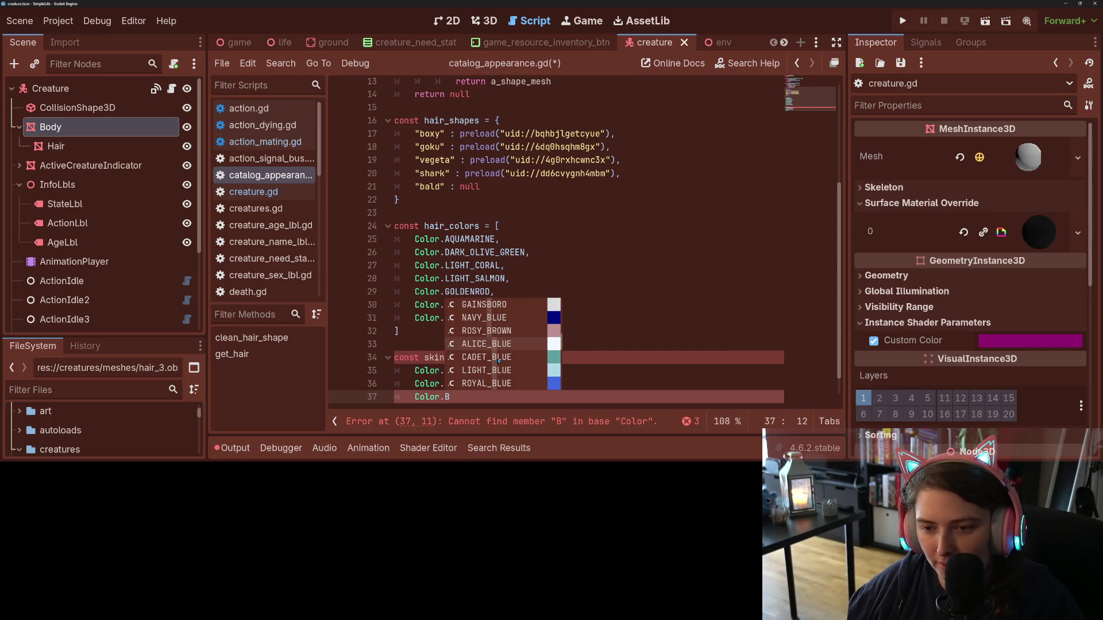
key(Down)
key(Down)
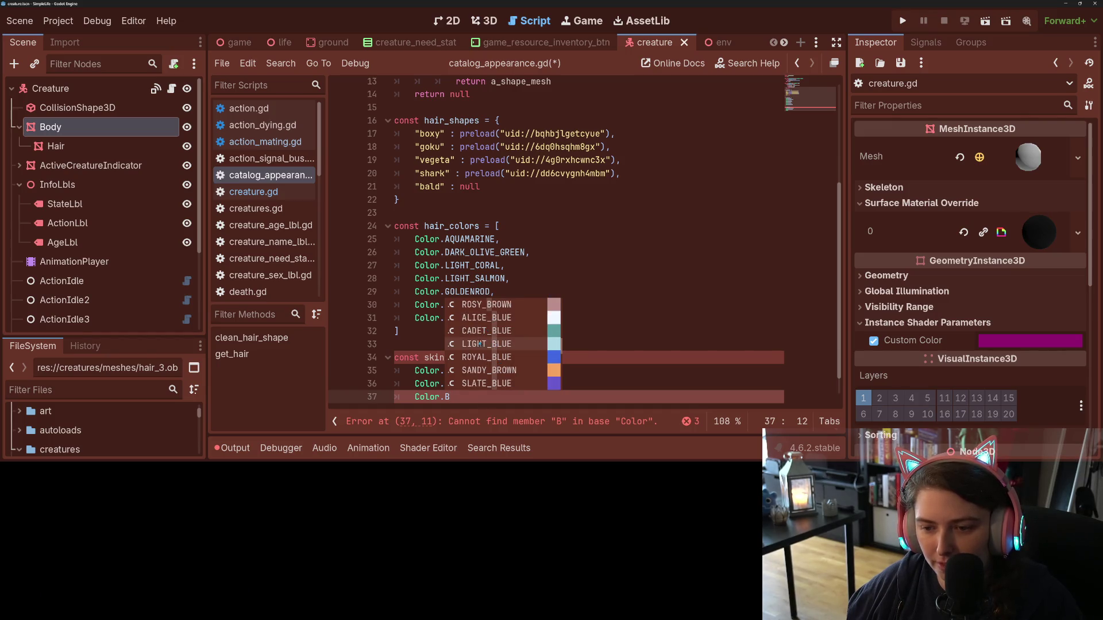
key(Down)
key(Return)
text(,)
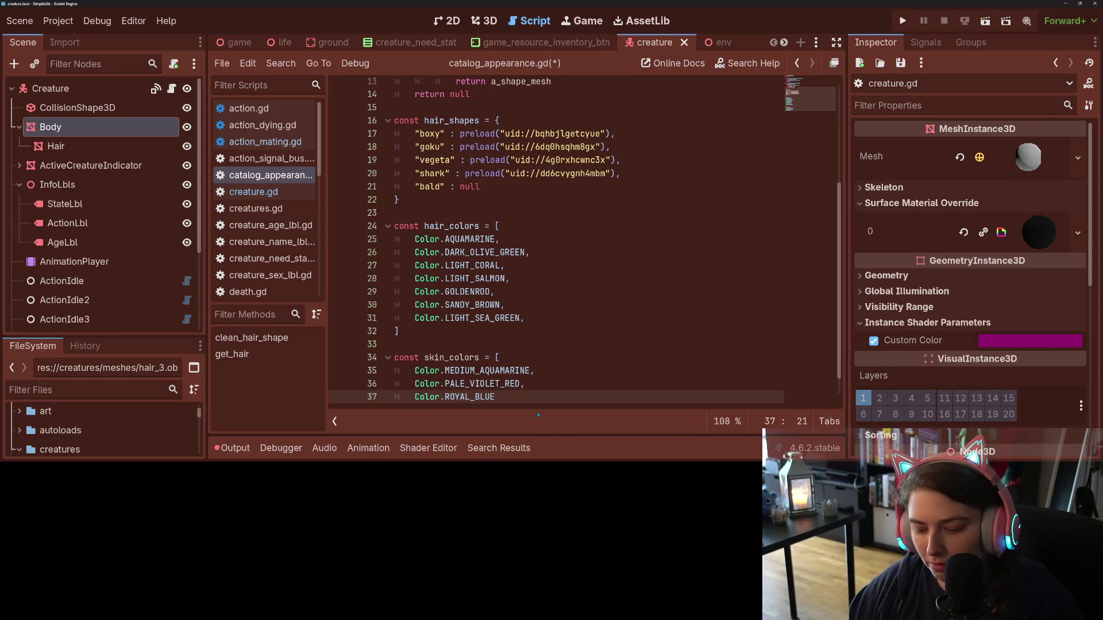
key(Return)
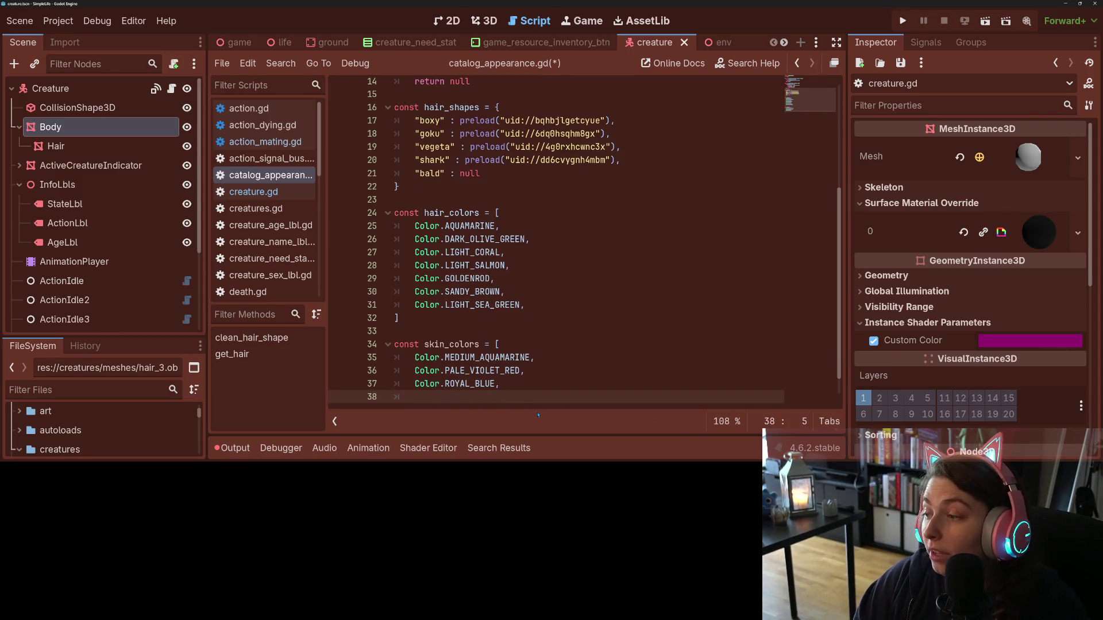
- Add Color.DARK_GOLDENROD as the fourth skin colour
text(Color.)
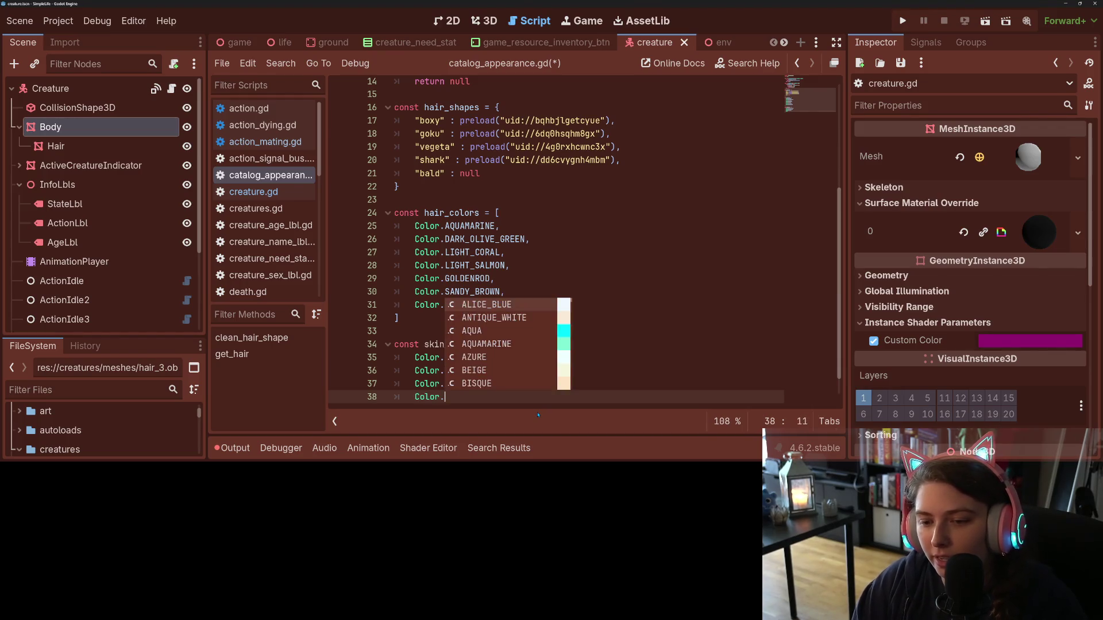
text(Y)
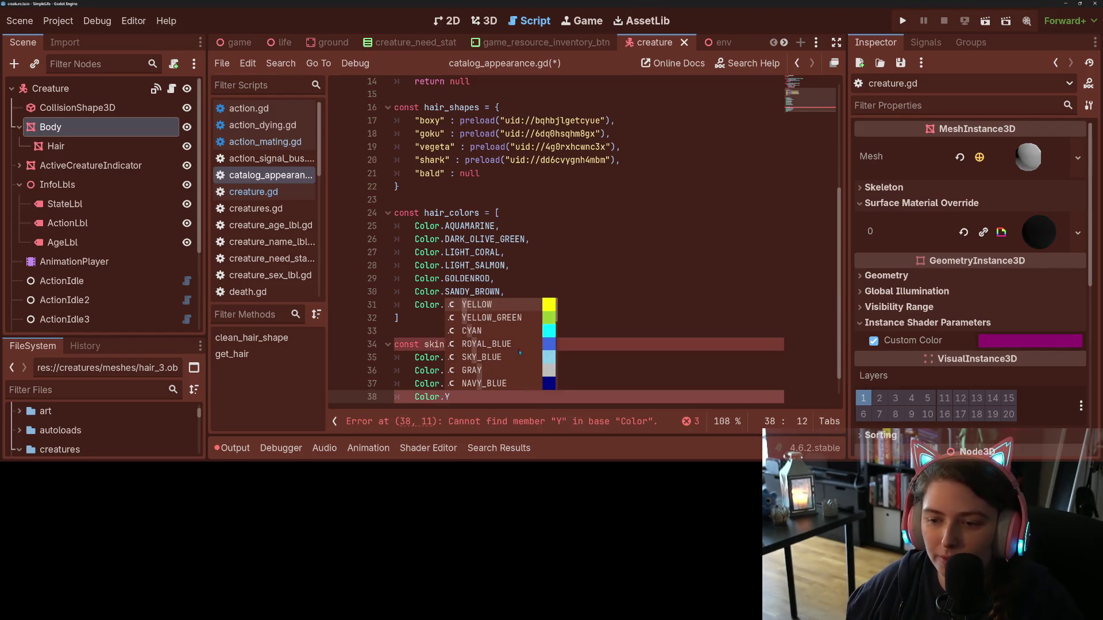
mouse_move(558, 312)
mouse_down()
mouse_move(560, 391)
mouse_move(558, 302)
mouse_up()
key(BackSpace)
text(G)
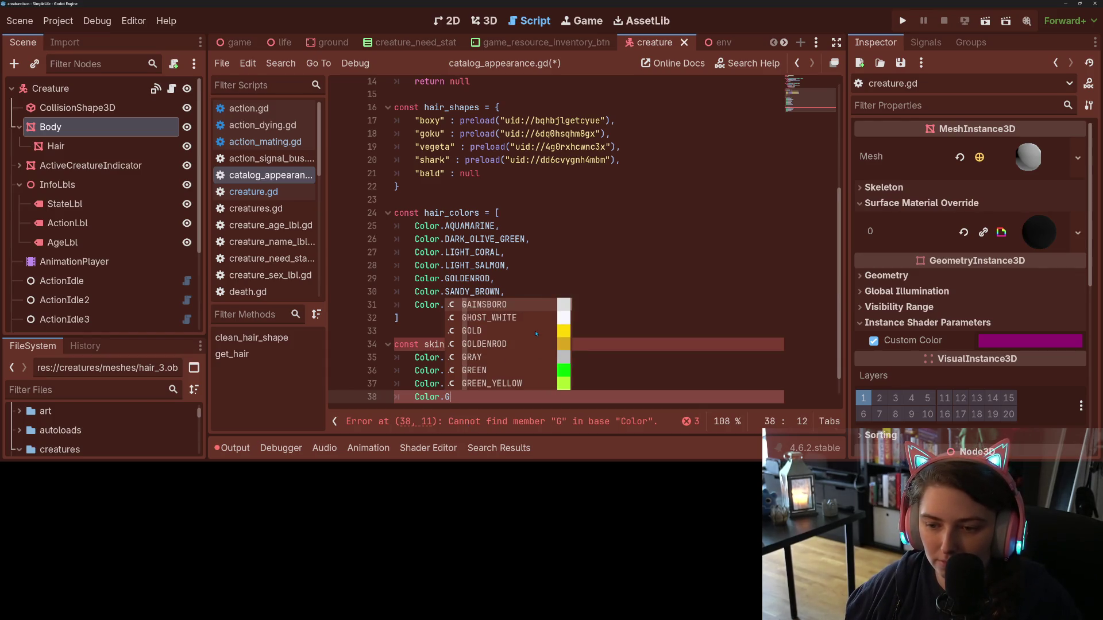
drag(573, 307, 571, 357)
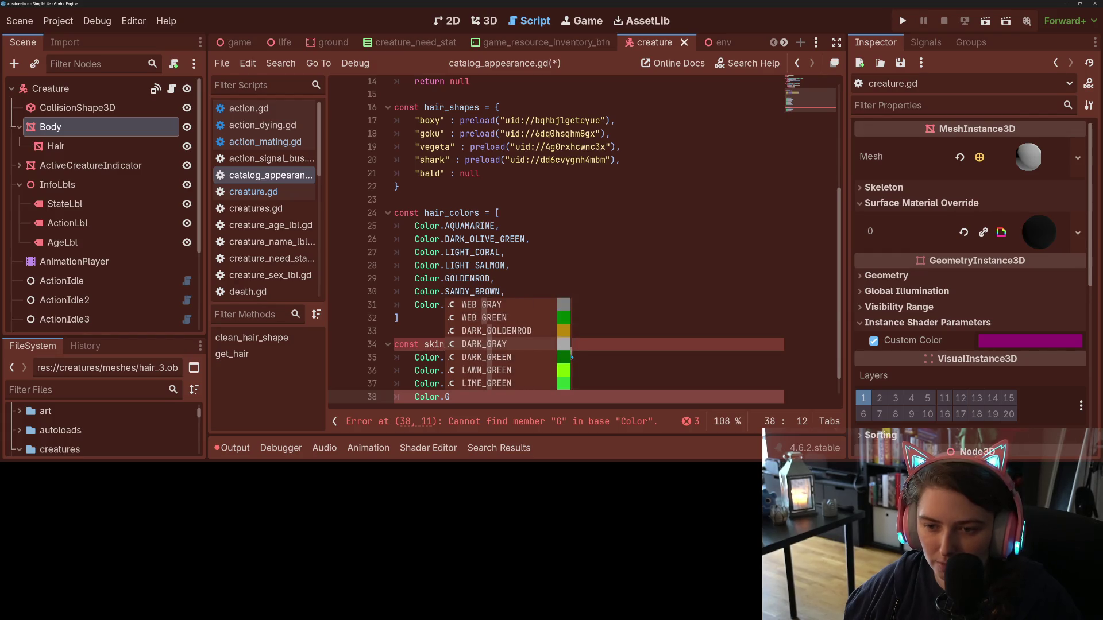
double_click(539, 336)
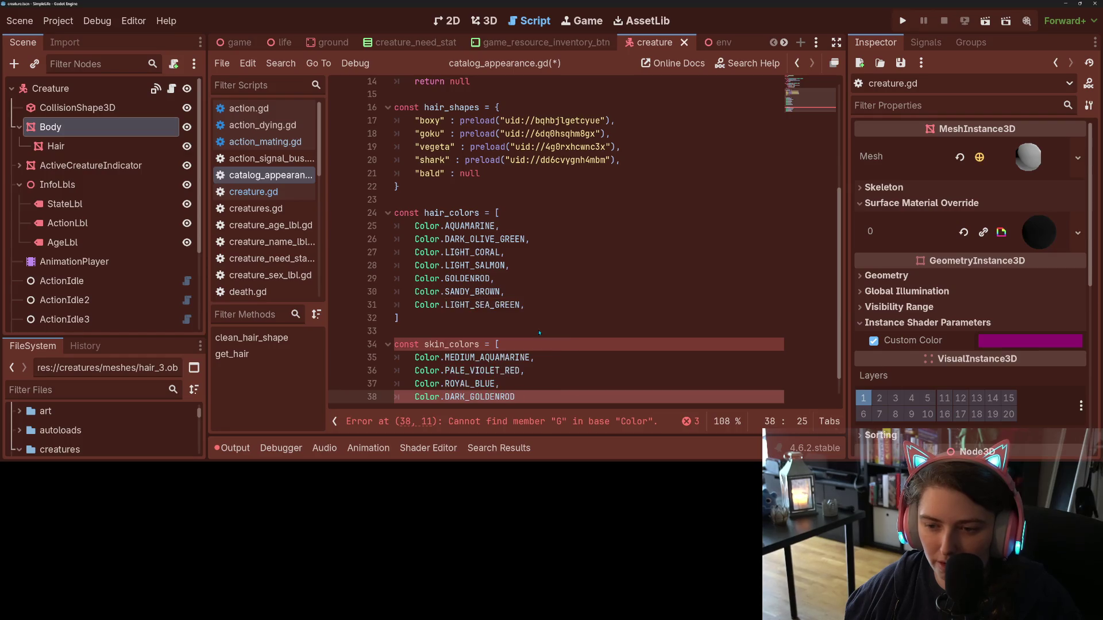
- Add Color.DARK_KHAKI as a fifth skin colour and save the catalog script
text(,)
key(Return)
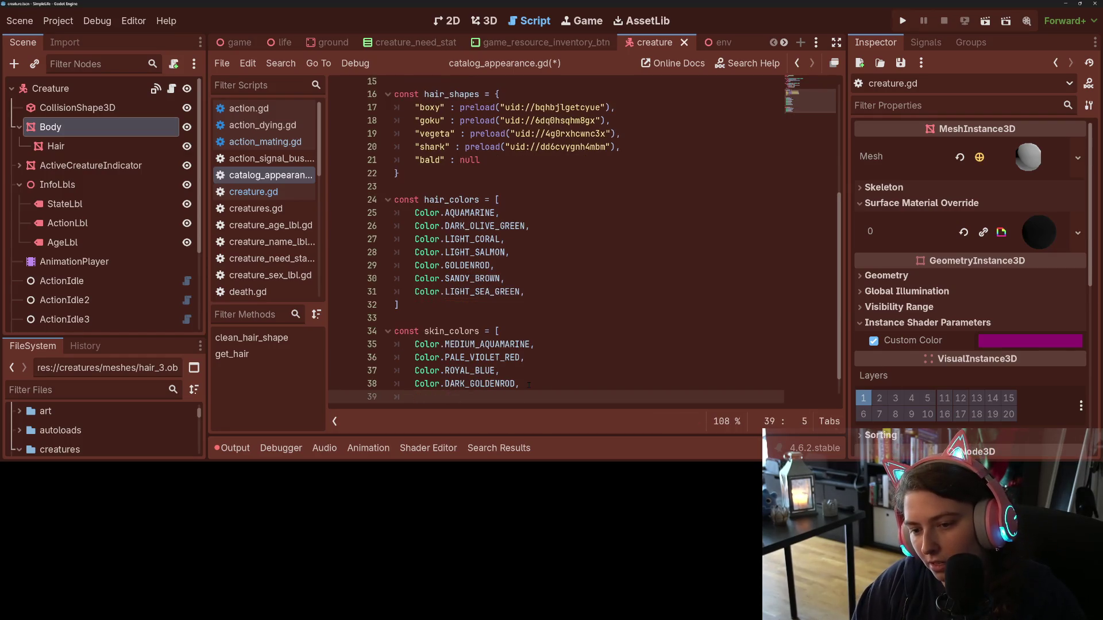
text(Color.)
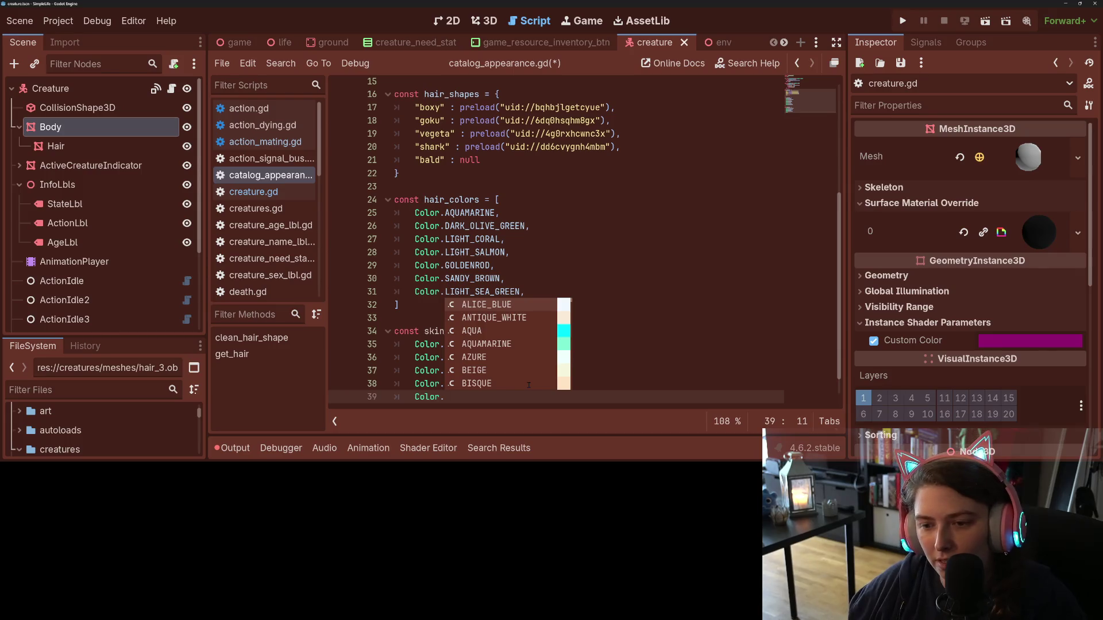
scroll(573, 308, up, 1)
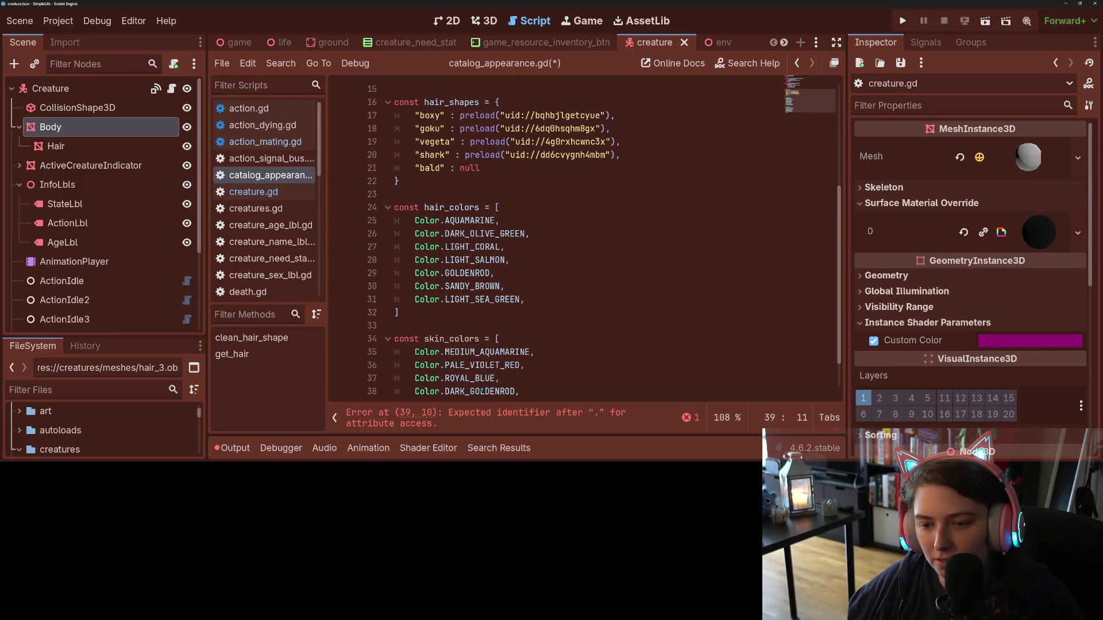
scroll(488, 391, down, 3)
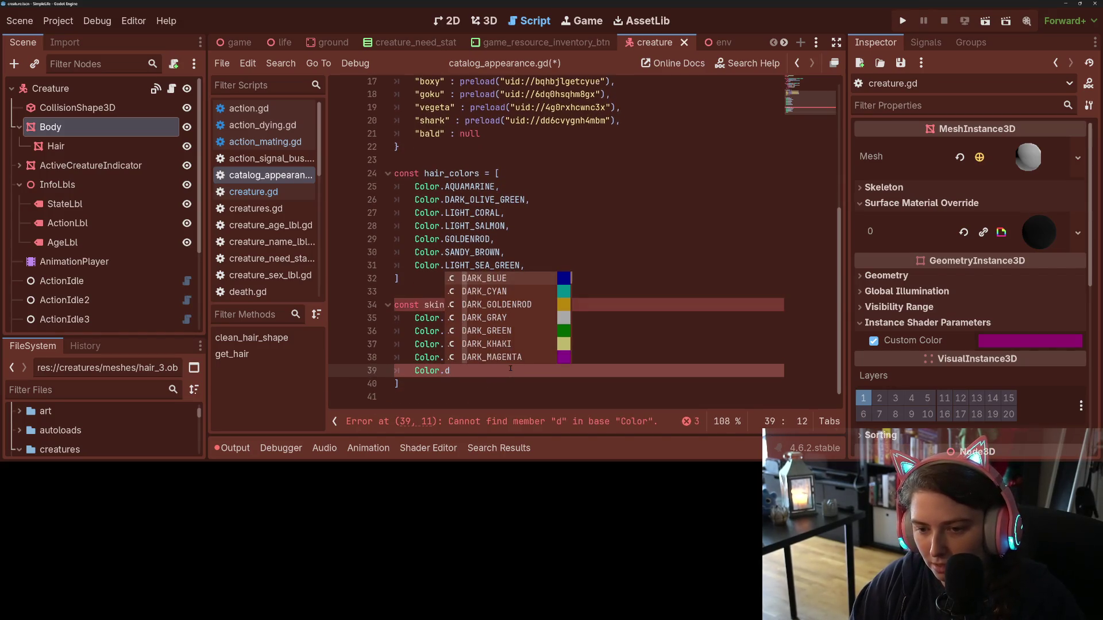
key(Down)
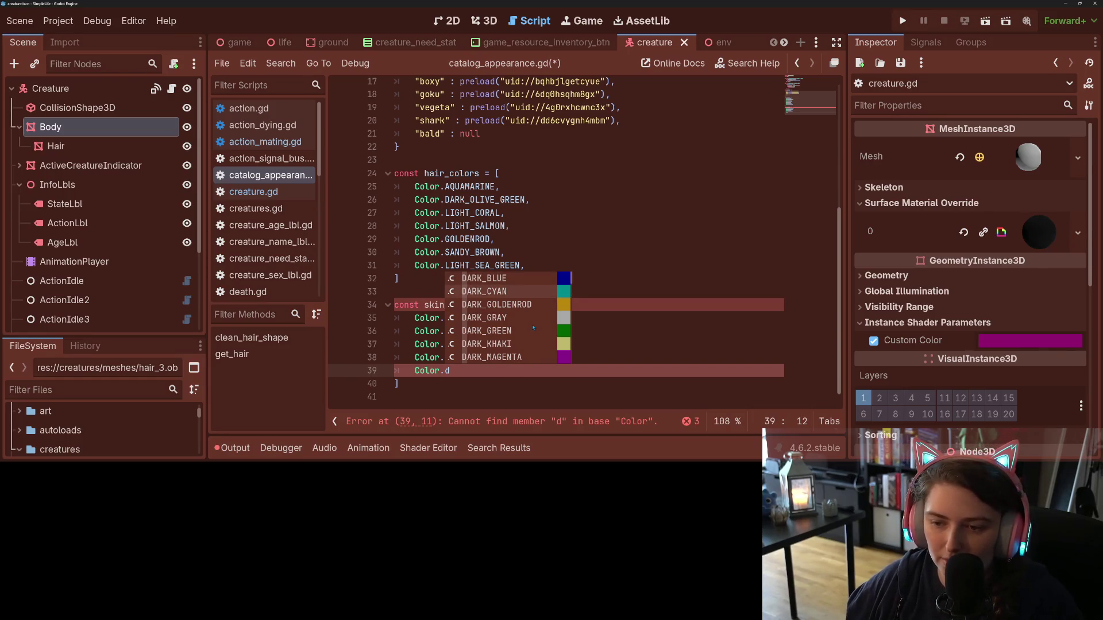
click(527, 344)
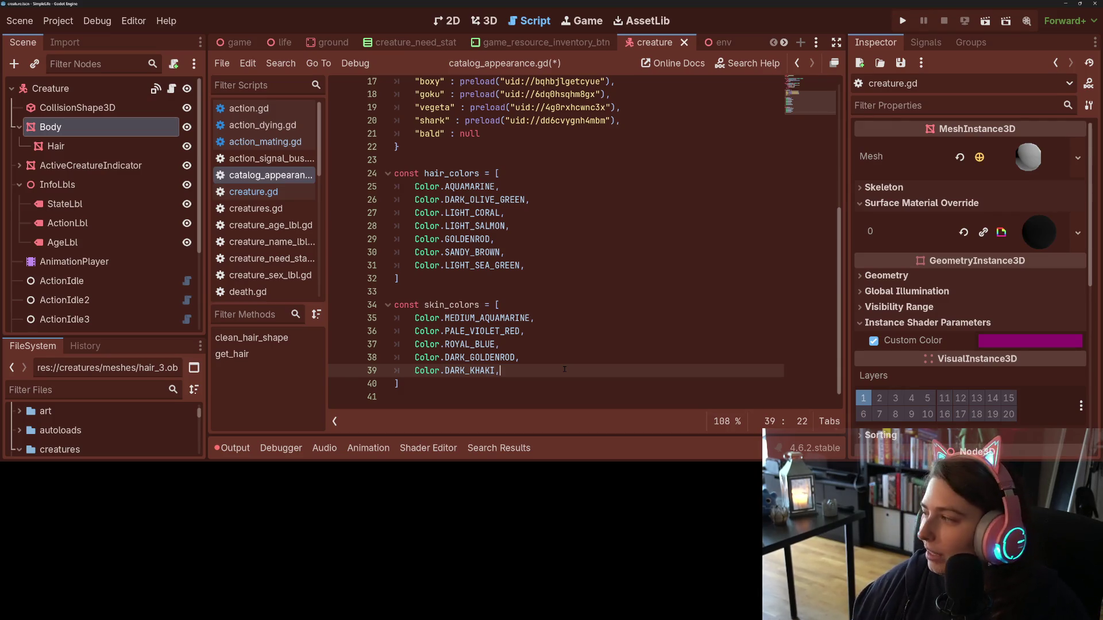
click(526, 388)
click(523, 396)
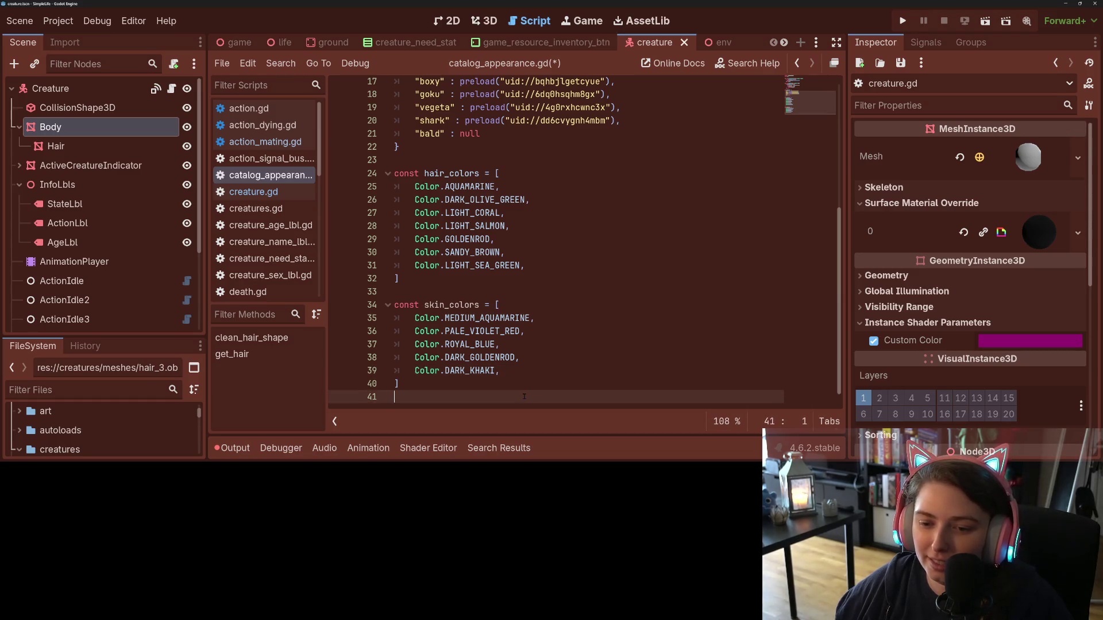
key(ctrl+s)
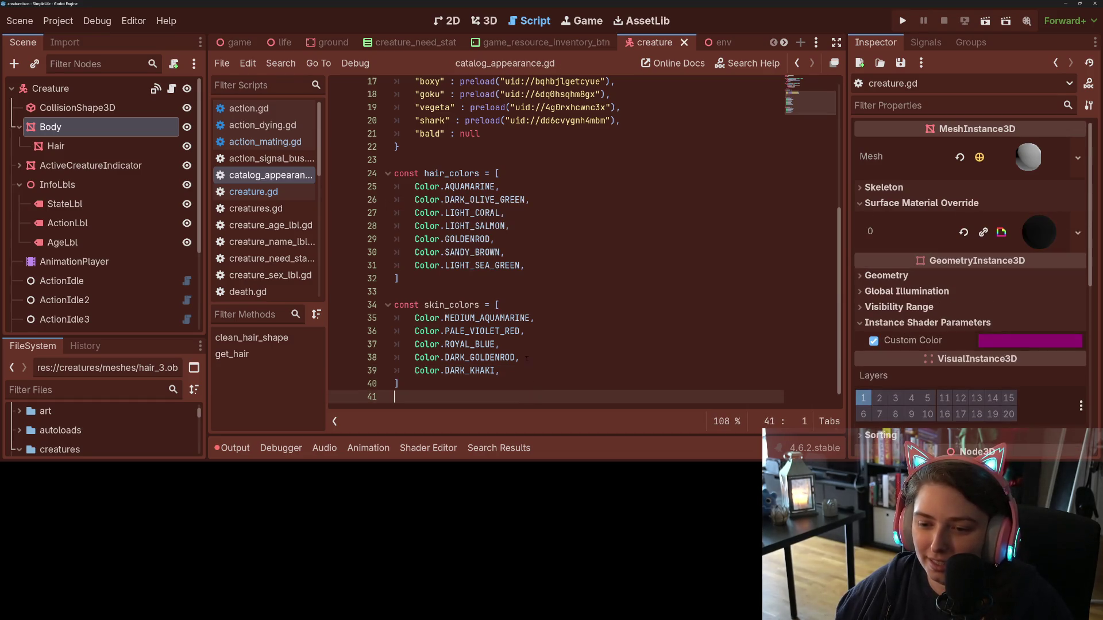
- Replace DARK_KHAKI with Color.SEA_GREEN in skin_colors and save
click(523, 359)
click(511, 370)
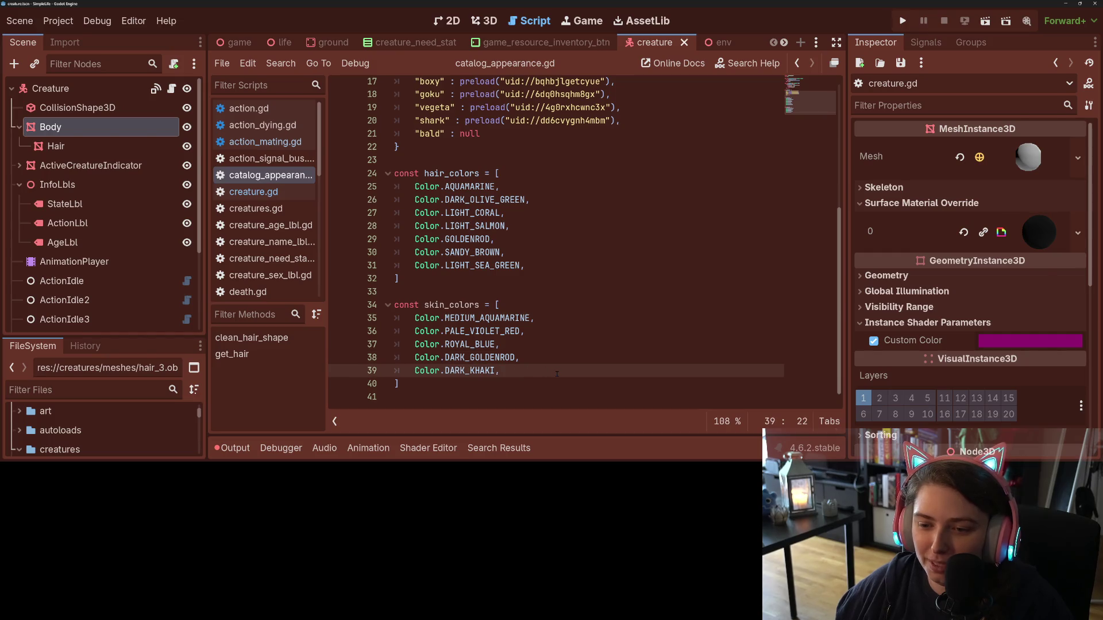
double_click(471, 370)
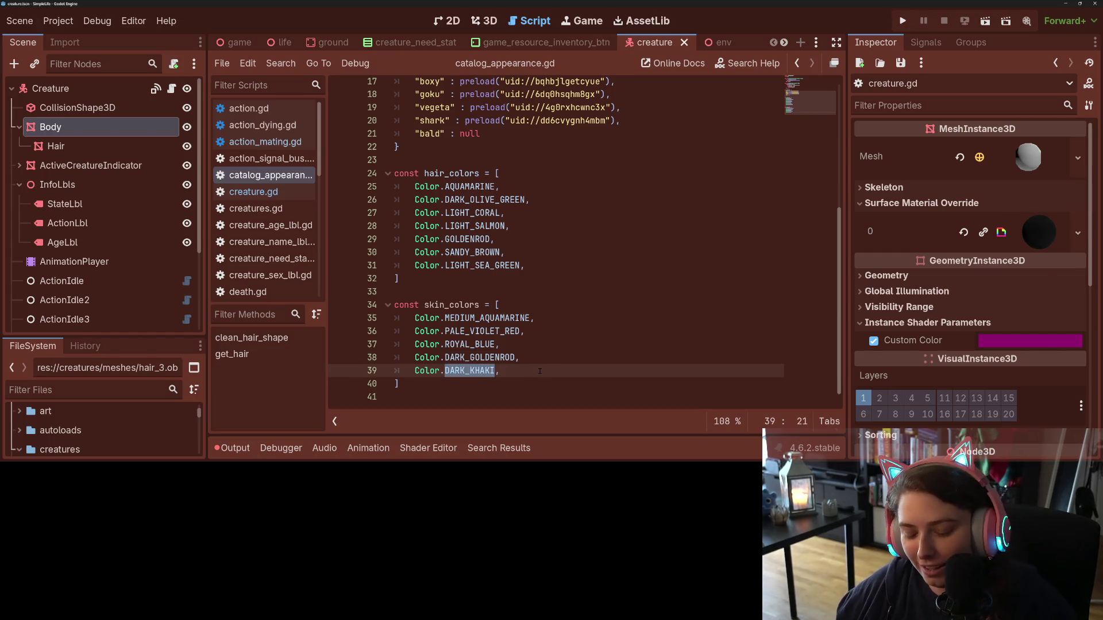
key(BackSpace)
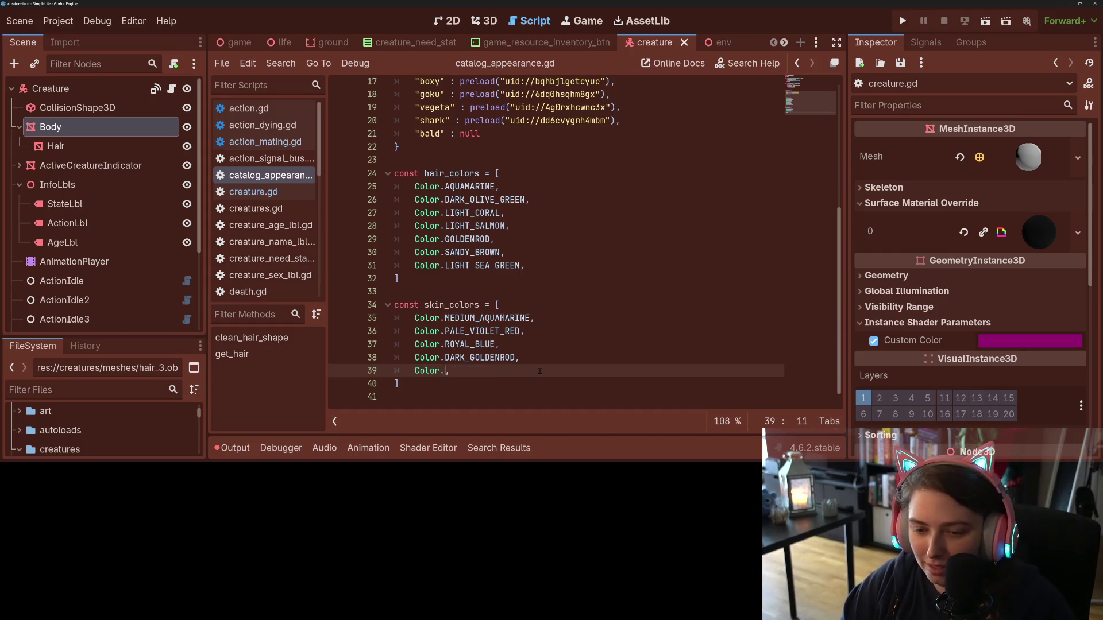
key(ctrl+space)
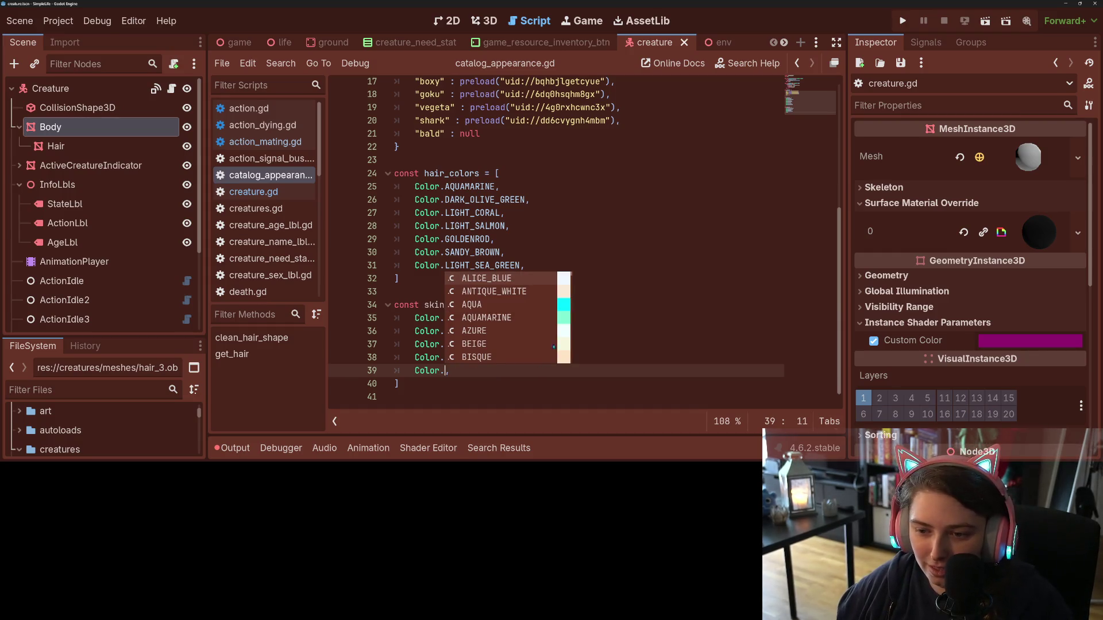
drag(573, 284, 573, 358)
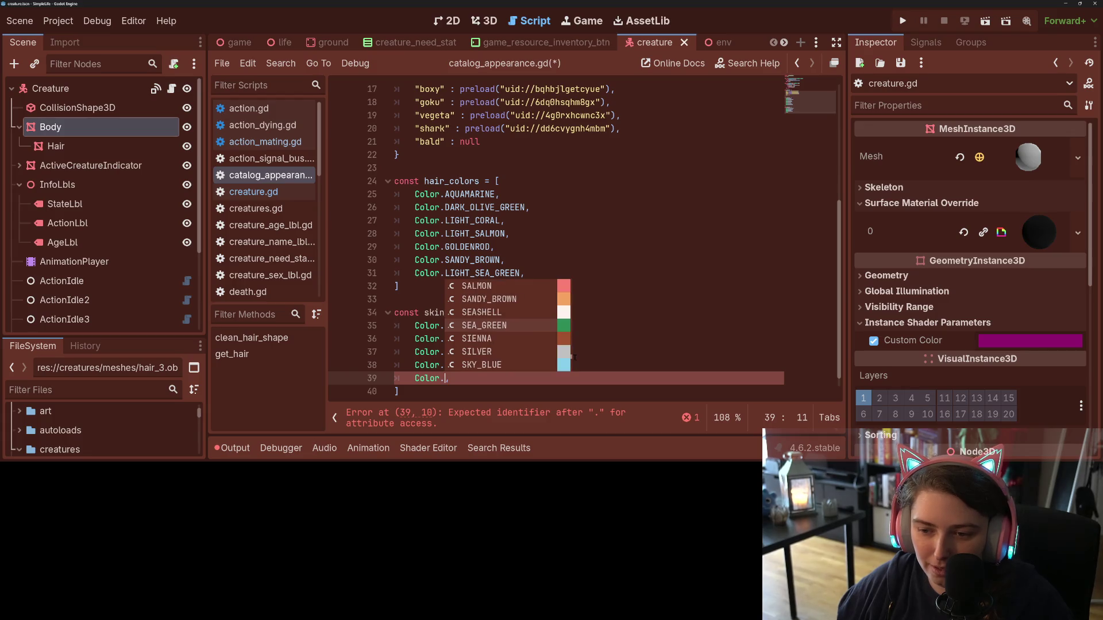
click(525, 331)
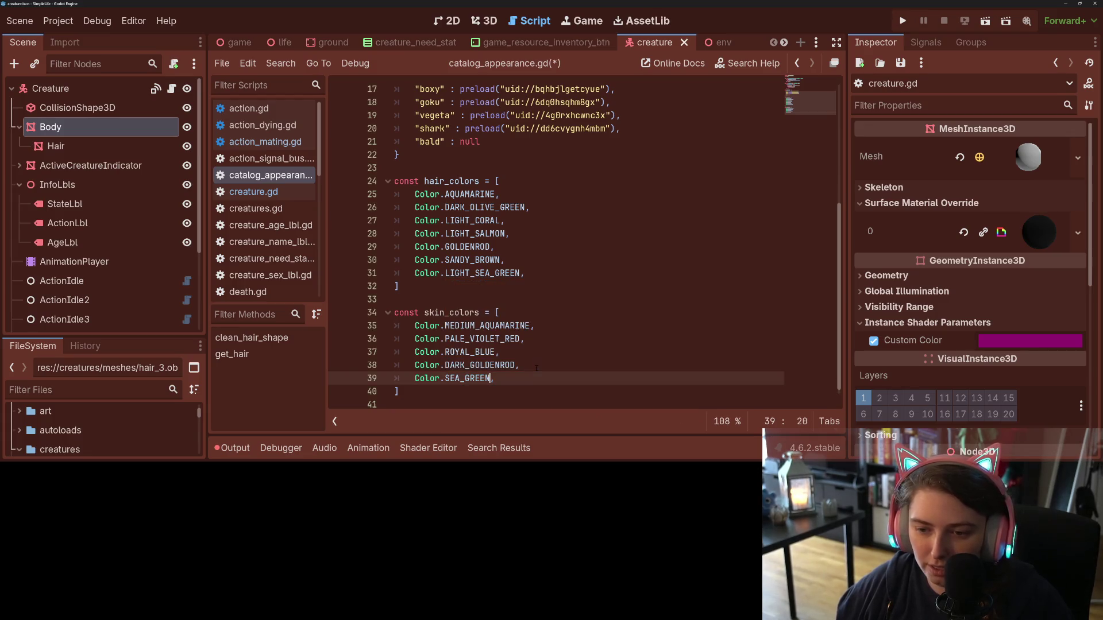
key(ctrl+s)
double_click(457, 312)
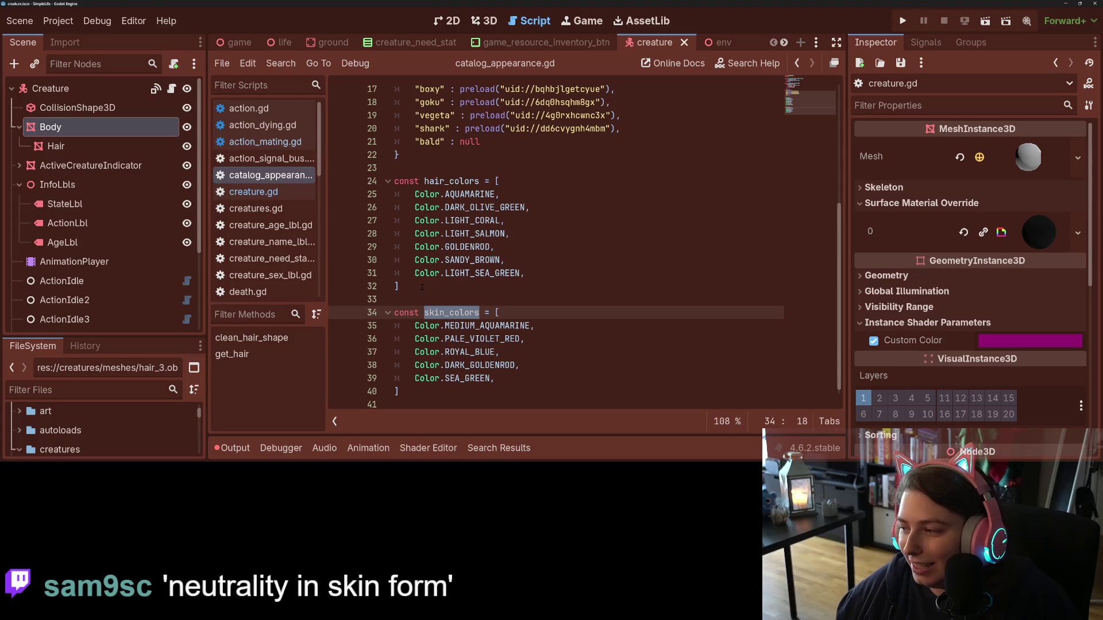
mouse_move(428, 273)
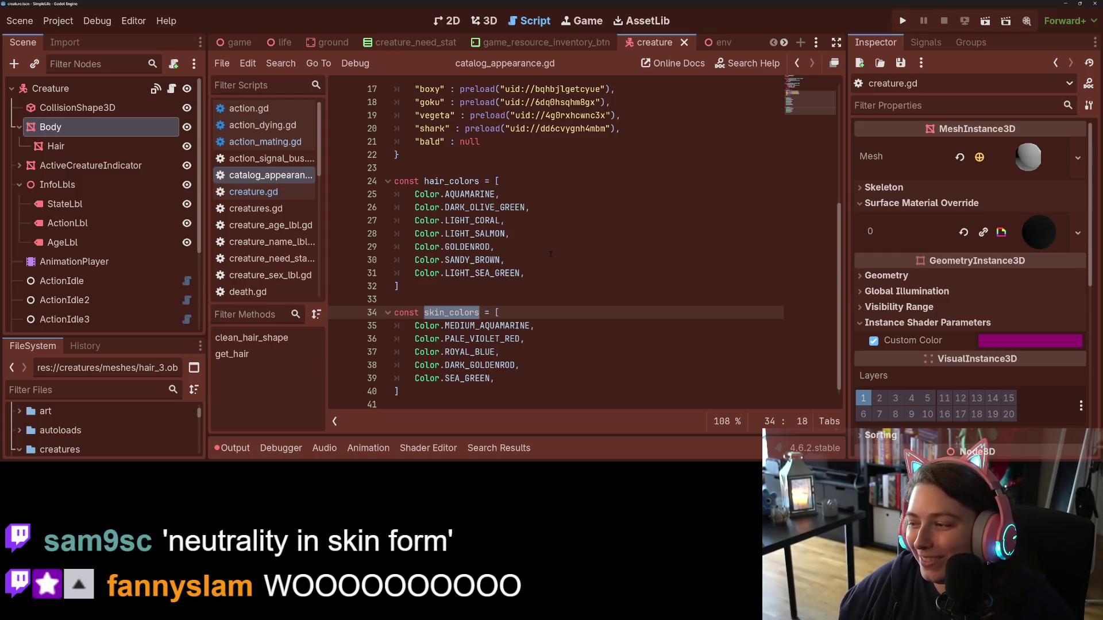
click(551, 286)
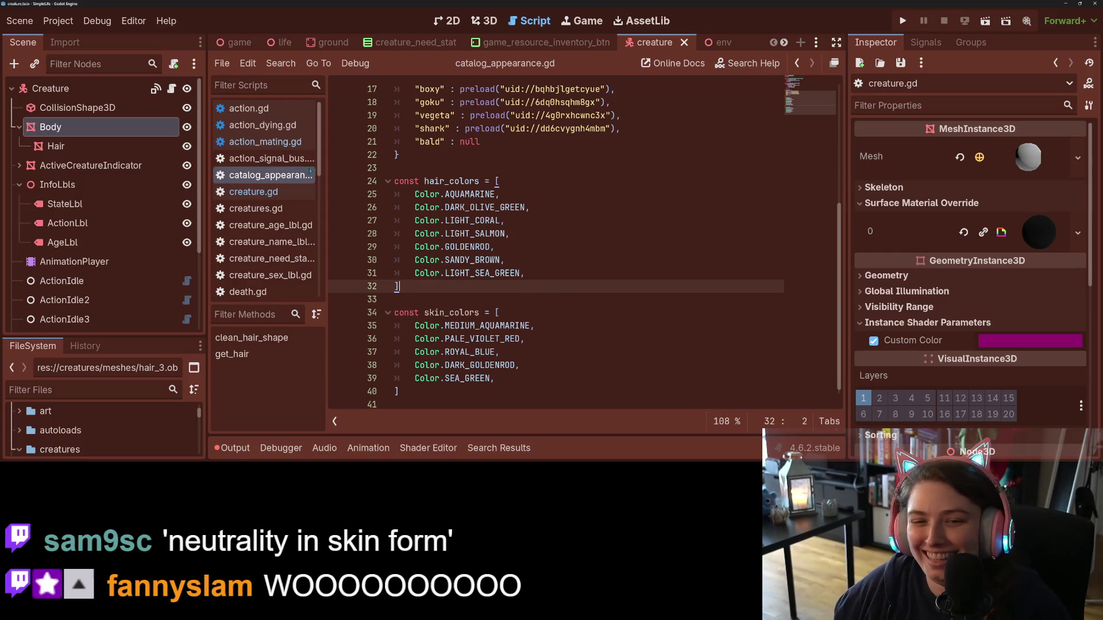
- Go back to creature.gd and review the skin colour check around lines 126-128
key(alt+Left)
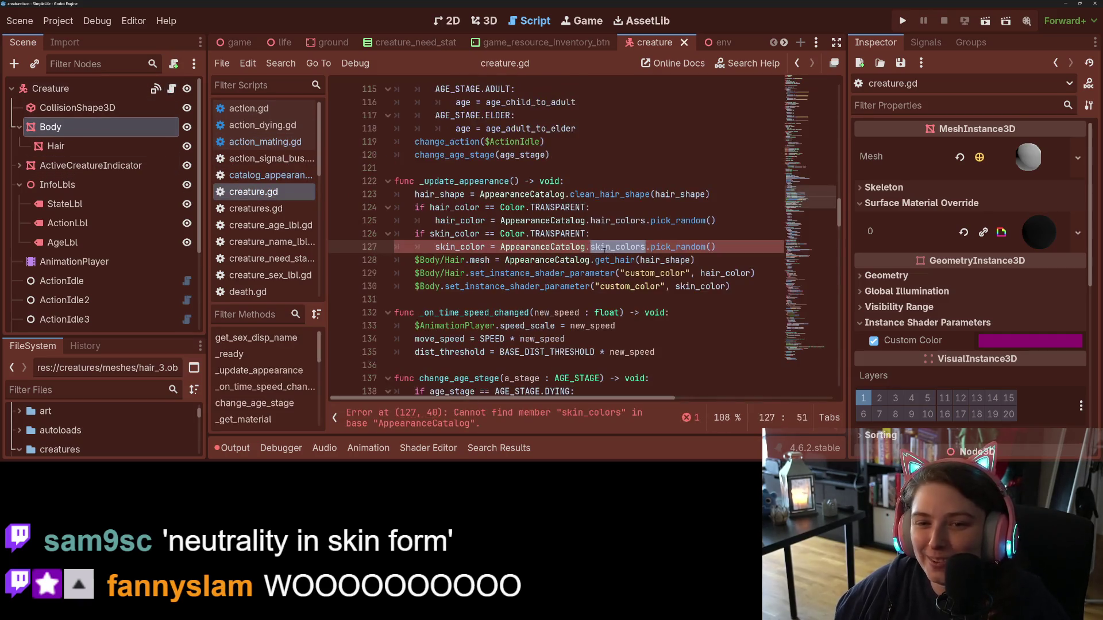
click(498, 260)
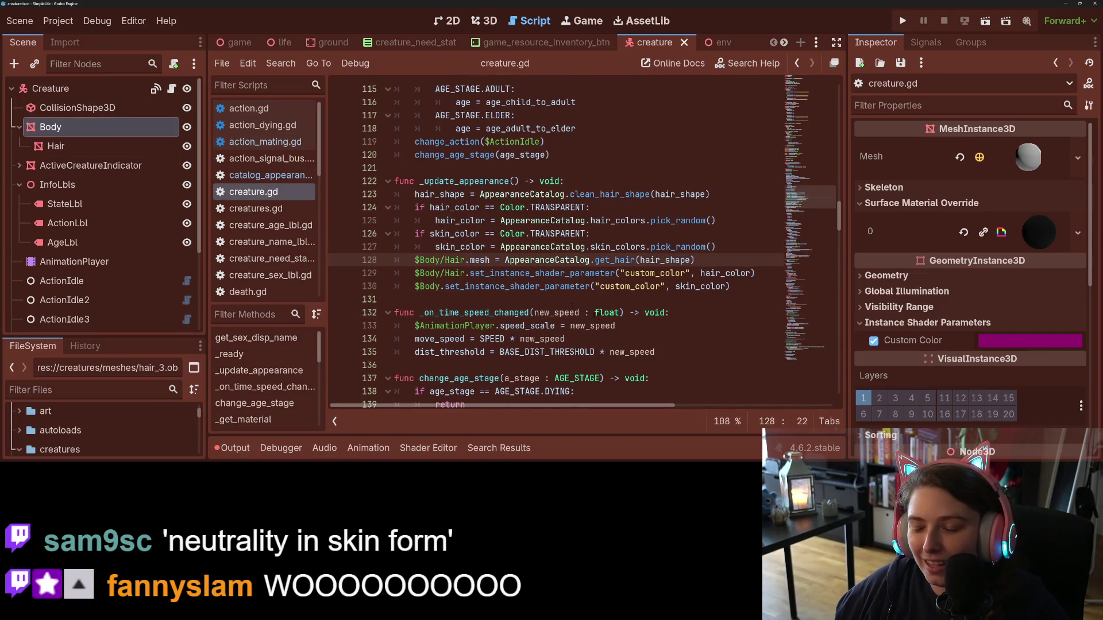
scroll(604, 320, up, 1)
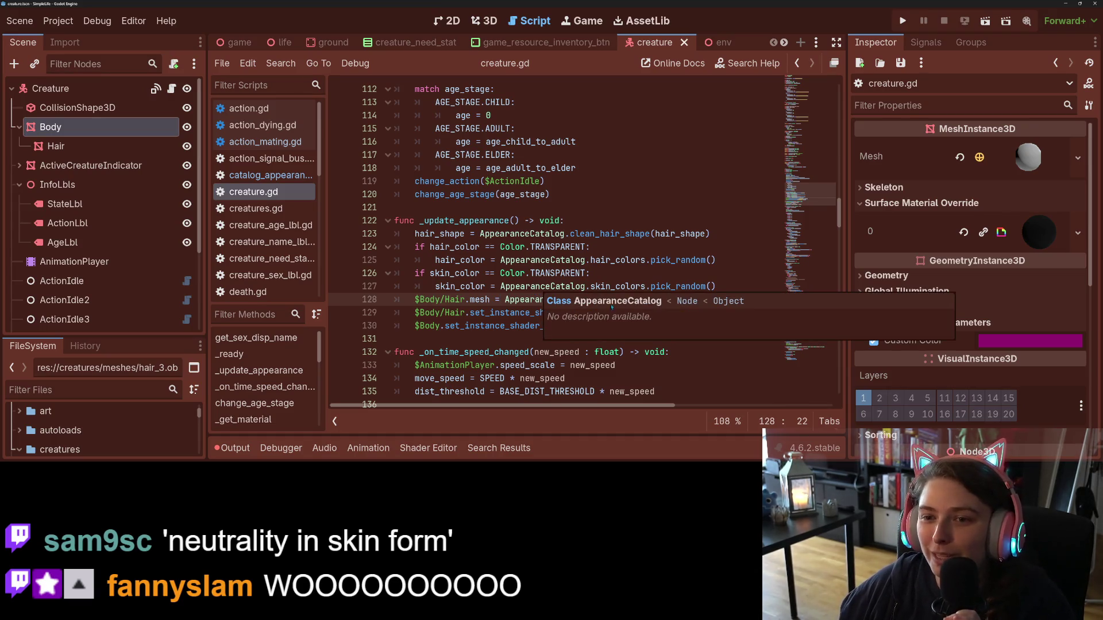
click(602, 276)
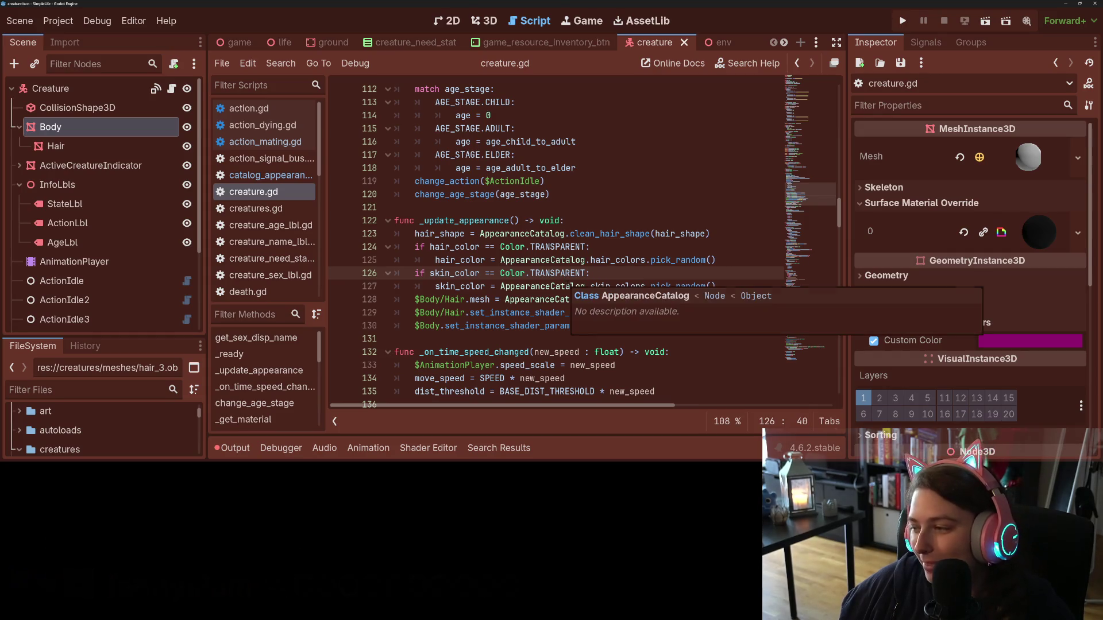
scroll(568, 285, up, 7)
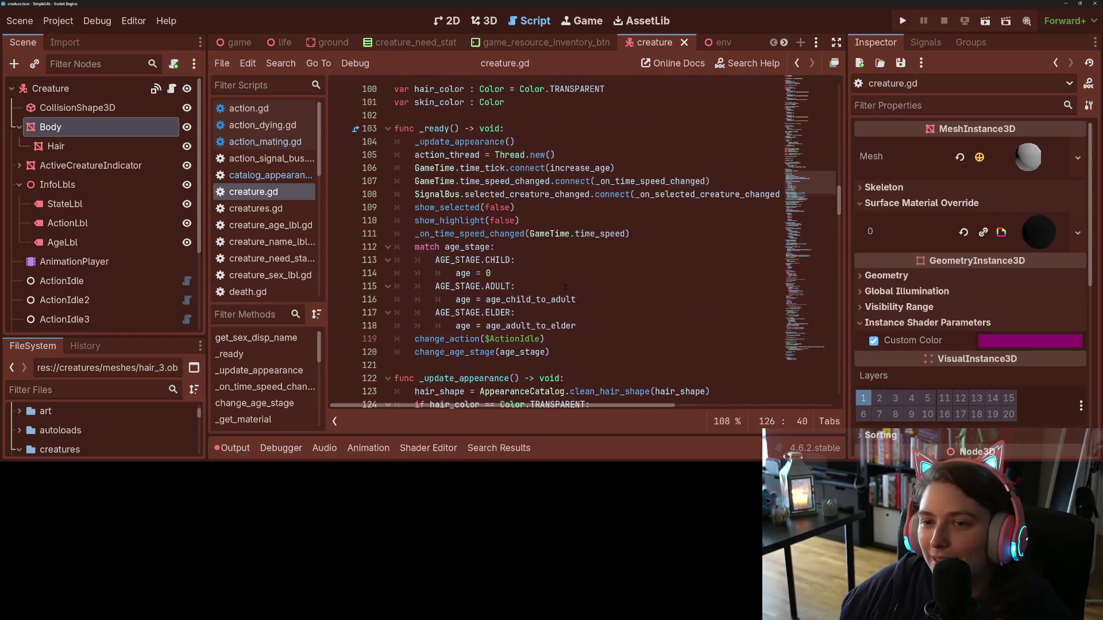
scroll(568, 285, down, 2)
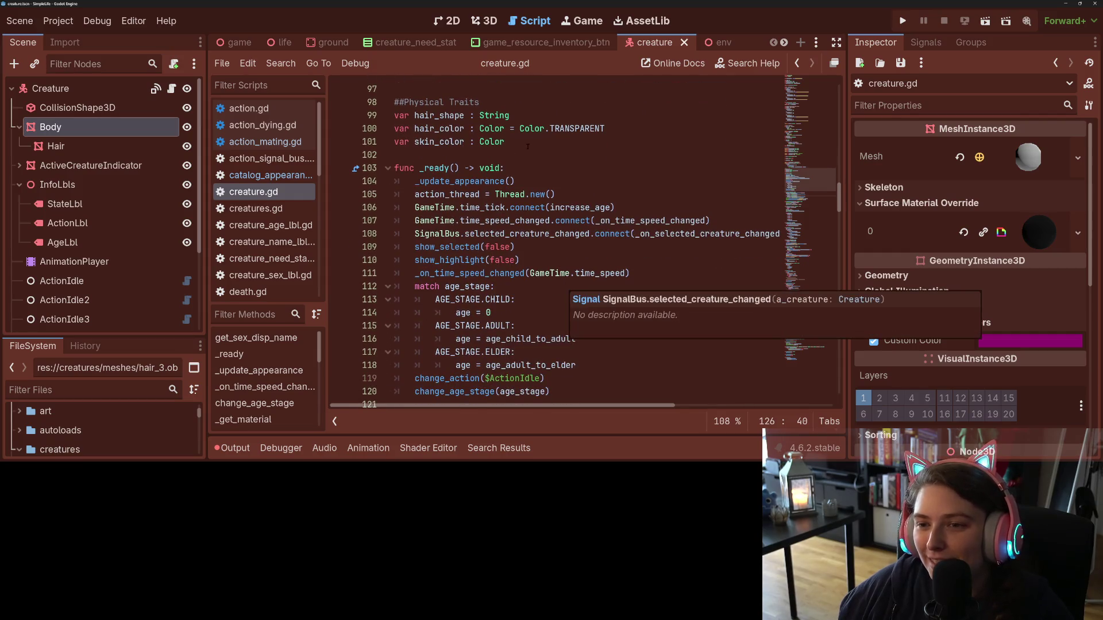
- Default skin_color to Color.TRANSPARENT and hair_shape to an empty string, then save
click(505, 128)
drag(504, 128, 608, 128)
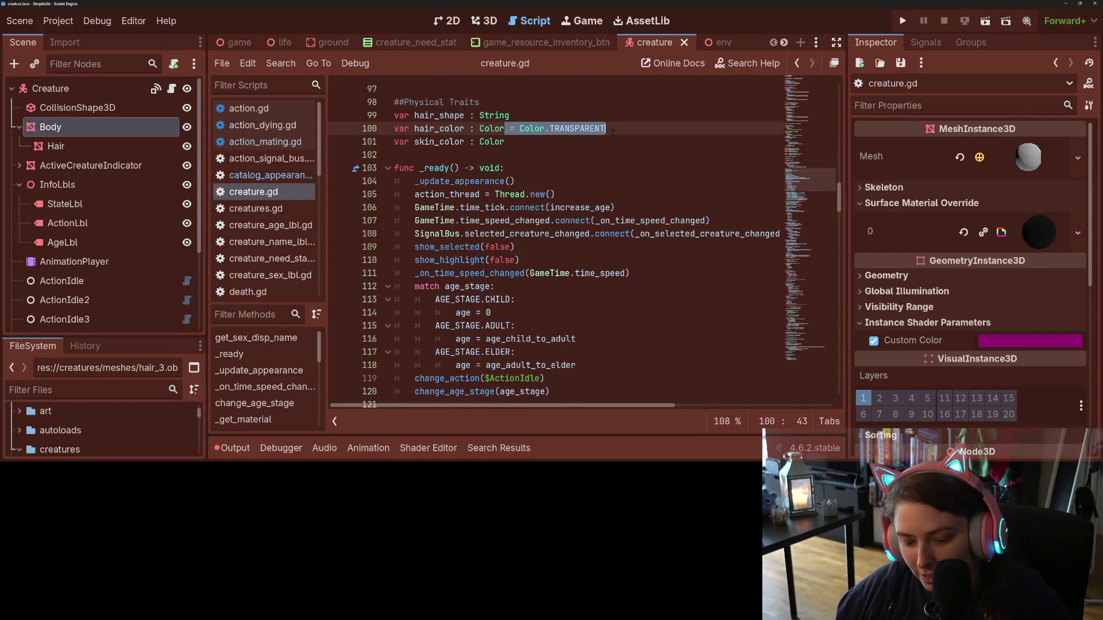
key(ctrl+c)
click(610, 141)
key(ctrl+v)
click(550, 116)
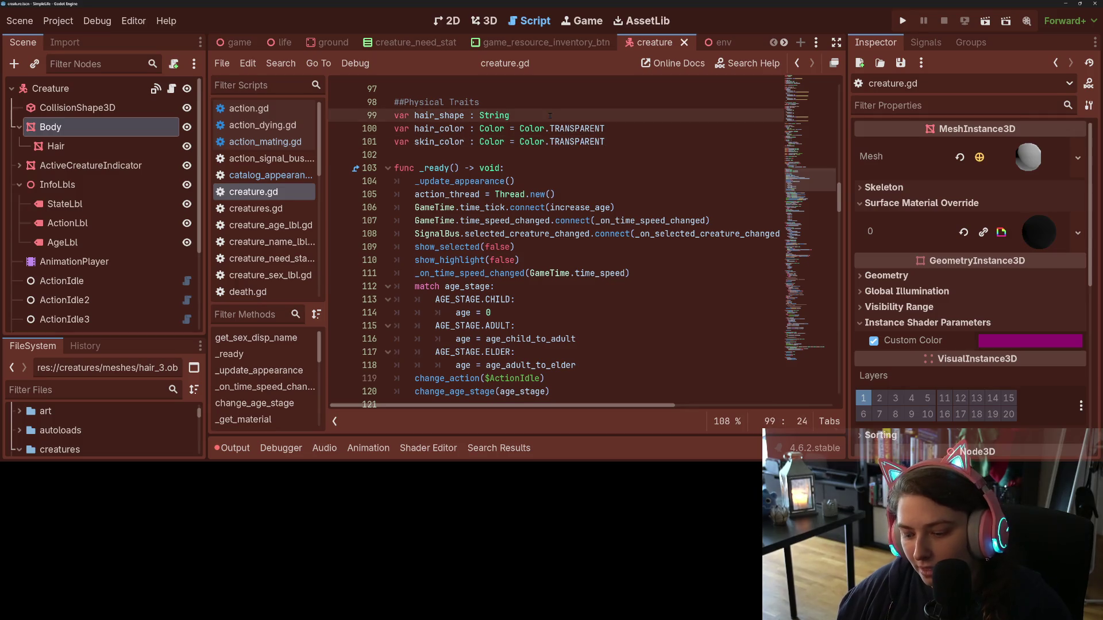
text(")
key(ctrl+s)
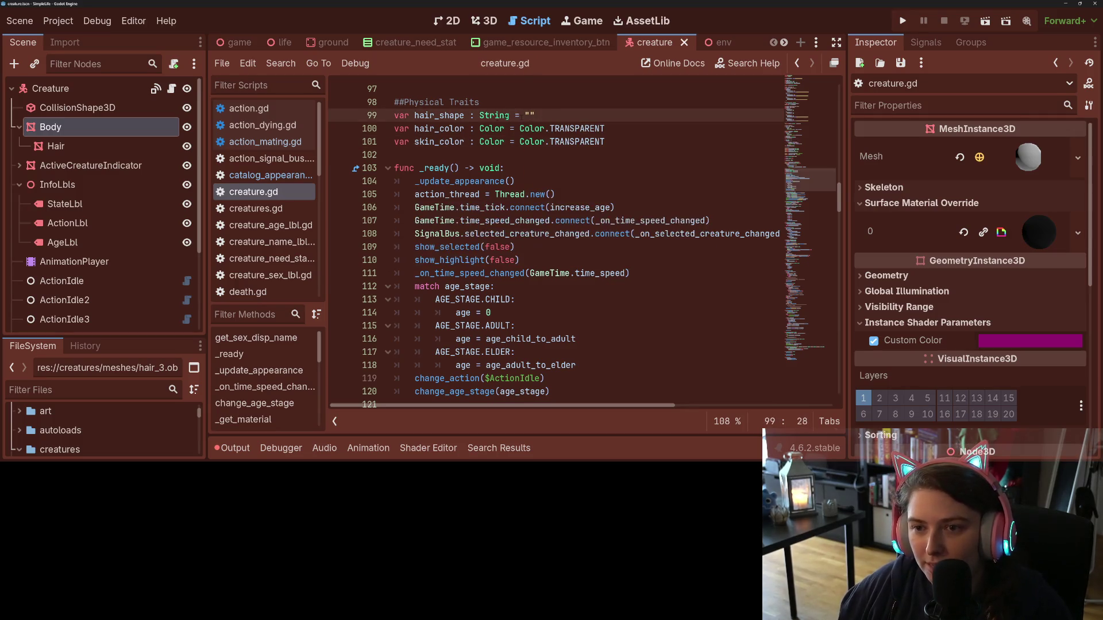
- Comment out the $Body material_override line 141 in change_age_stage
scroll(542, 281, down, 7)
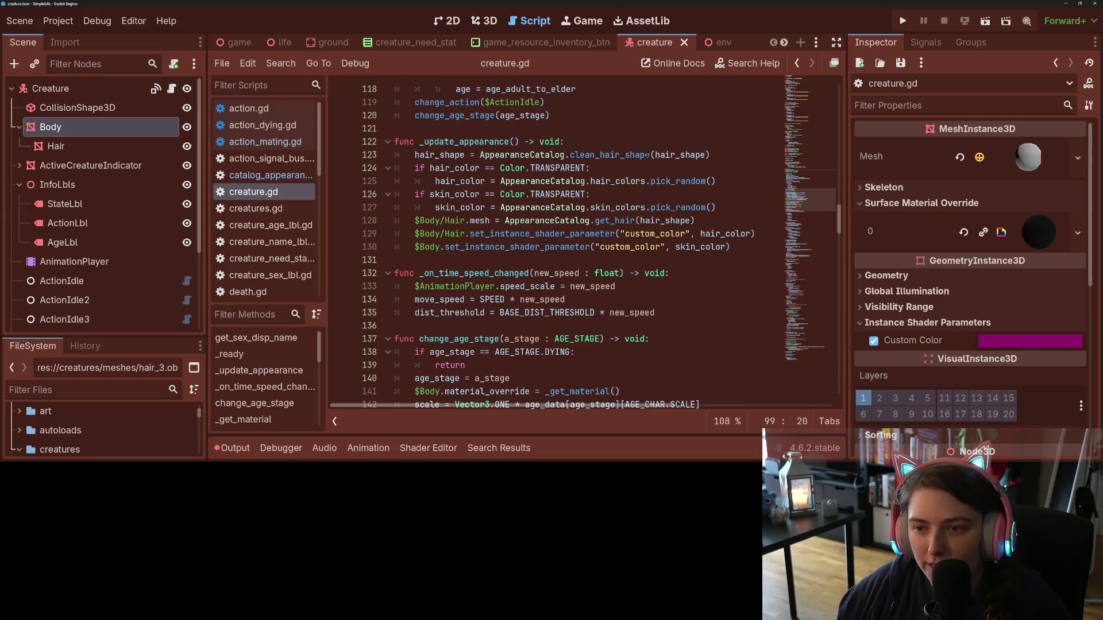
scroll(541, 247, down, 1)
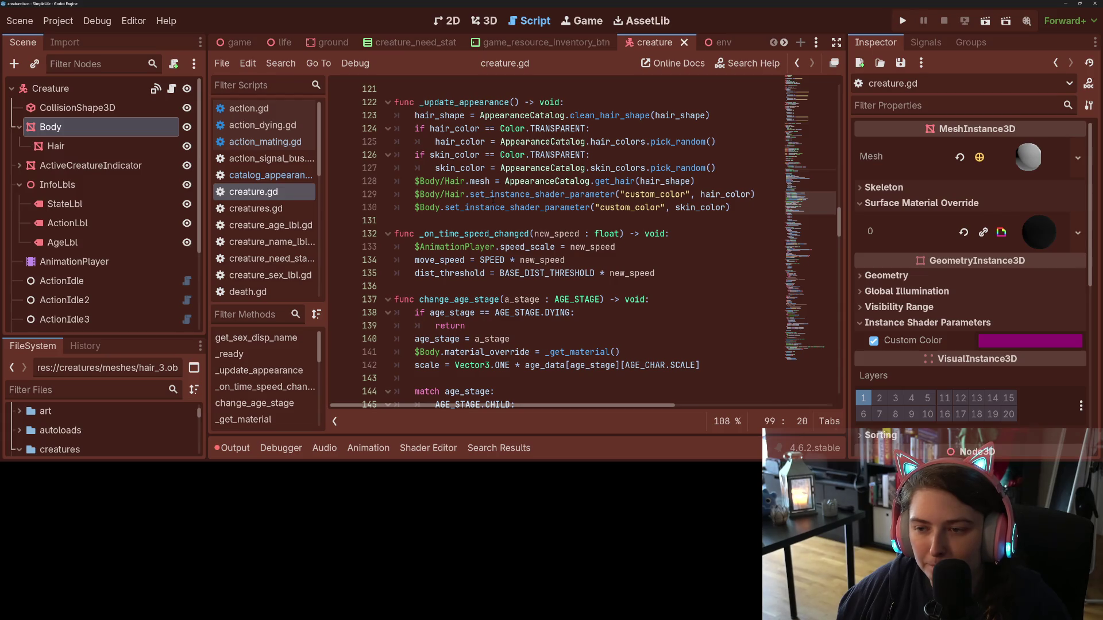
scroll(492, 194, down, 1)
scroll(492, 195, up, 1)
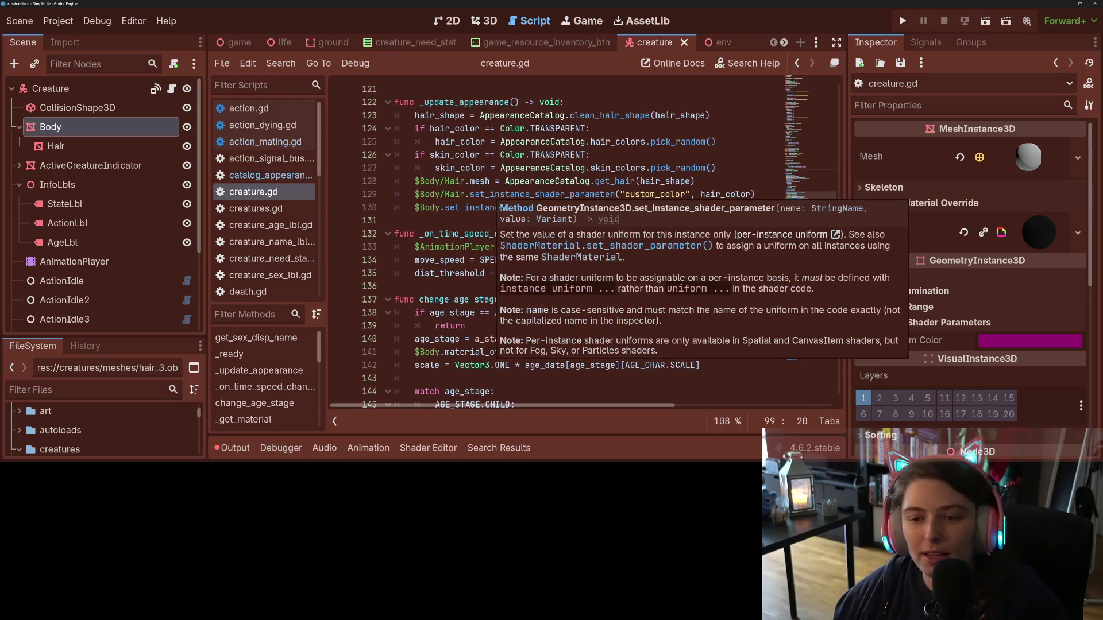
click(425, 260)
scroll(467, 282, up, 2)
scroll(467, 282, down, 2)
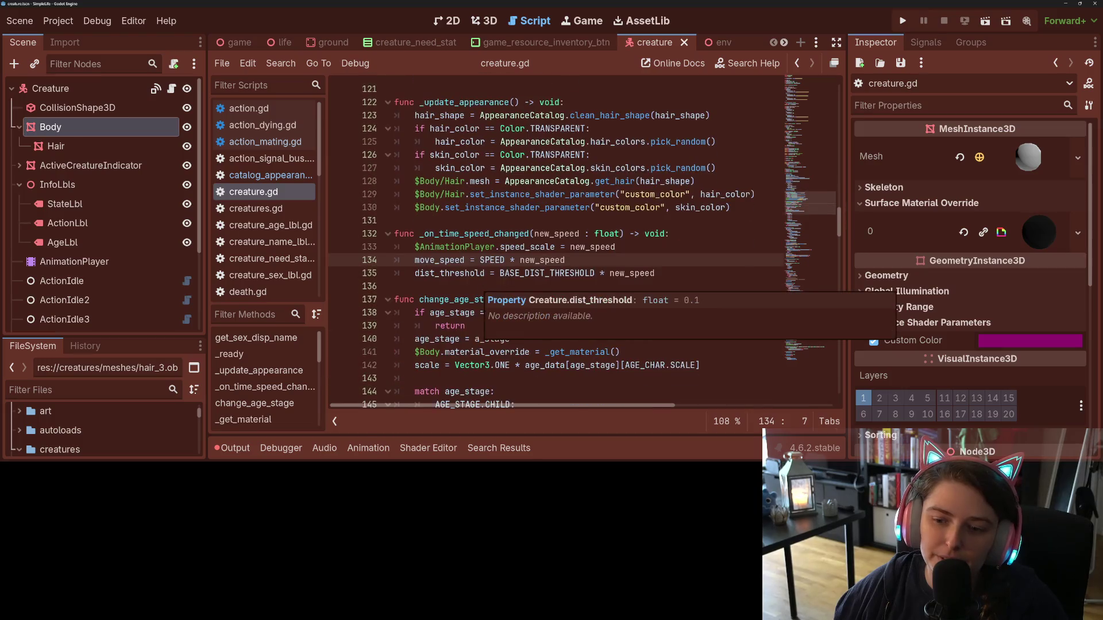
click(470, 351)
scroll(470, 352, down, 1)
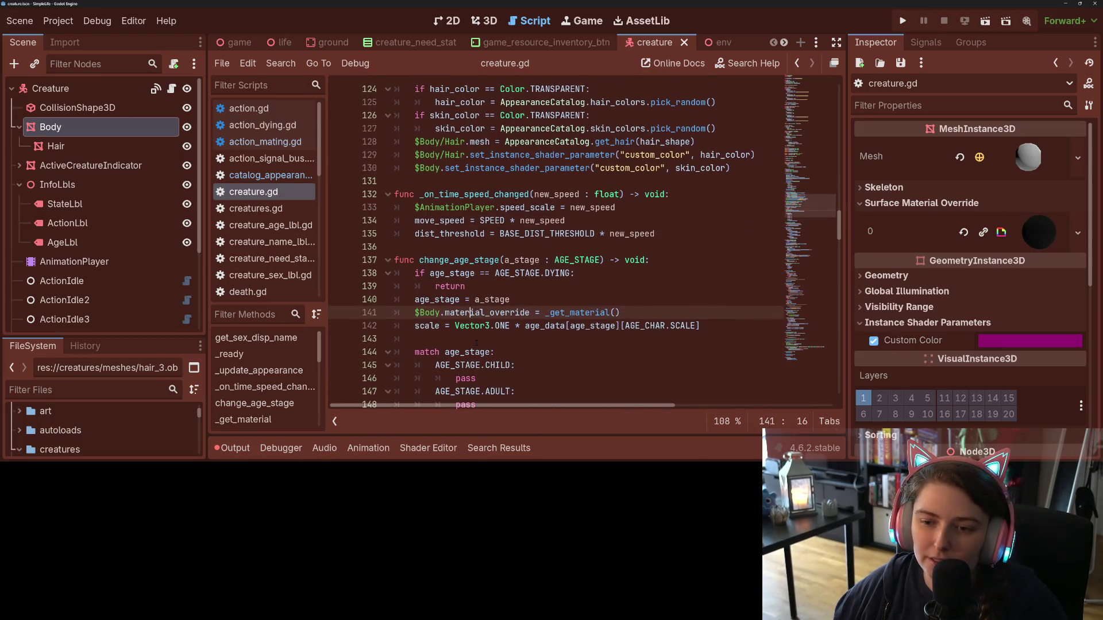
click(412, 314)
text(#)
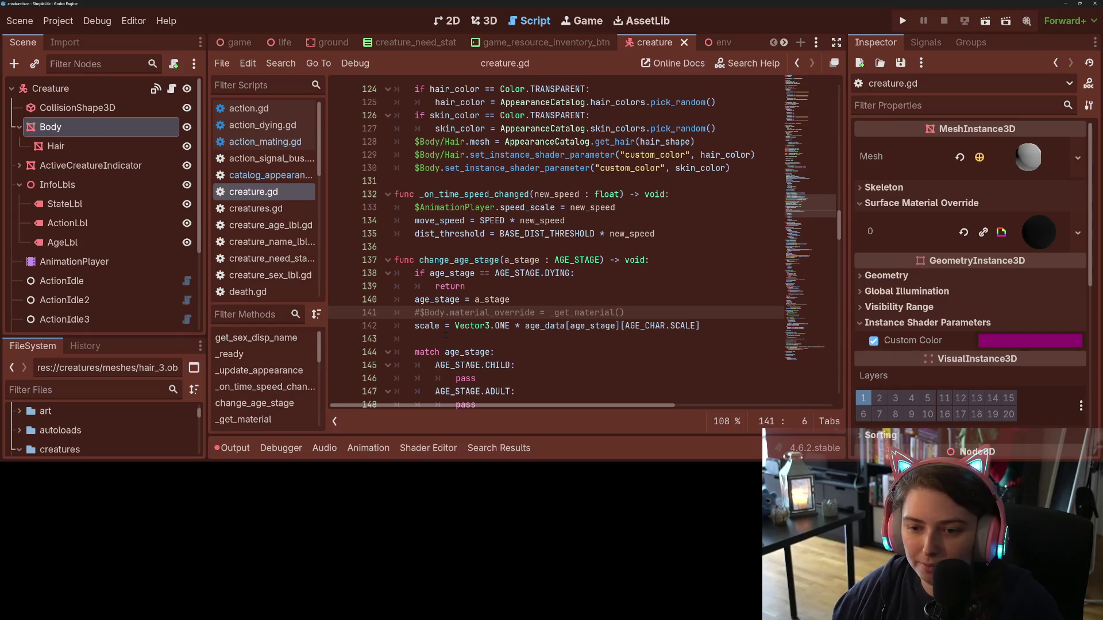
- Inspect age_data on line 156, then start a script search for Body
scroll(425, 322, down, 3)
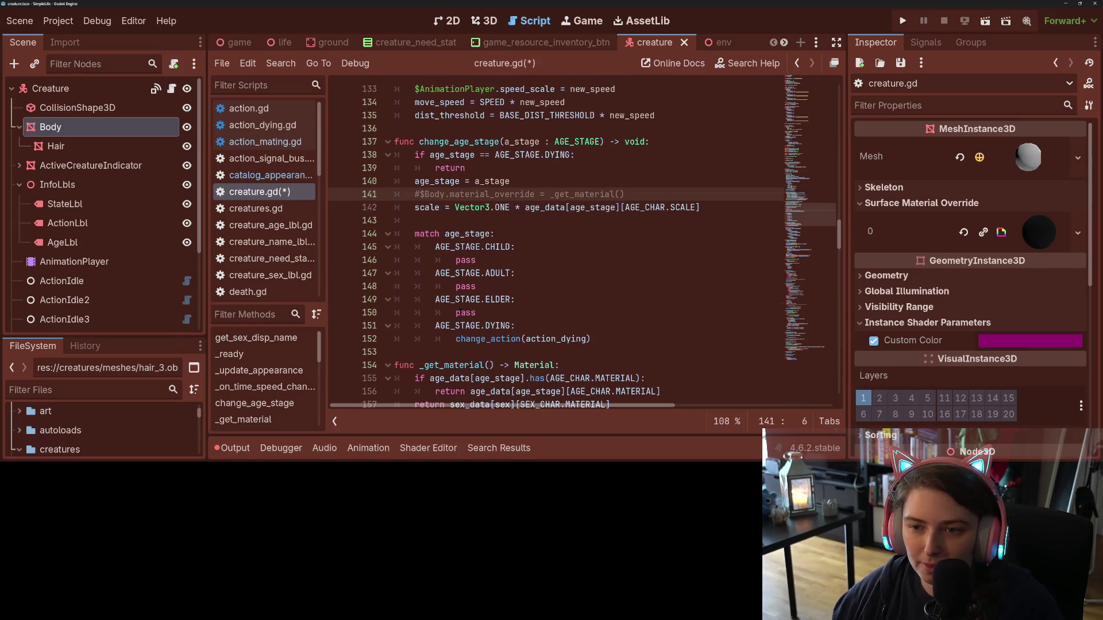
scroll(580, 247, down, 3)
scroll(580, 247, up, 3)
double_click(493, 392)
scroll(581, 247, up, 2)
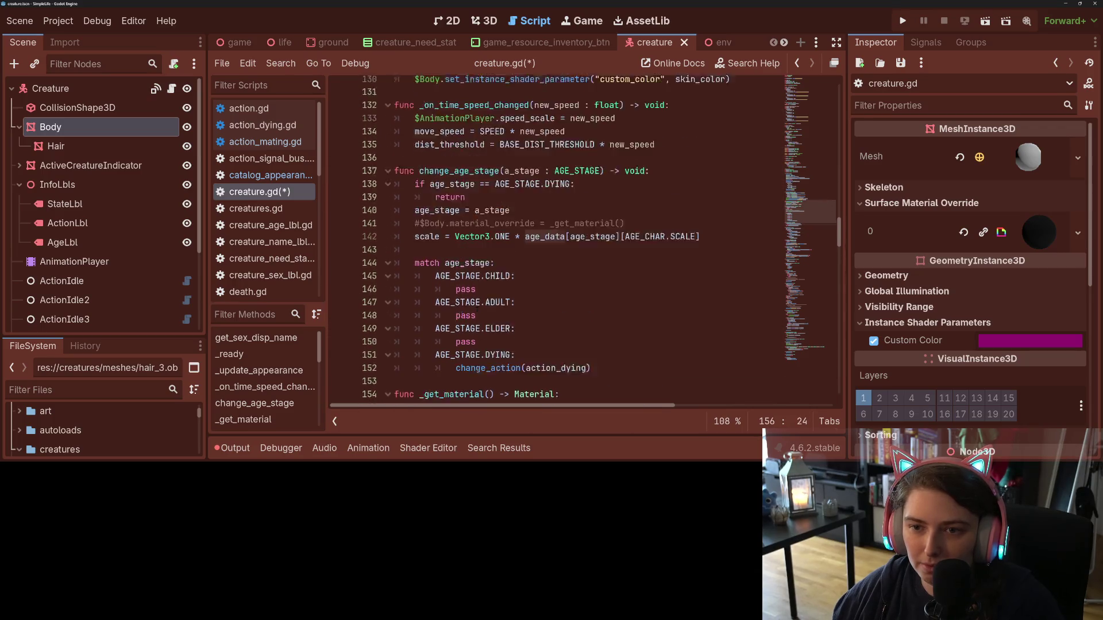
click(461, 273)
scroll(580, 247, up, 7)
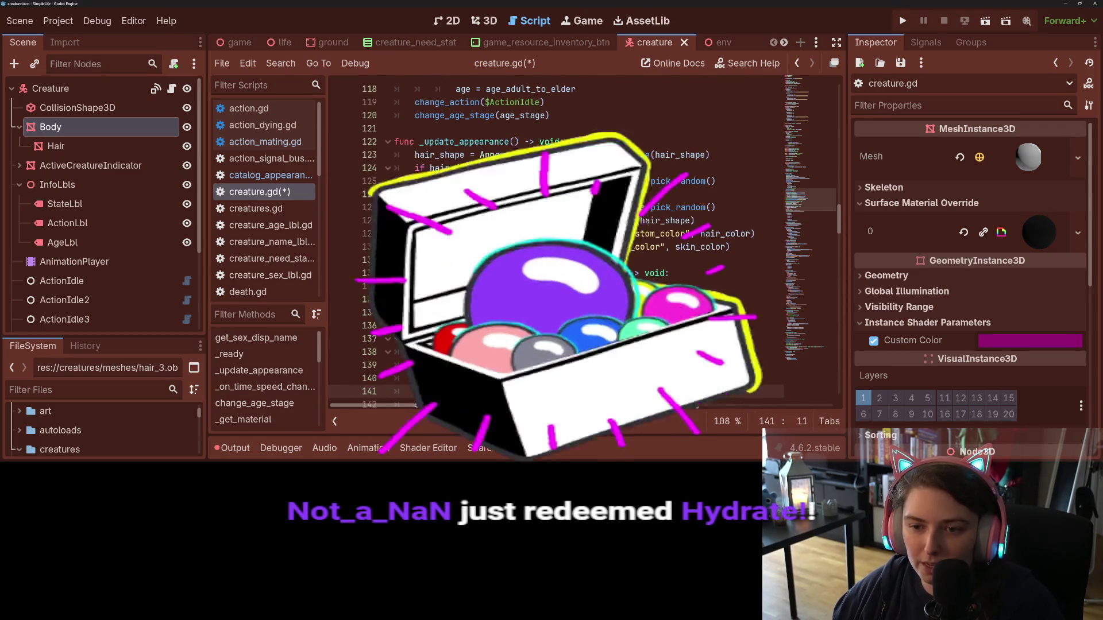
scroll(580, 247, up, 3)
key(ctrl+f)
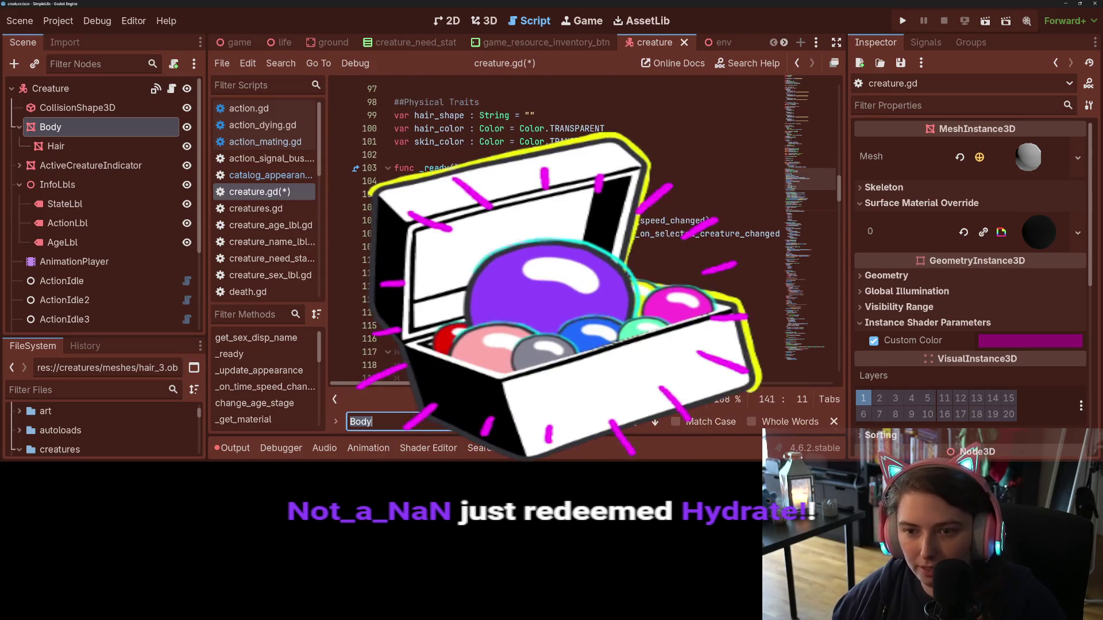
- Step through the Body matches, check the speed_scale docs, and save creature.gd
key(Return)
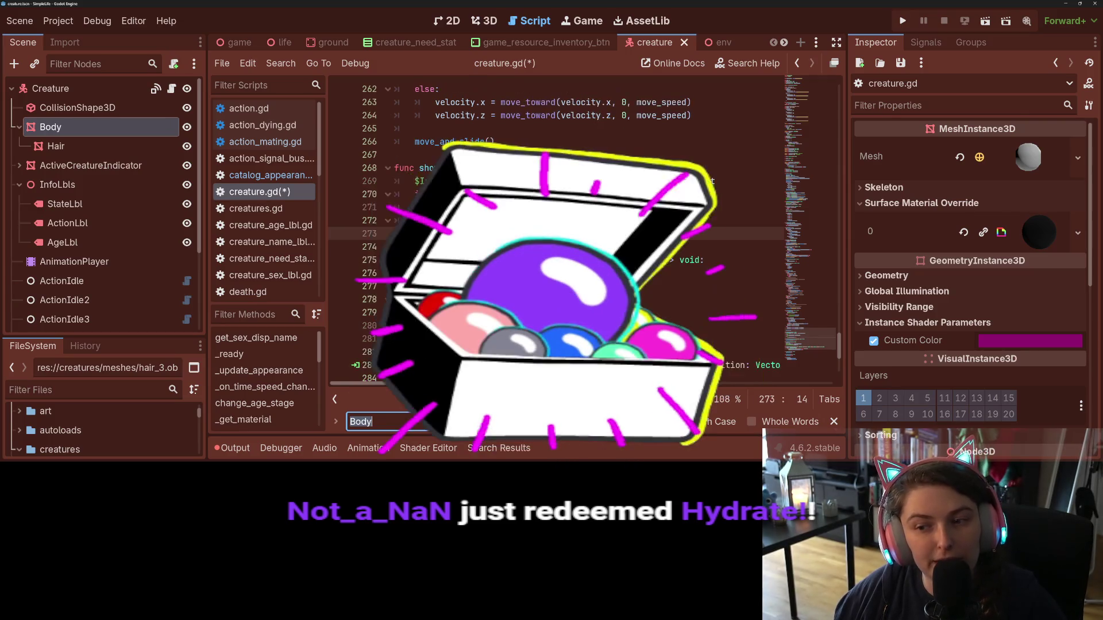
key(Return)
key(Return)
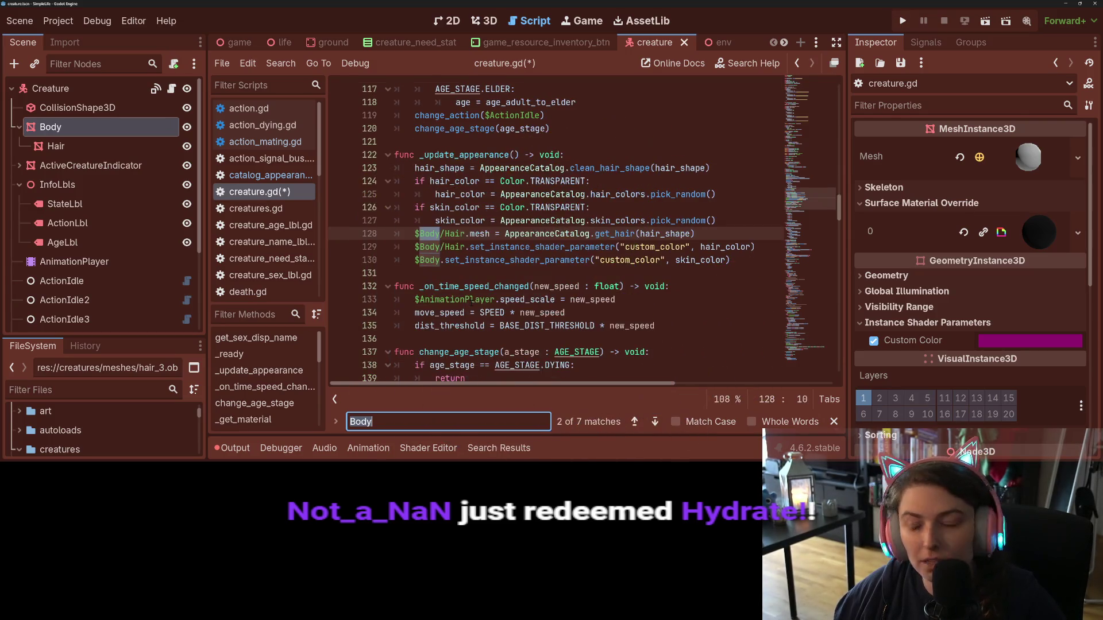
click(508, 299)
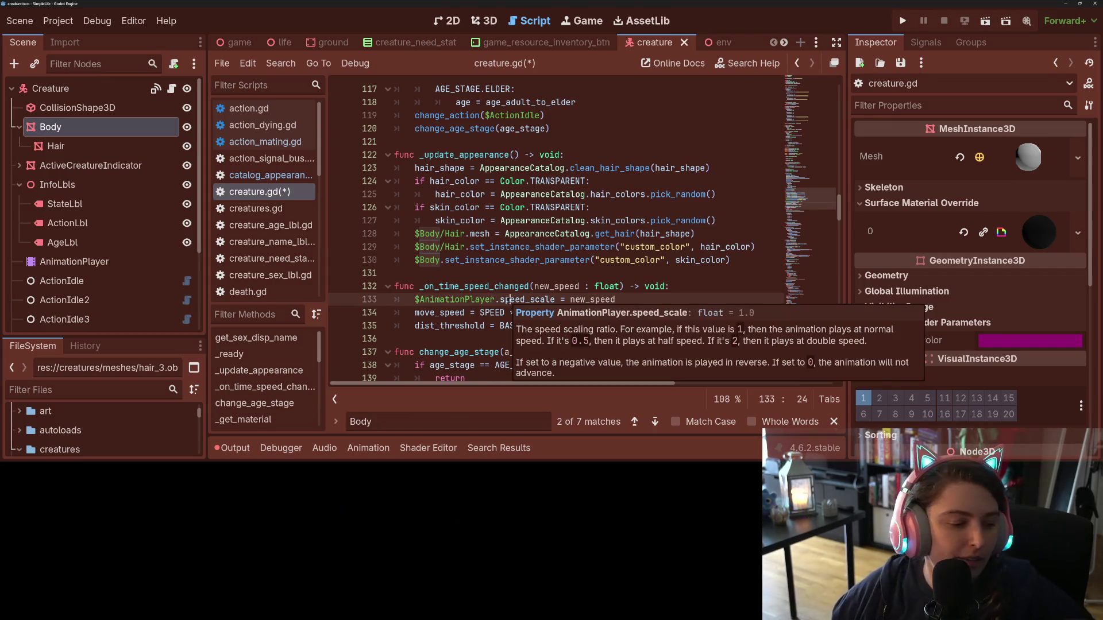
mouse_move(509, 300)
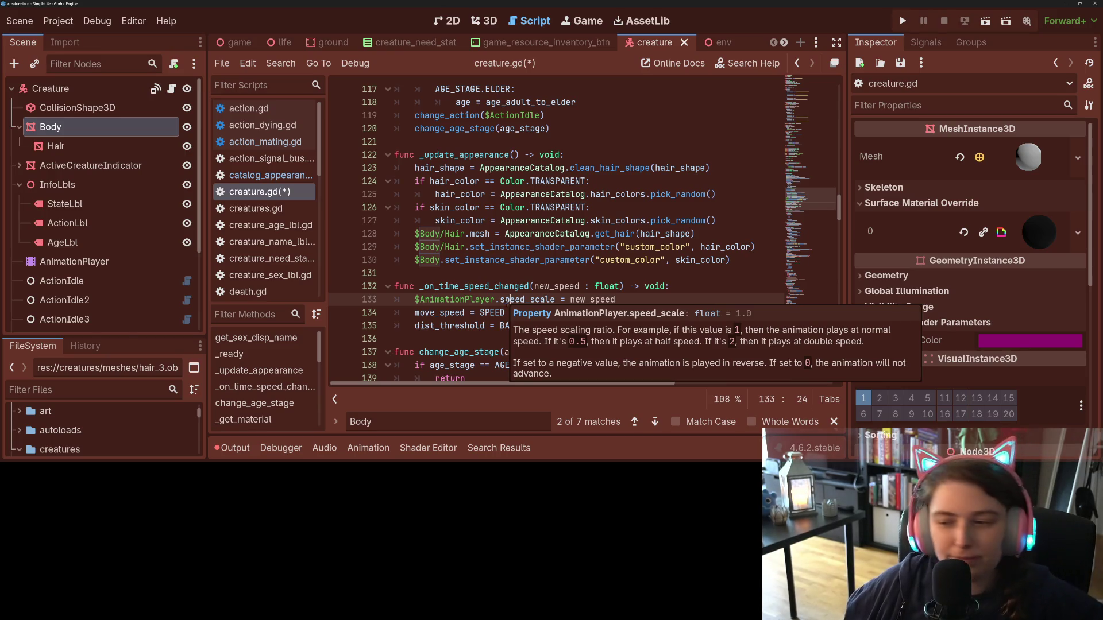
key(Escape)
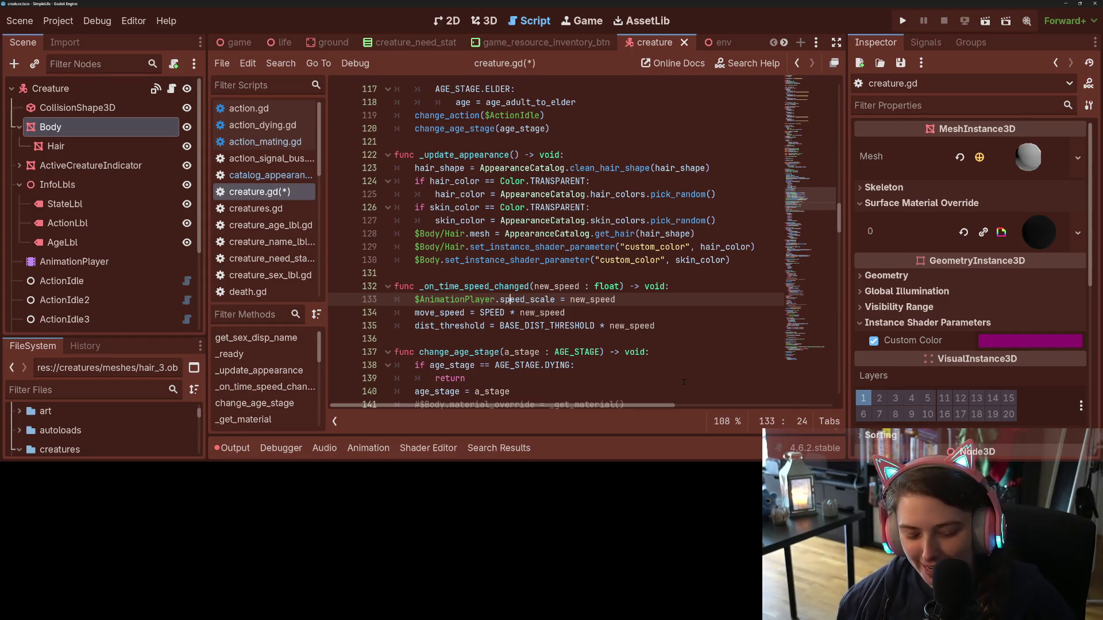
key(ctrl+s)
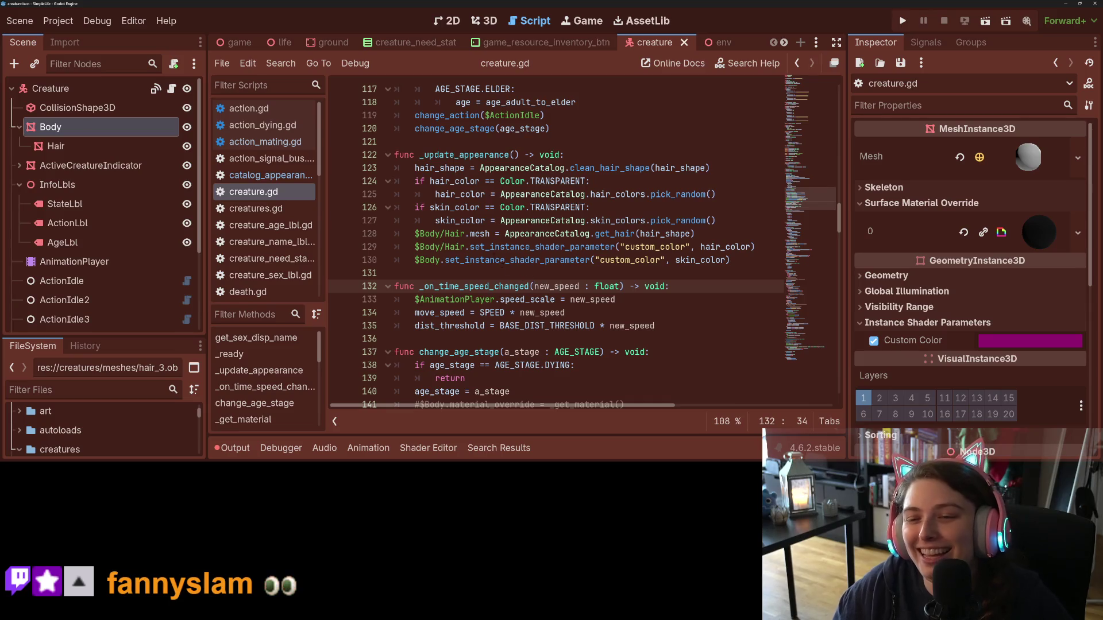
- Check the hair_color and skin_color lines, then open catalog_appearance.gd
double_click(463, 222)
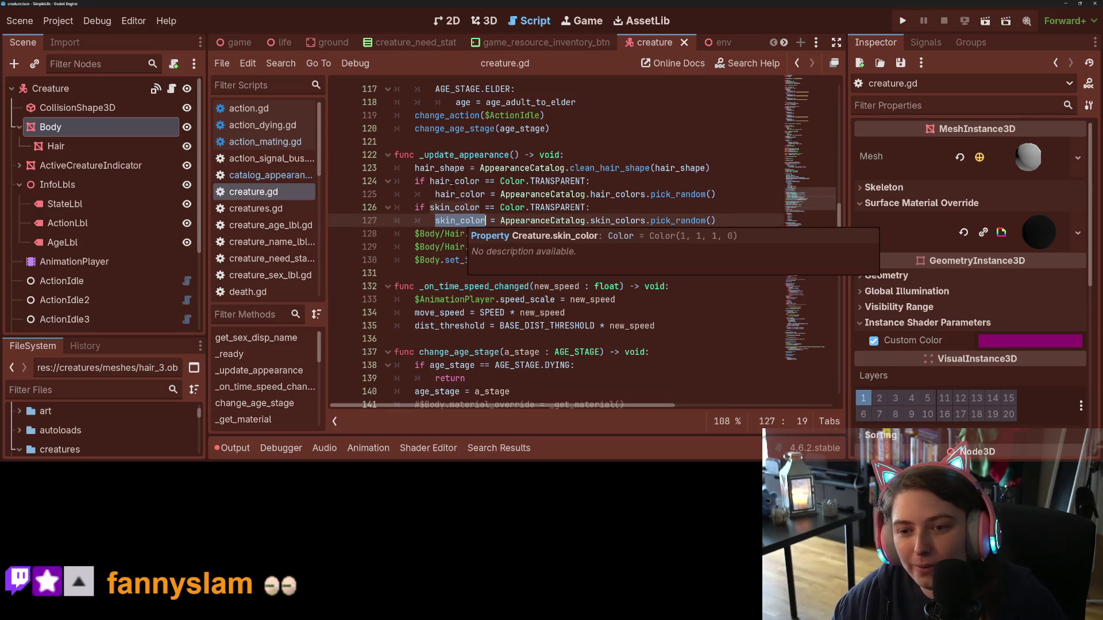
double_click(460, 195)
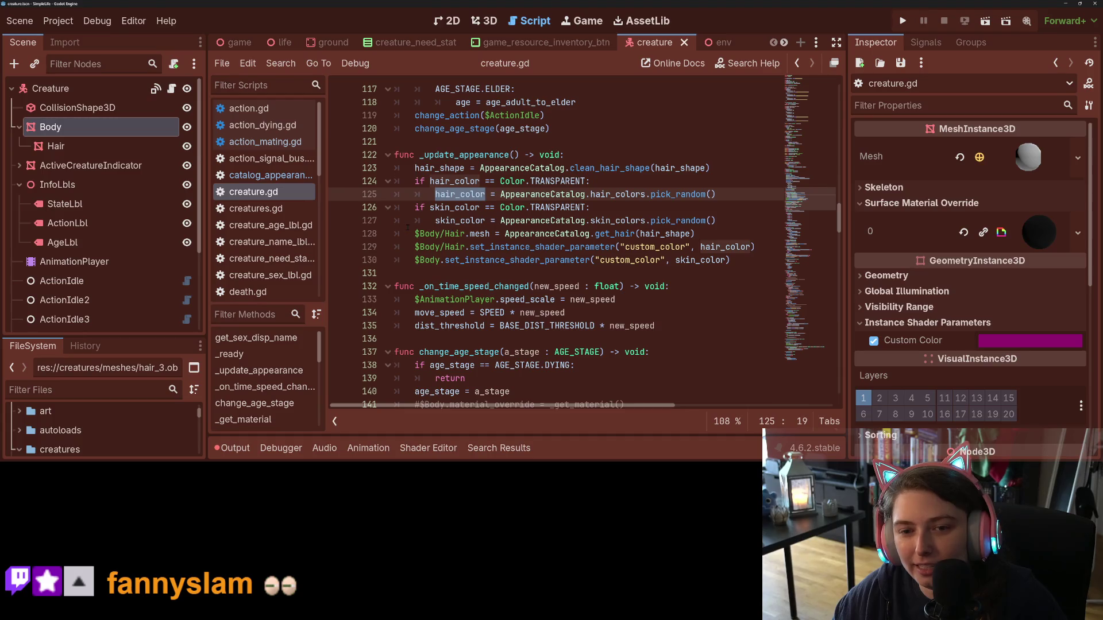
click(270, 175)
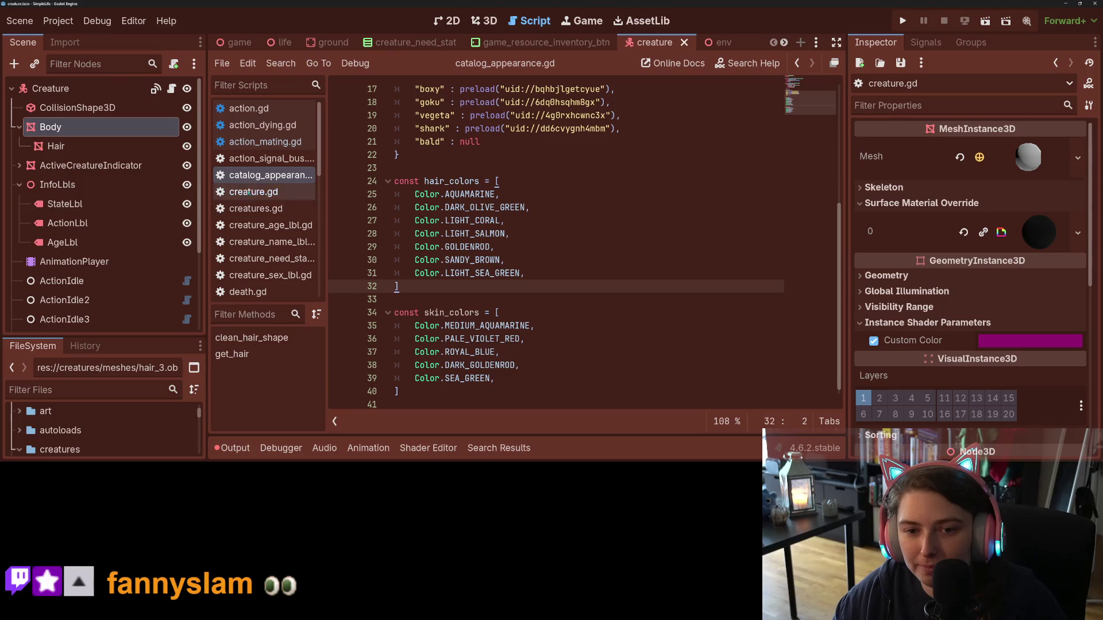
- In action_mating.gd, add a function _get_random_mixed_color(color1, color2) -> Color that returns color1
click(264, 142)
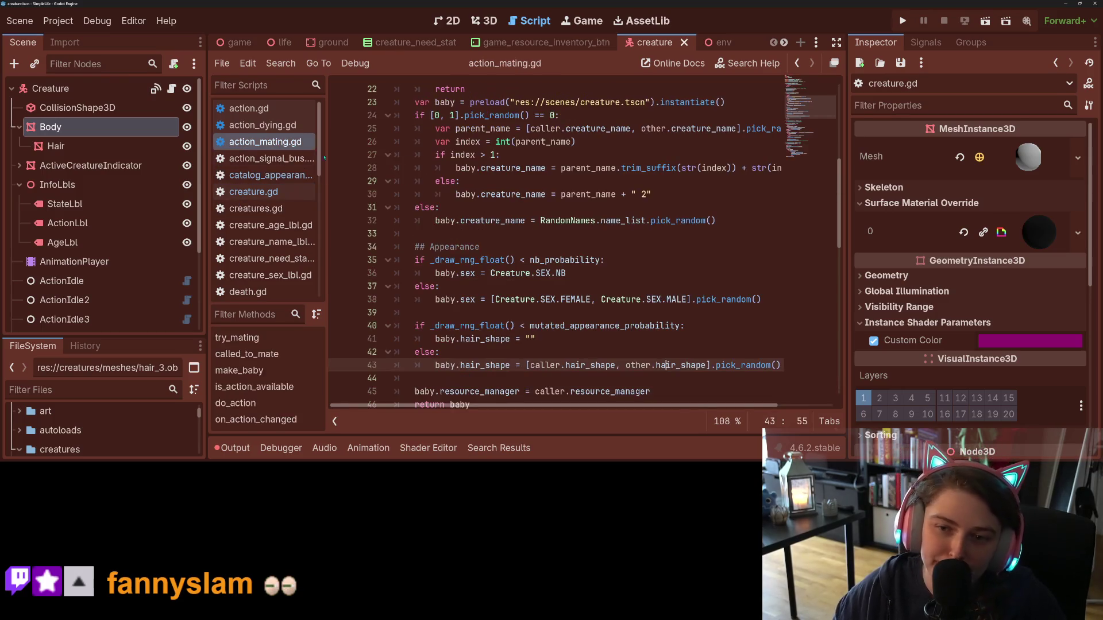
scroll(551, 242, down, 4)
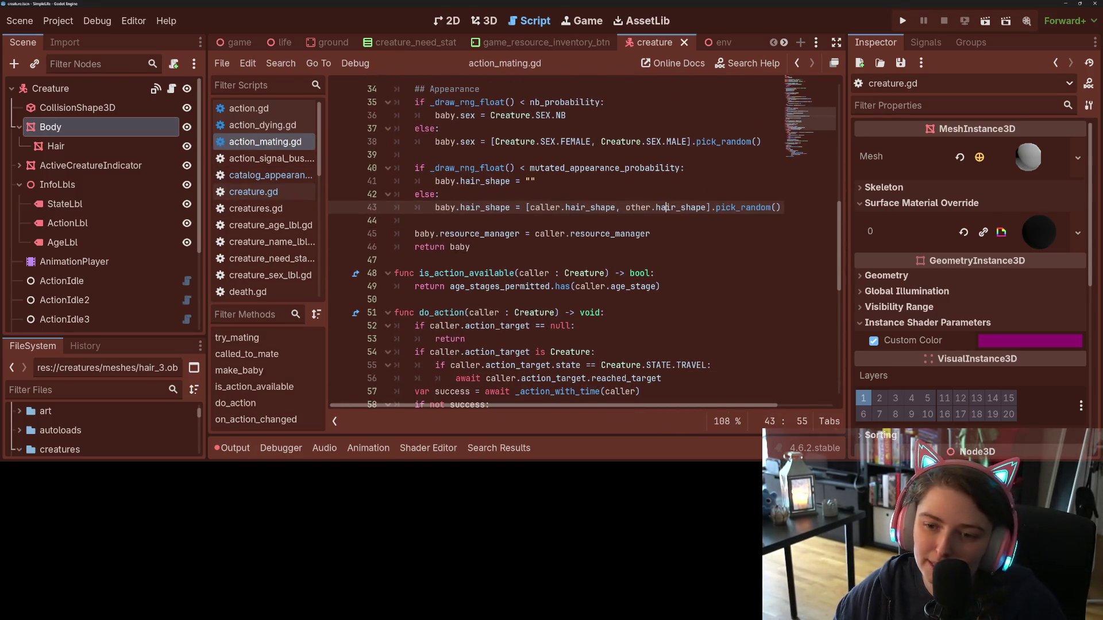
click(452, 260)
key(Return)
key(Return)
key(Up)
text(fu)
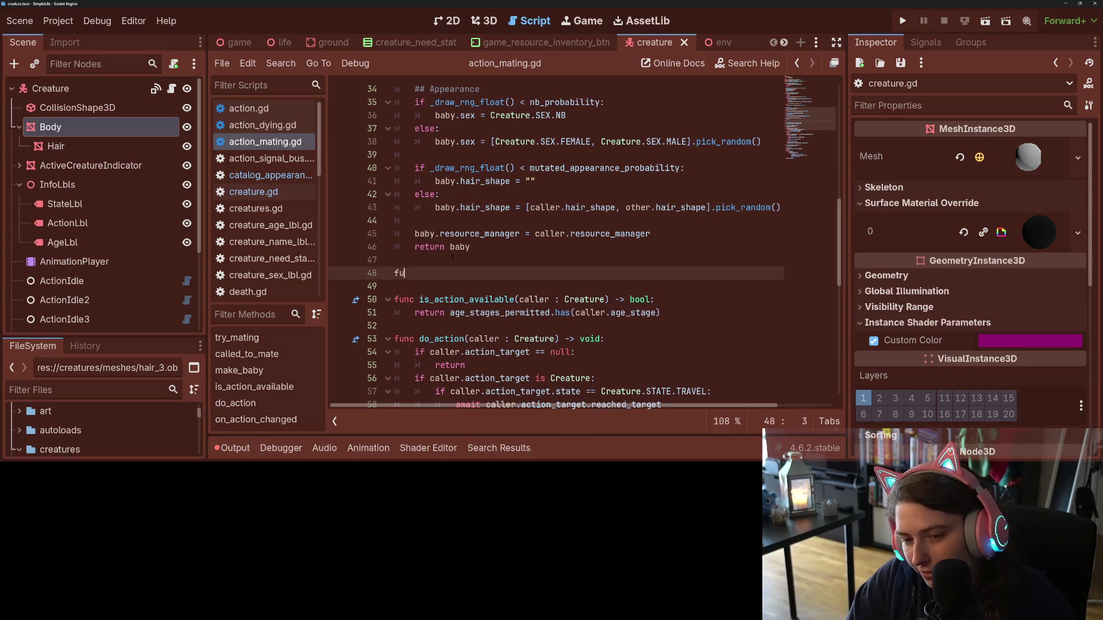
text(nc _ge)
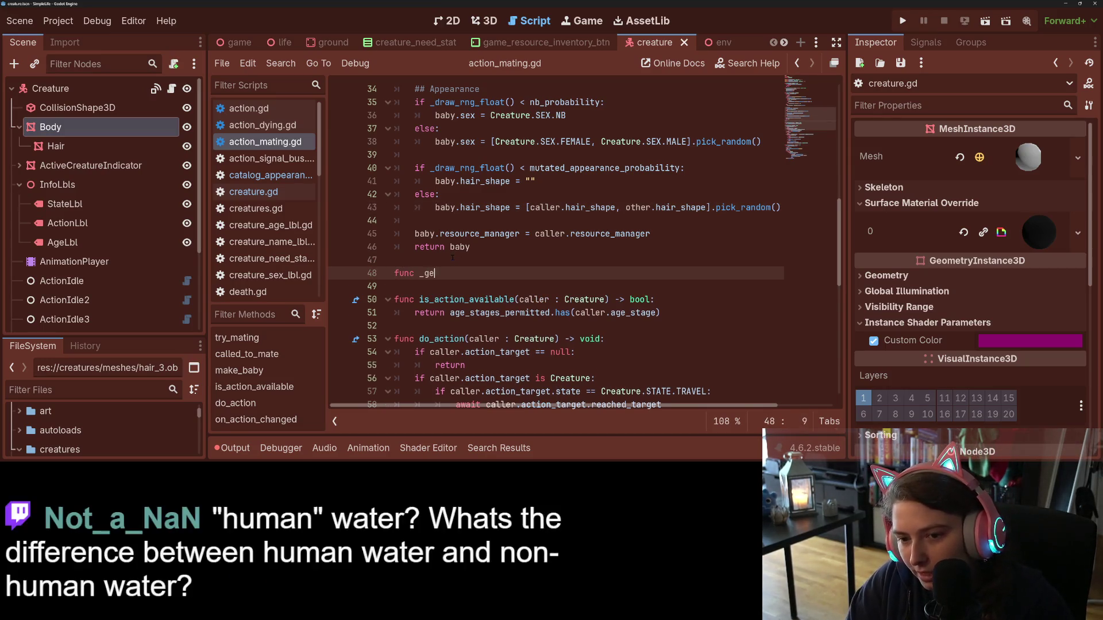
text(t_rand)
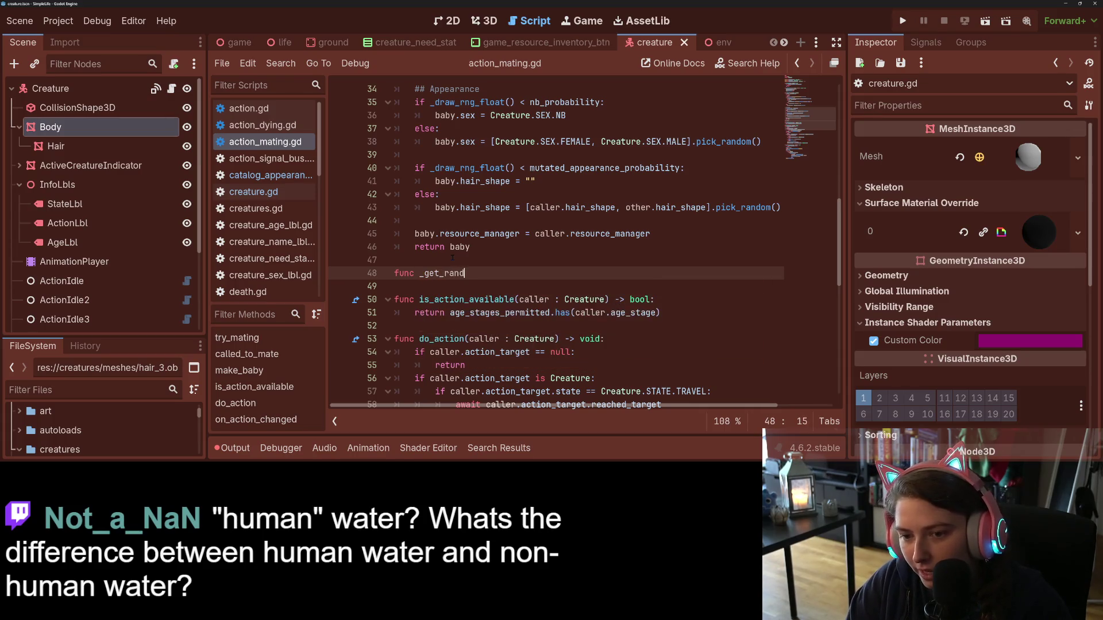
text(om_mixed)
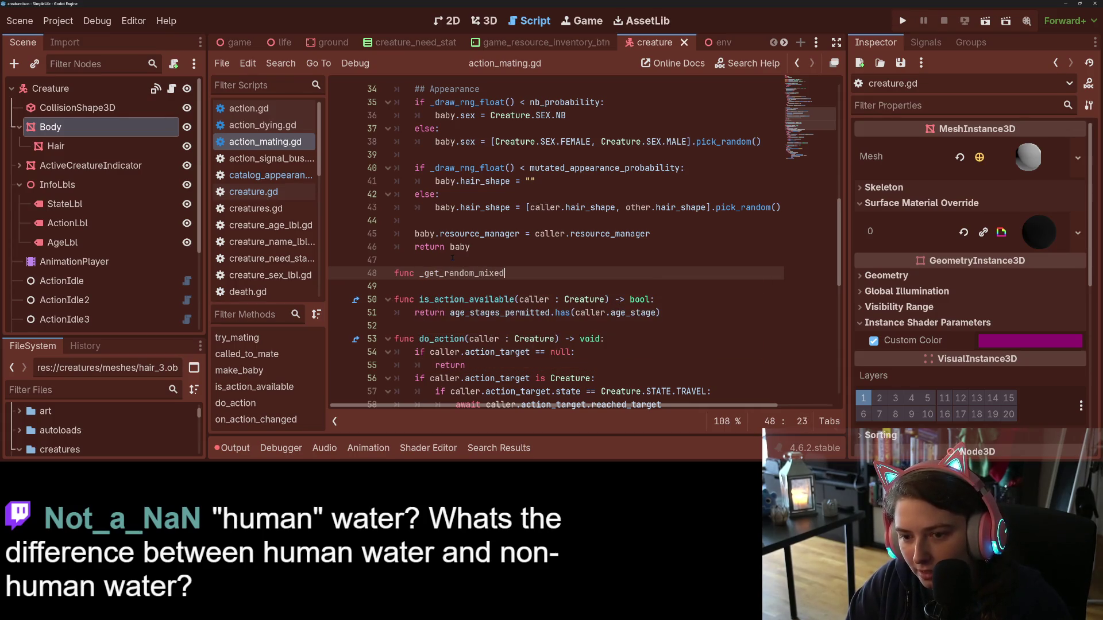
text(_color(co)
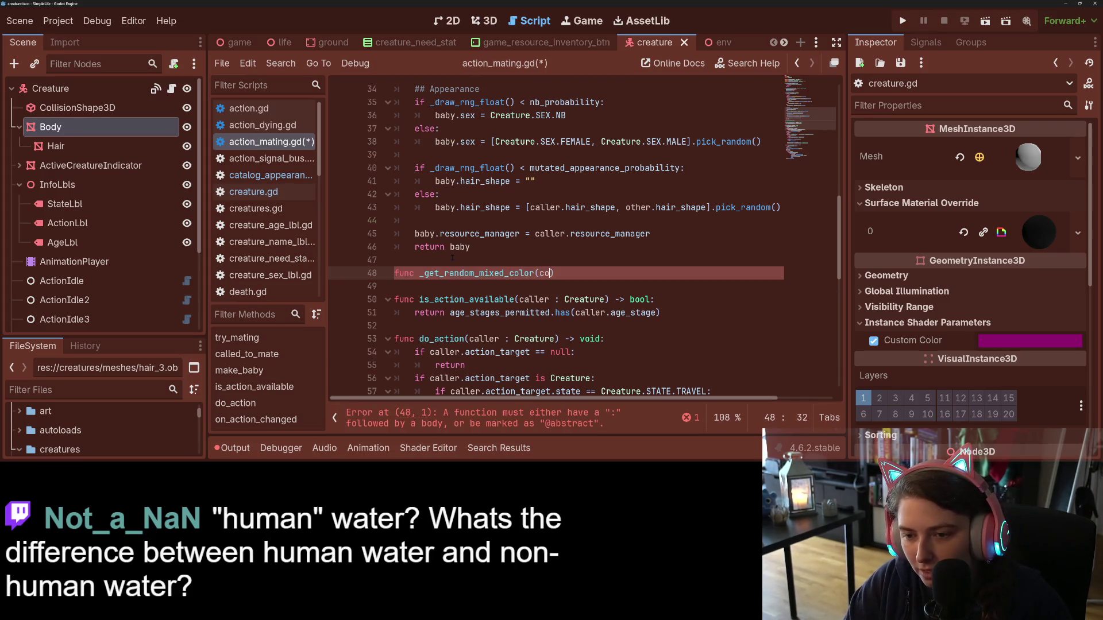
text(lor1, color2)
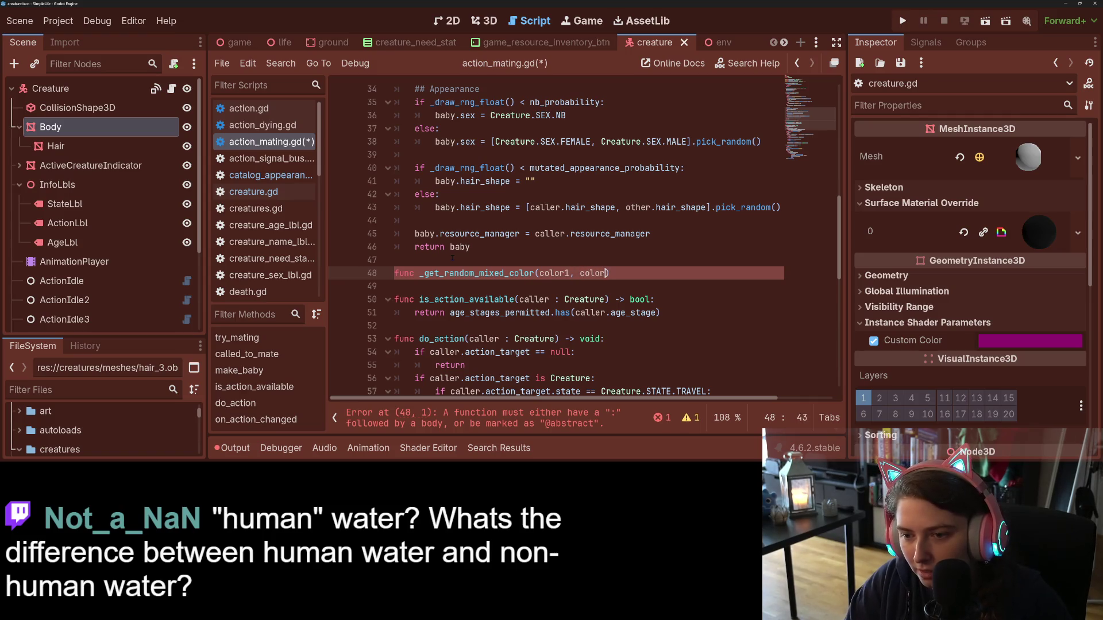
text() -)
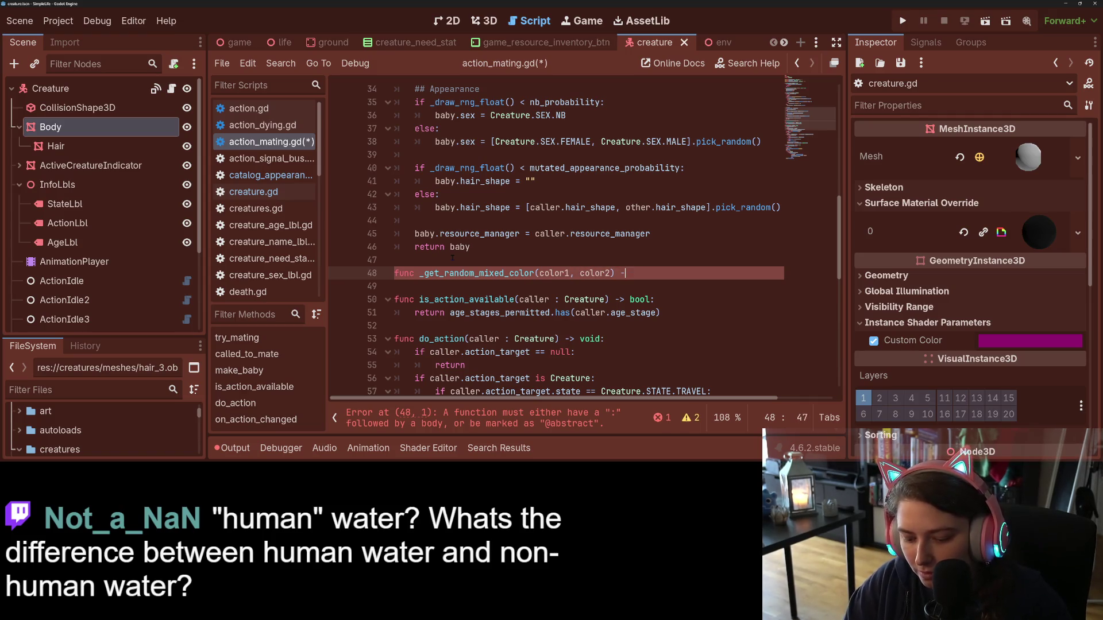
text(> Color)
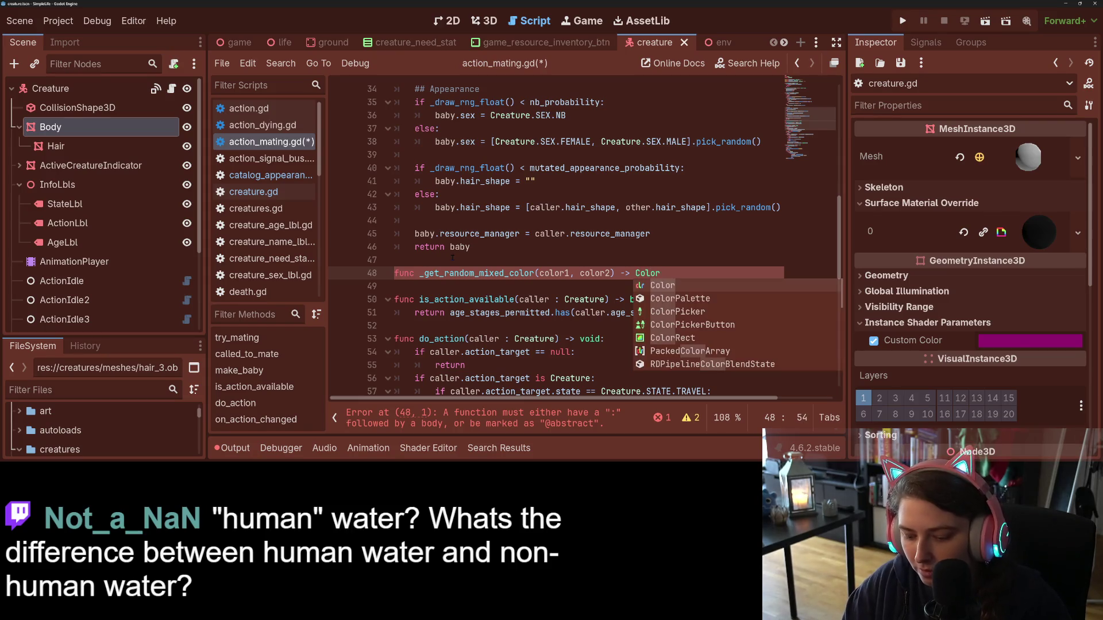
text(:)
key(Return)
text(re)
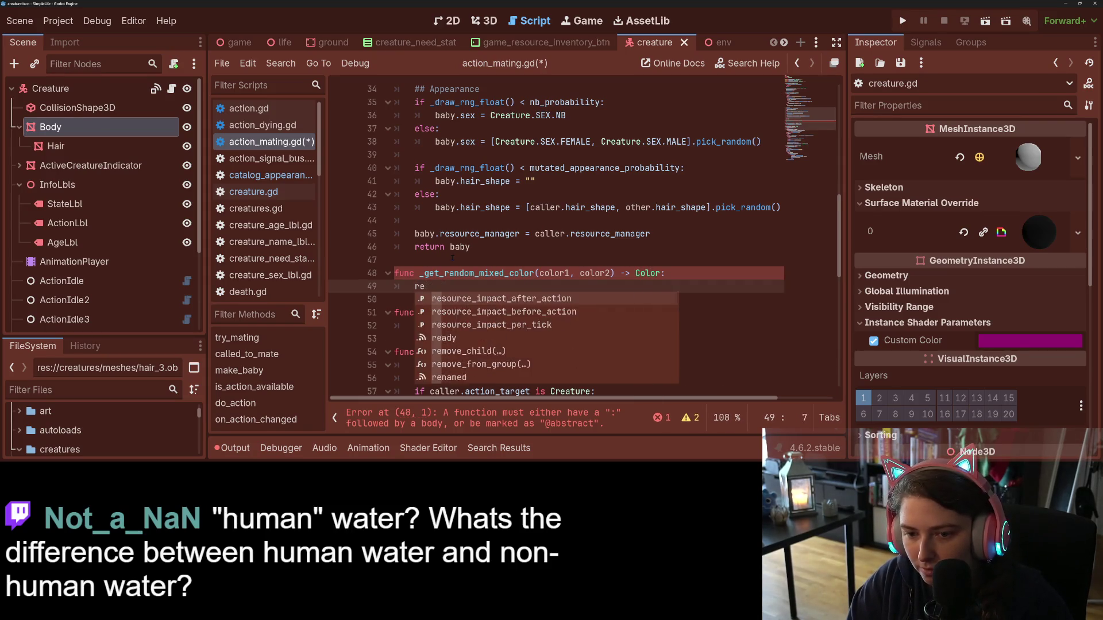
text(turn color1)
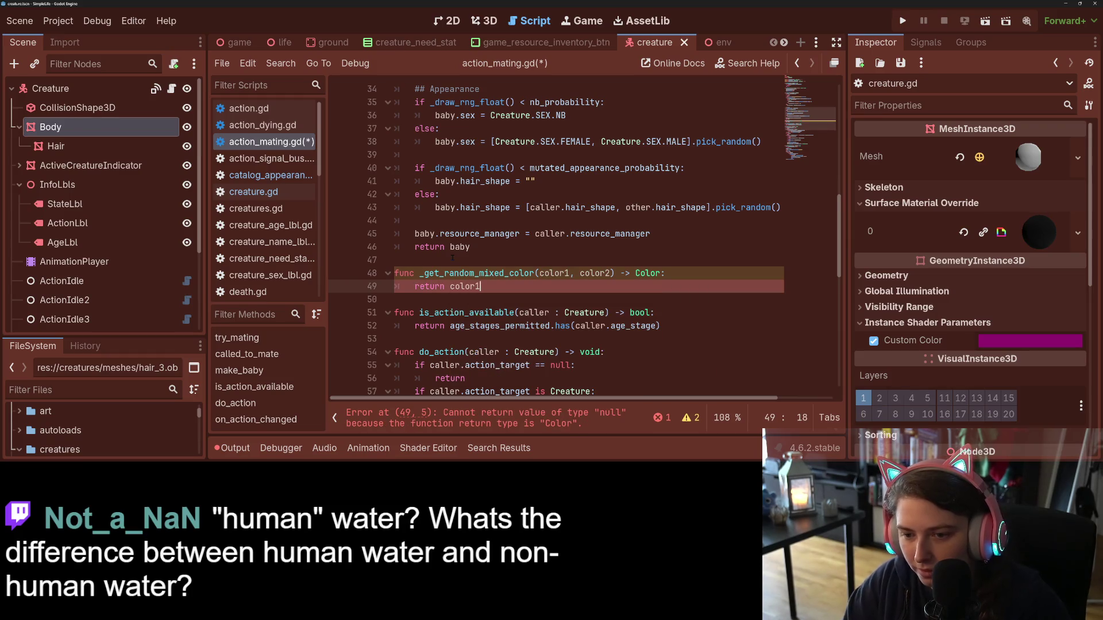
- Type the color1 and color2 parameters as :Color and save the script
click(569, 273)
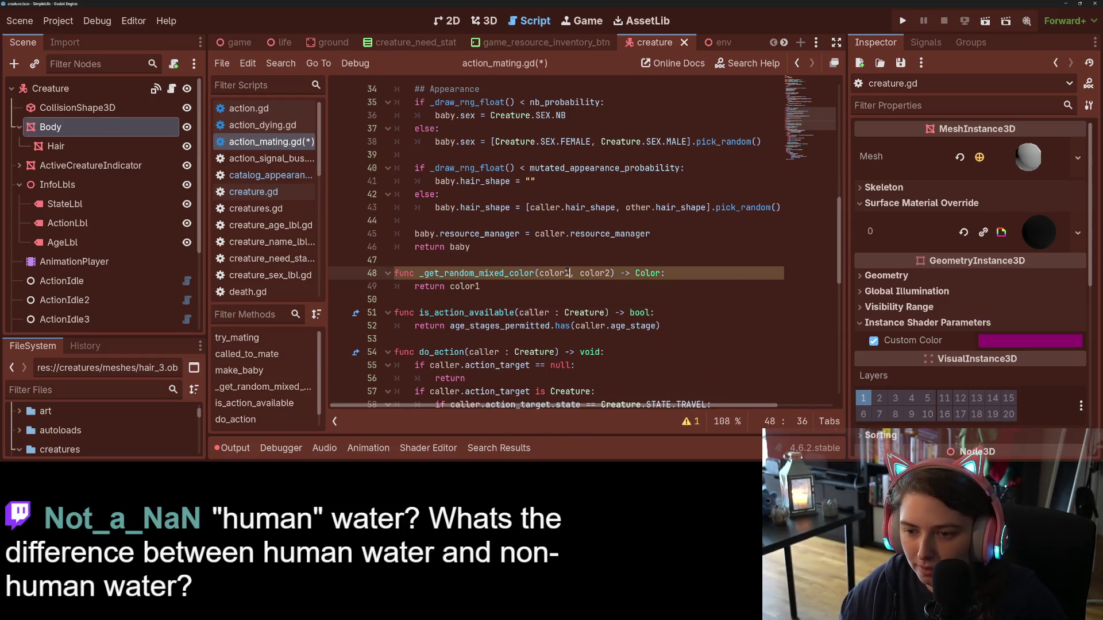
text(: )
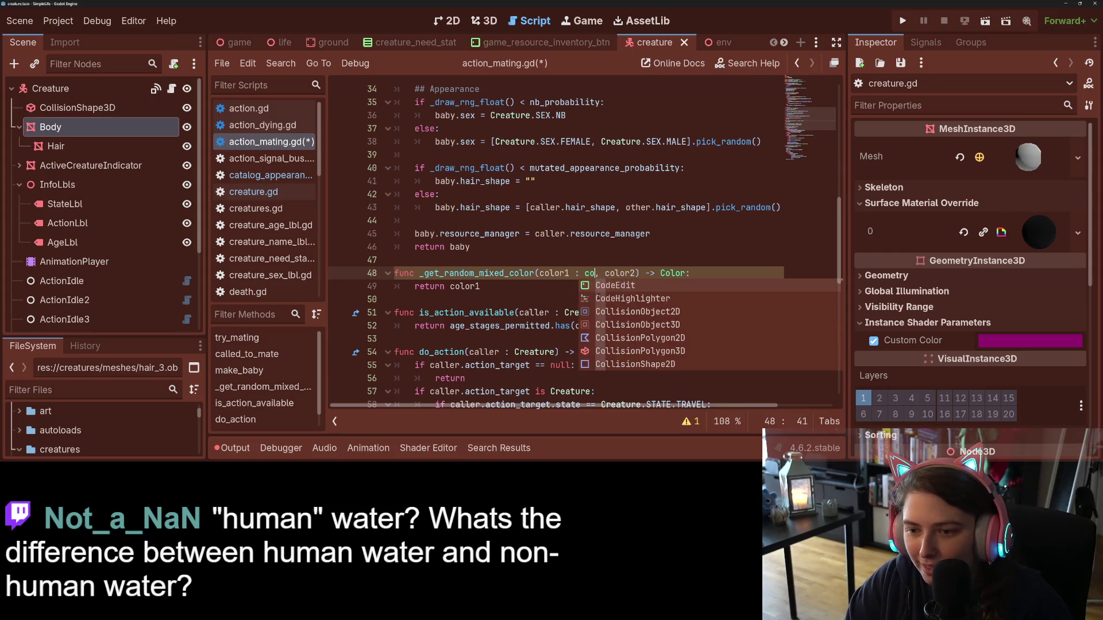
text(Color)
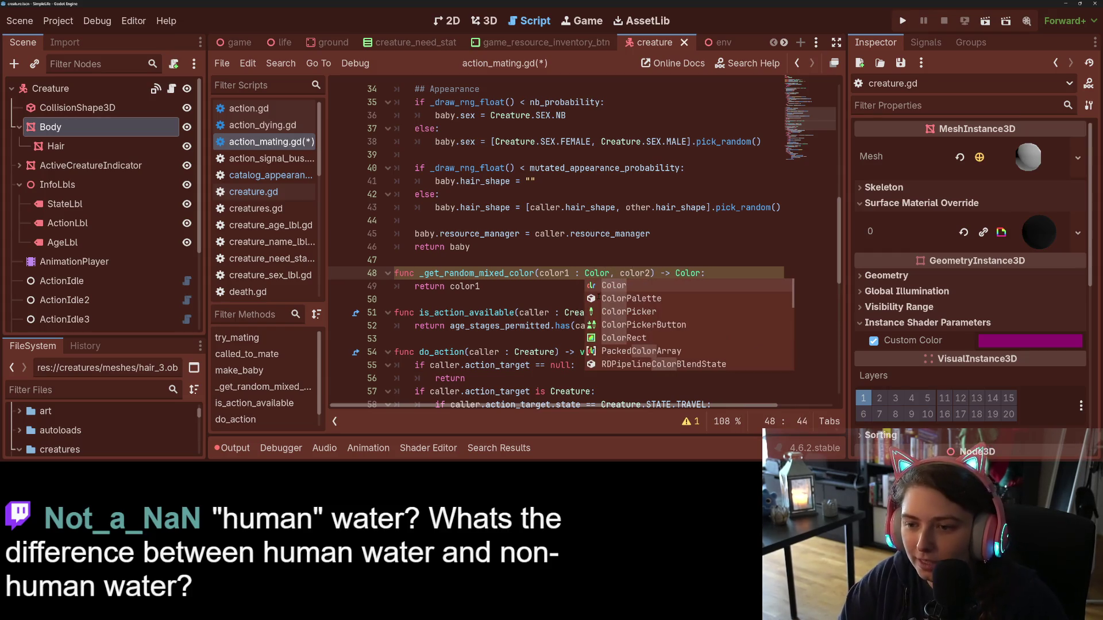
key(Left)
key(Left)
key(Left)
key(BackSpace)
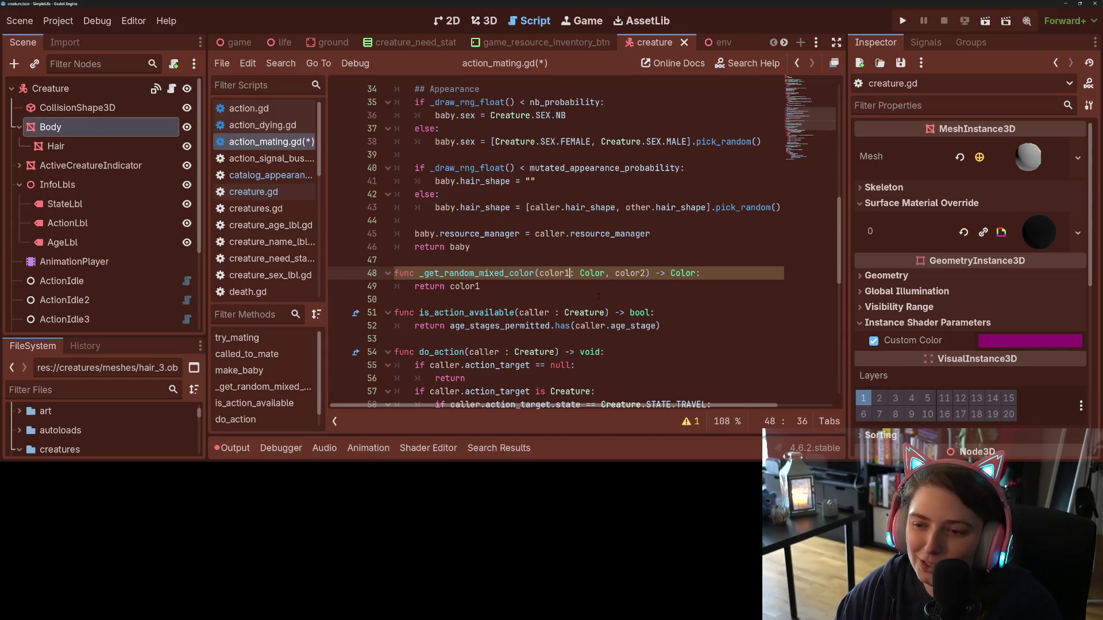
key(Left)
key(BackSpace)
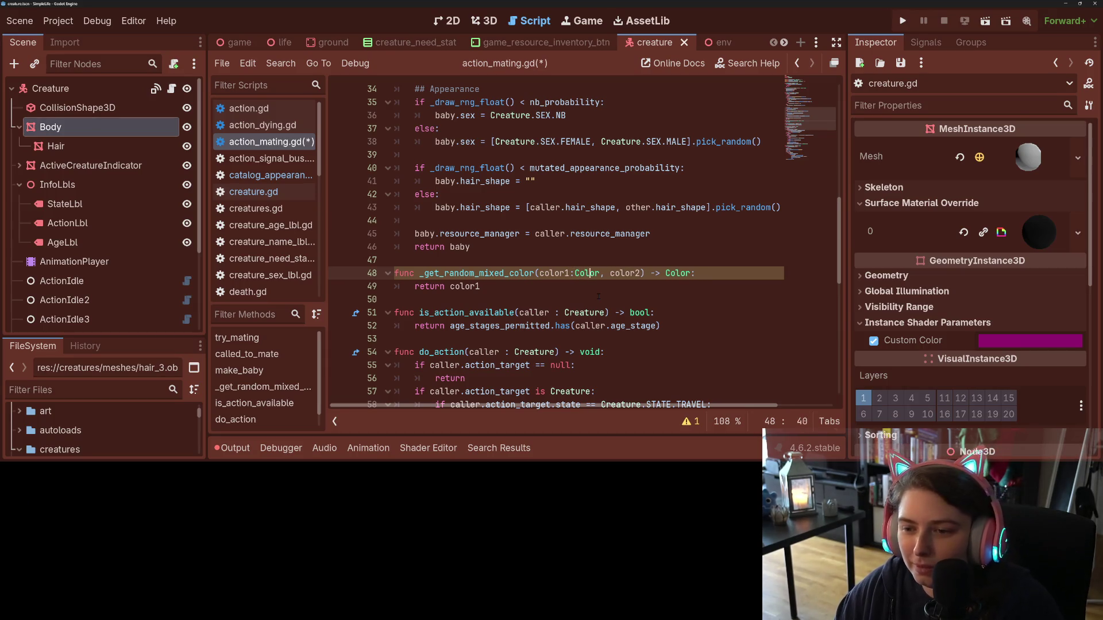
key(Right)
key(Right)
key(Right)
text(:Color)
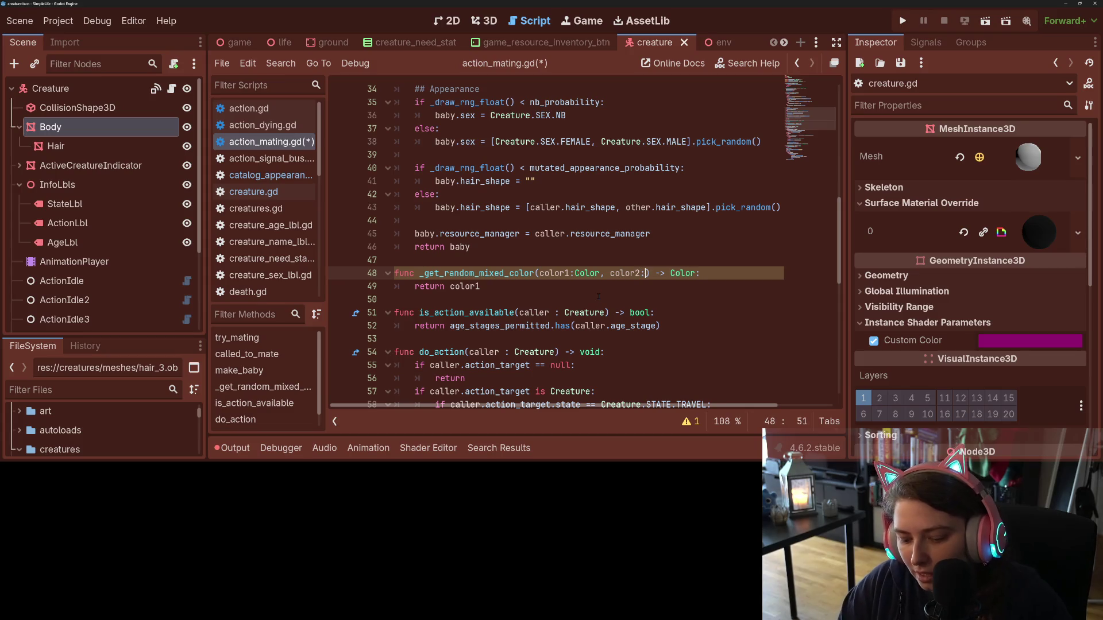
key(ctrl+s)
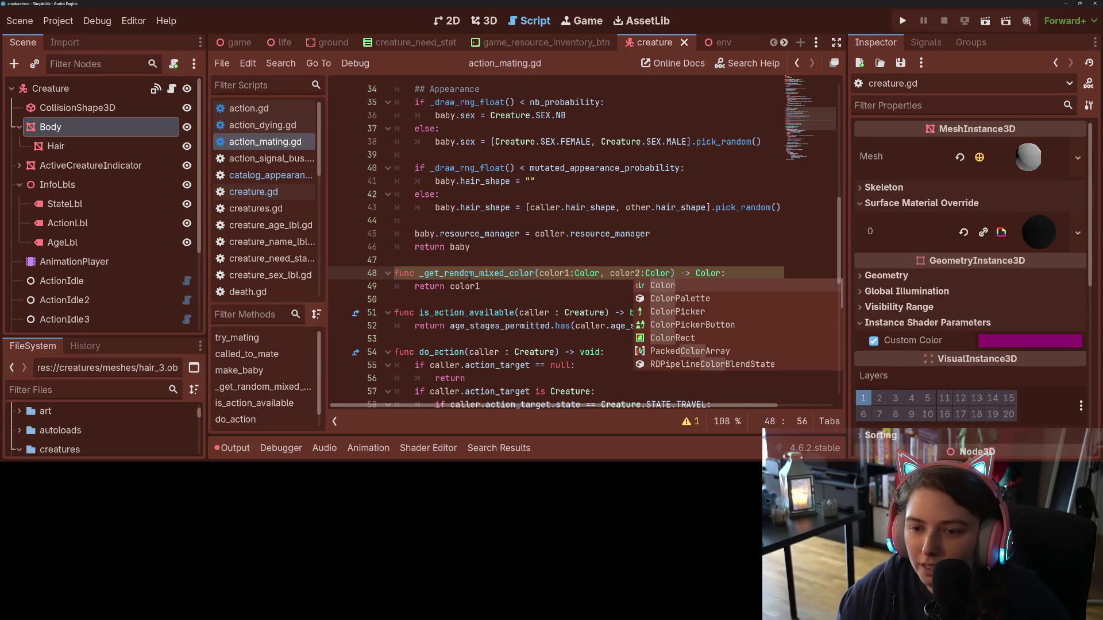
key(Escape)
- Set baby.hair_color to _get_random_mixed_color(caller.hair_color, other.hair_color)
click(501, 220)
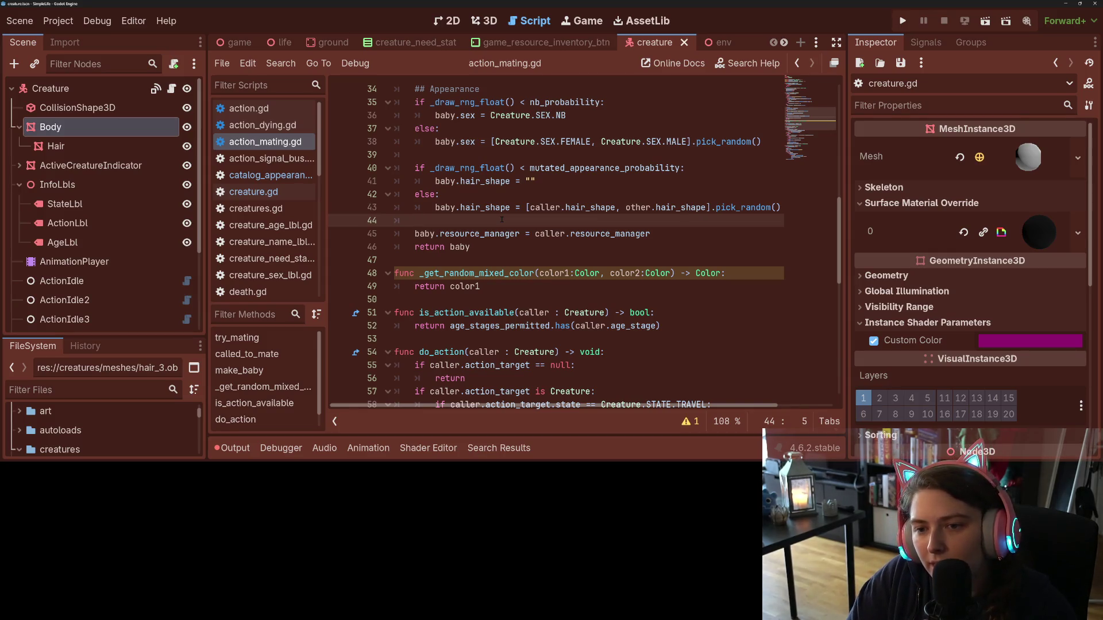
text(baby.ha)
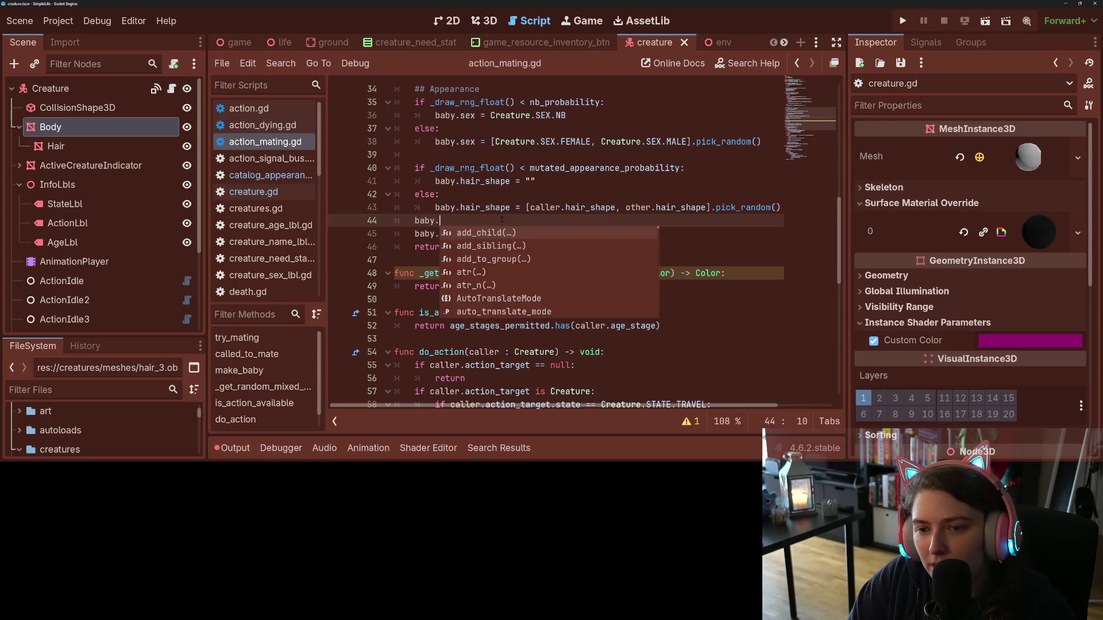
text(ir_color =)
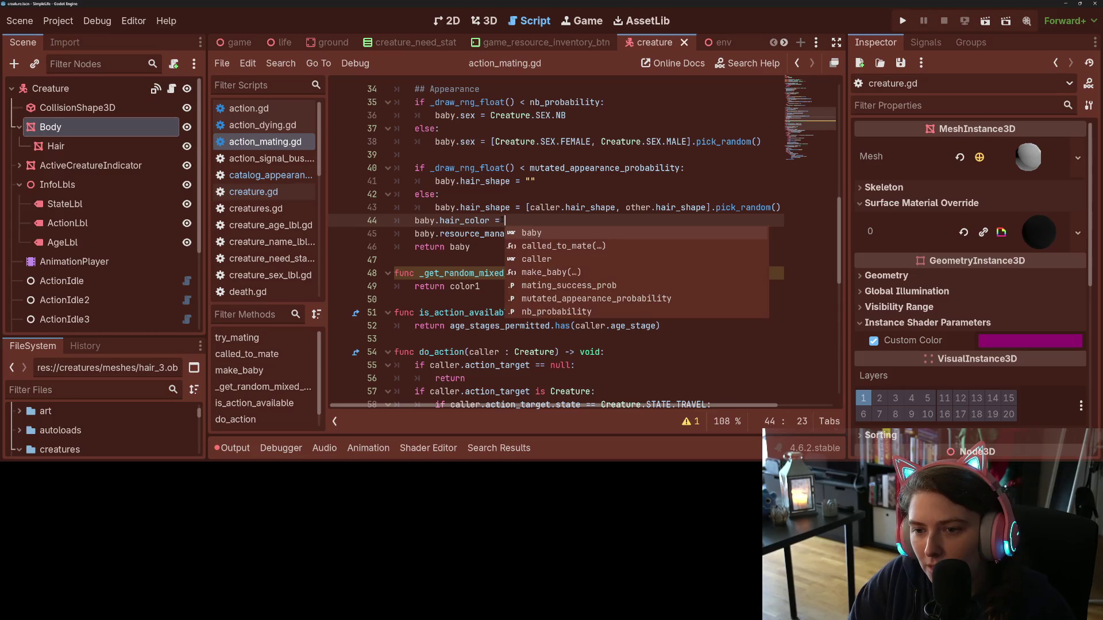
text( _get_random_mixed_color()
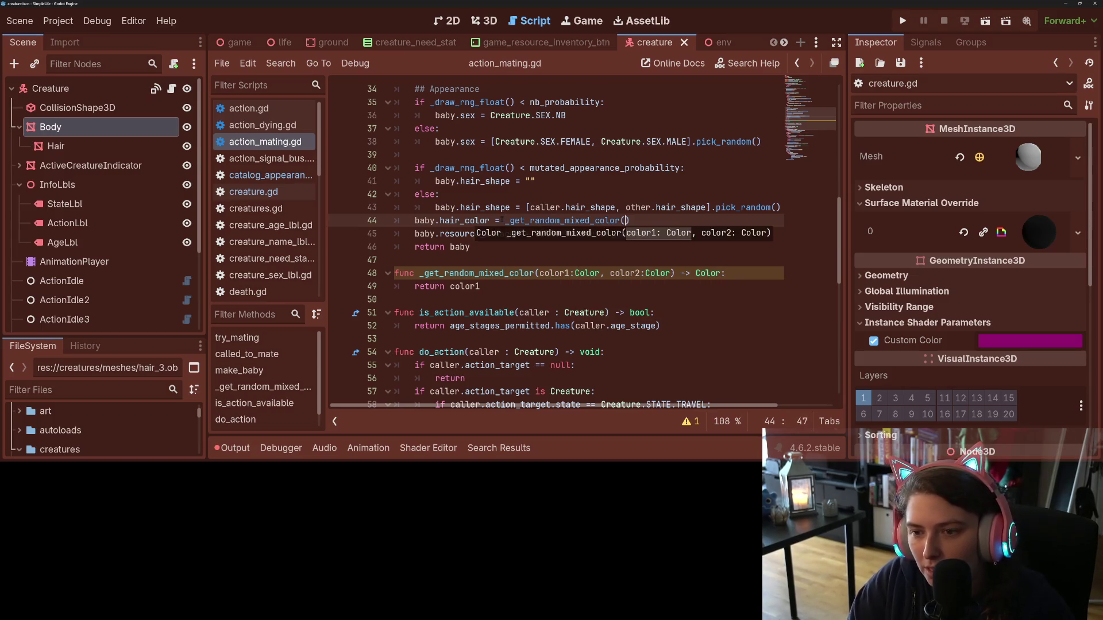
text(caller.hari)
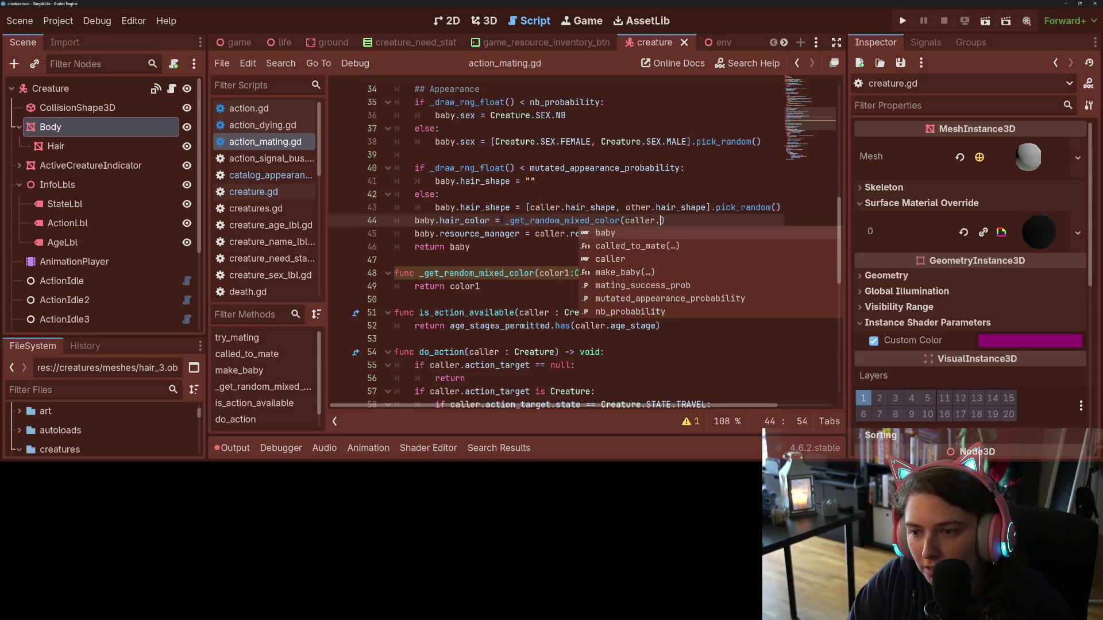
key(BackSpace)
key(BackSpace)
text(ir)
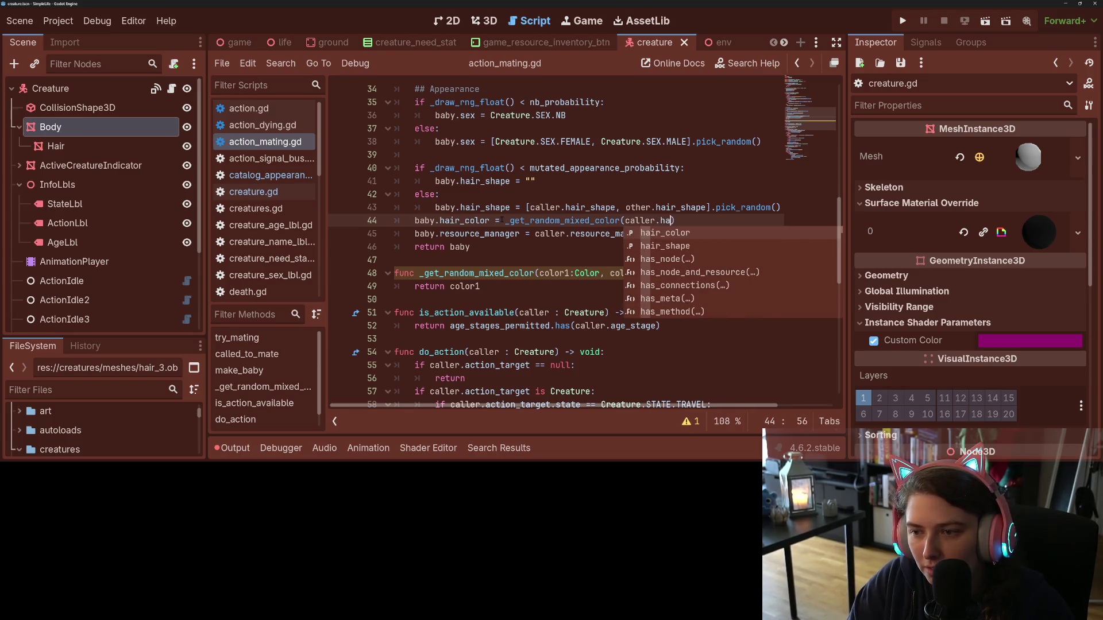
key(Return)
text(other.ha)
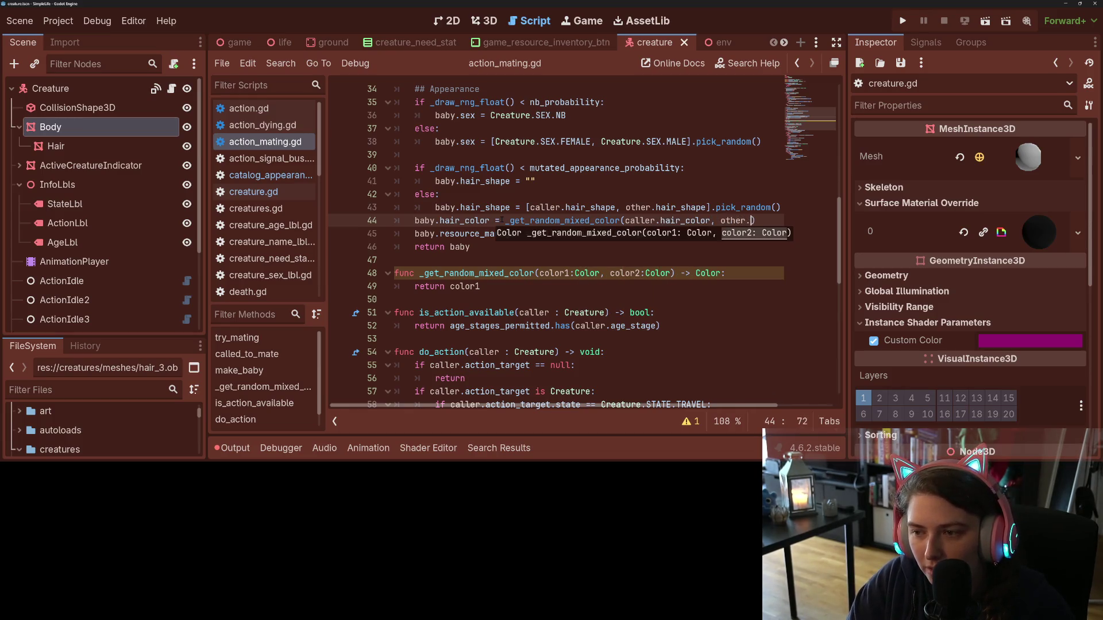
text(ir_colo)
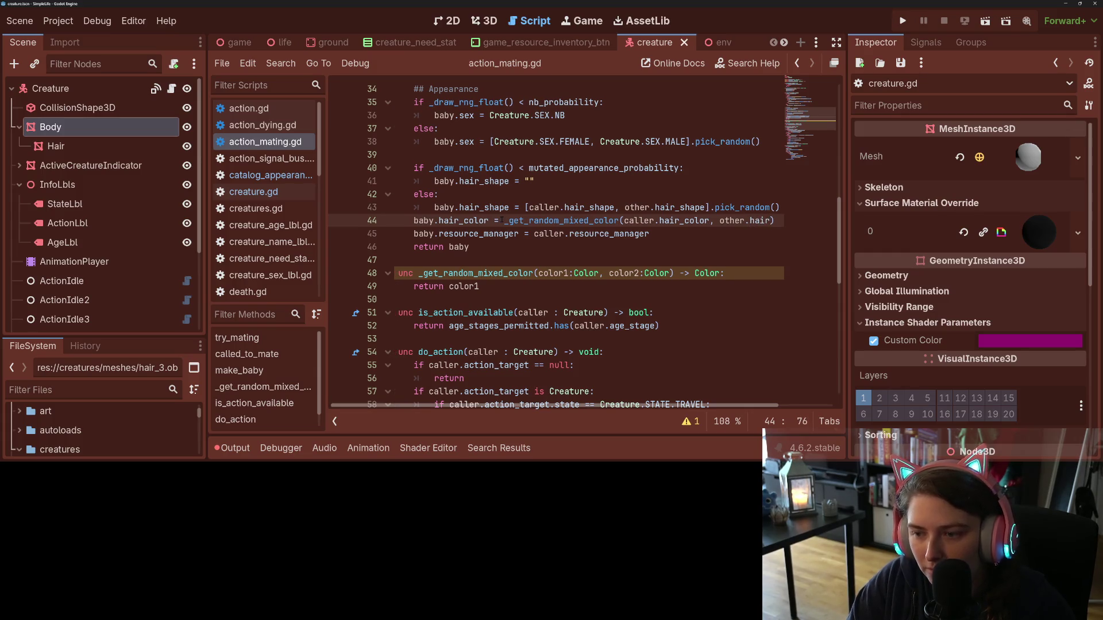
text(r))
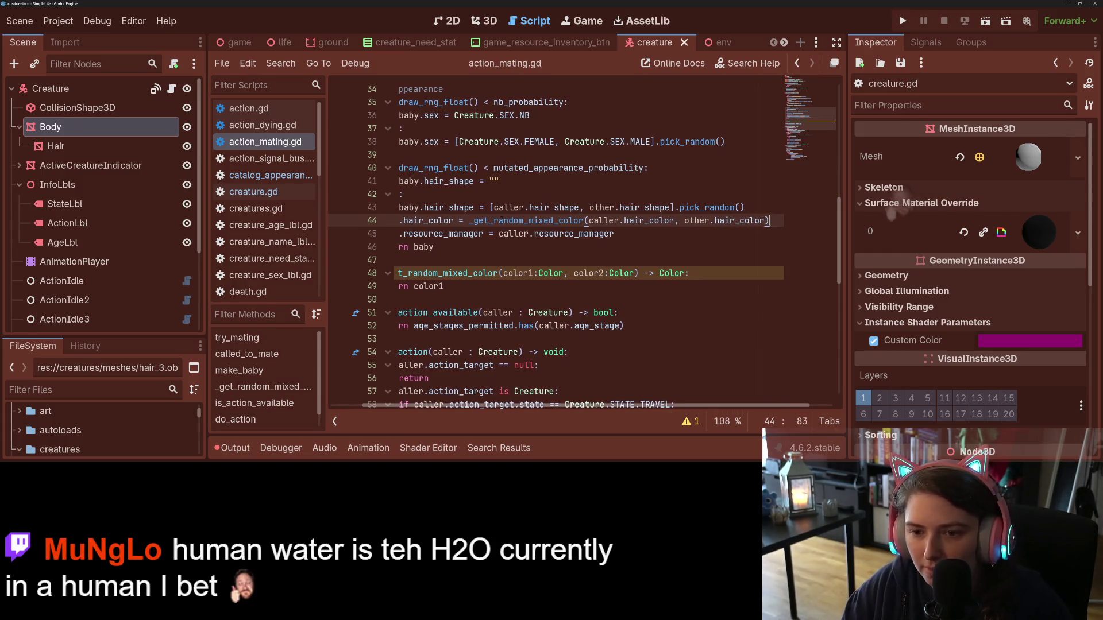
- Add a matching baby.skin_color line mixing caller.skin_color and other.skin_color, then save
key(ctrl+shift+d)
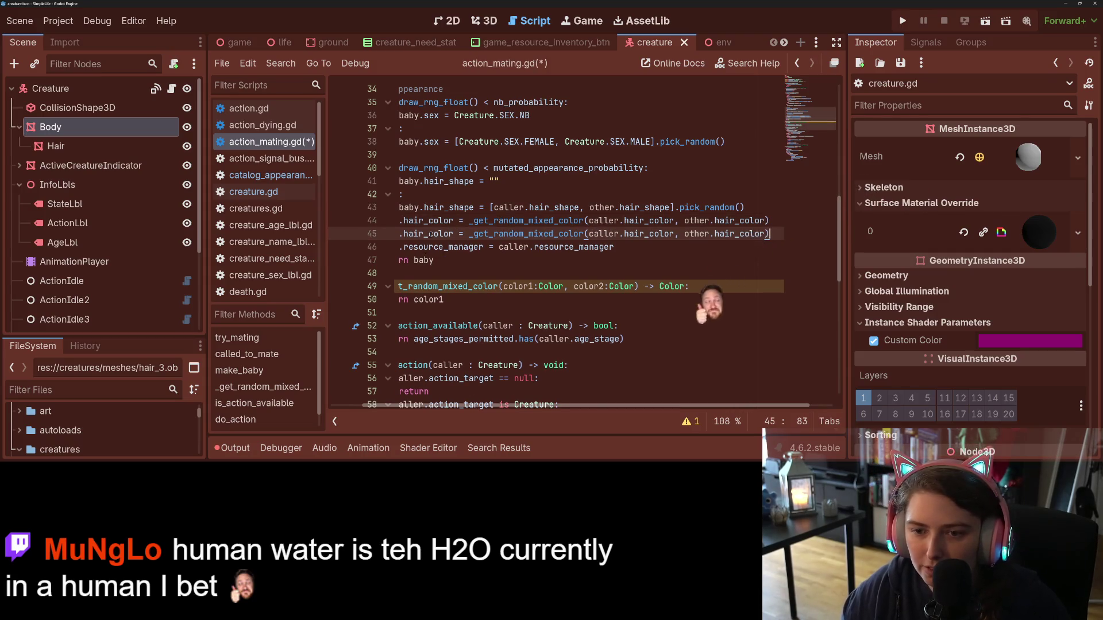
double_click(428, 234)
text(skin_color)
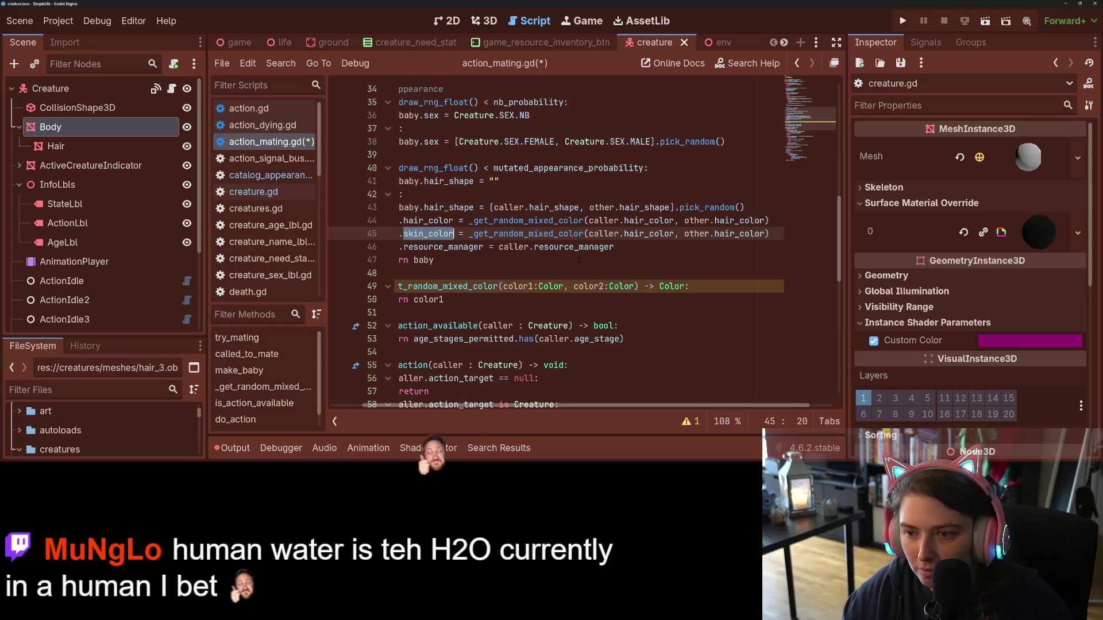
double_click(643, 234)
text(skin_color)
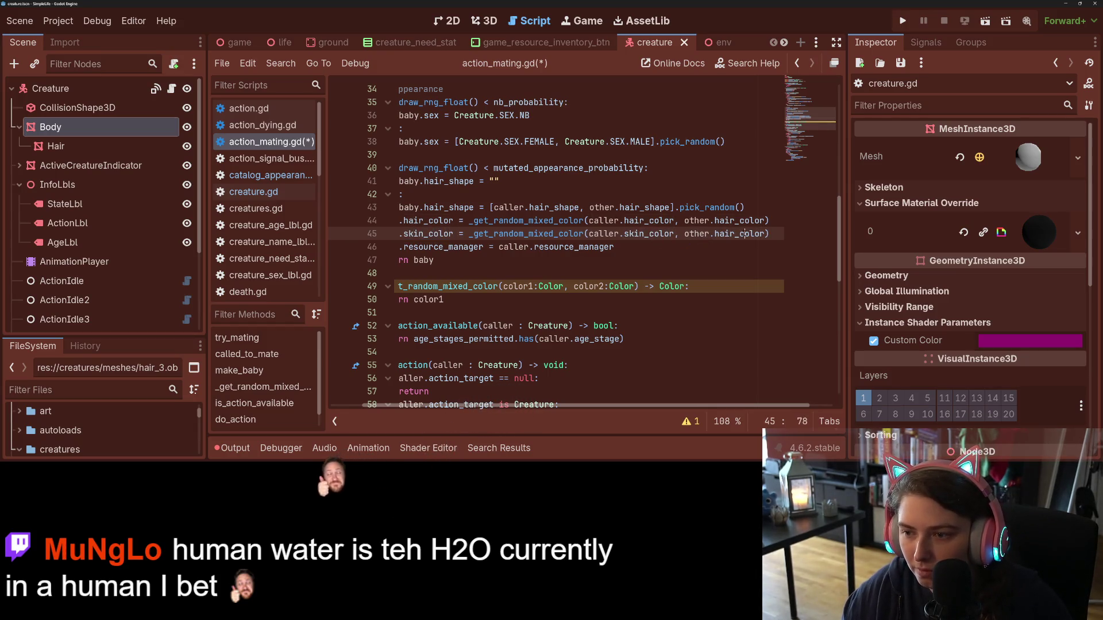
double_click(740, 233)
text(skin_color)
key(ctrl+s)
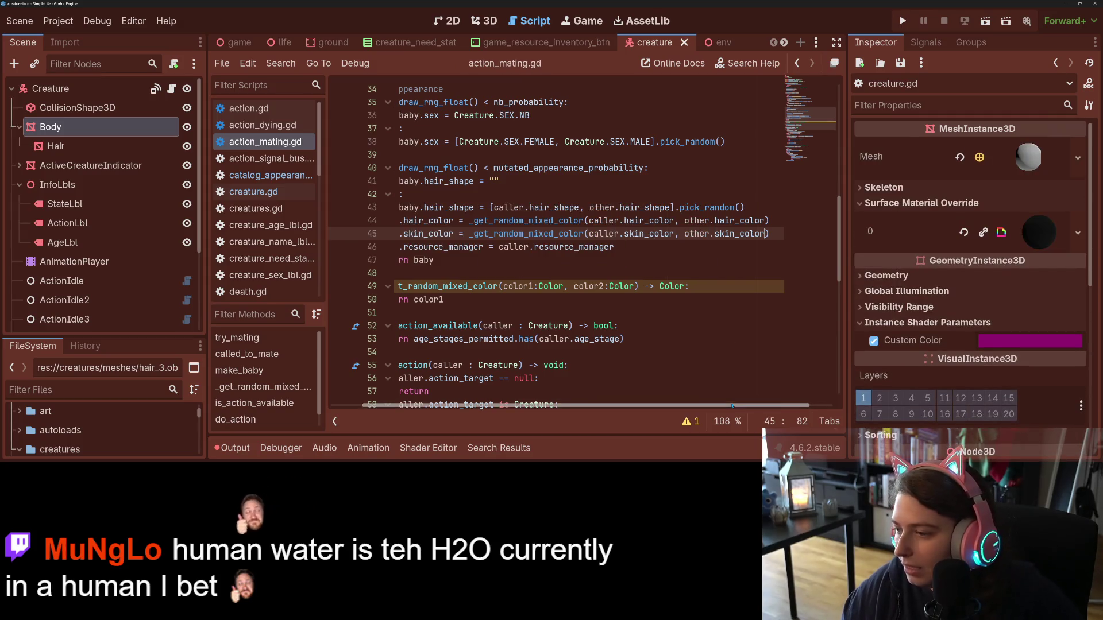
- Return to the mixing function's return color1 line and its header
scroll(575, 344, left, 3)
click(639, 326)
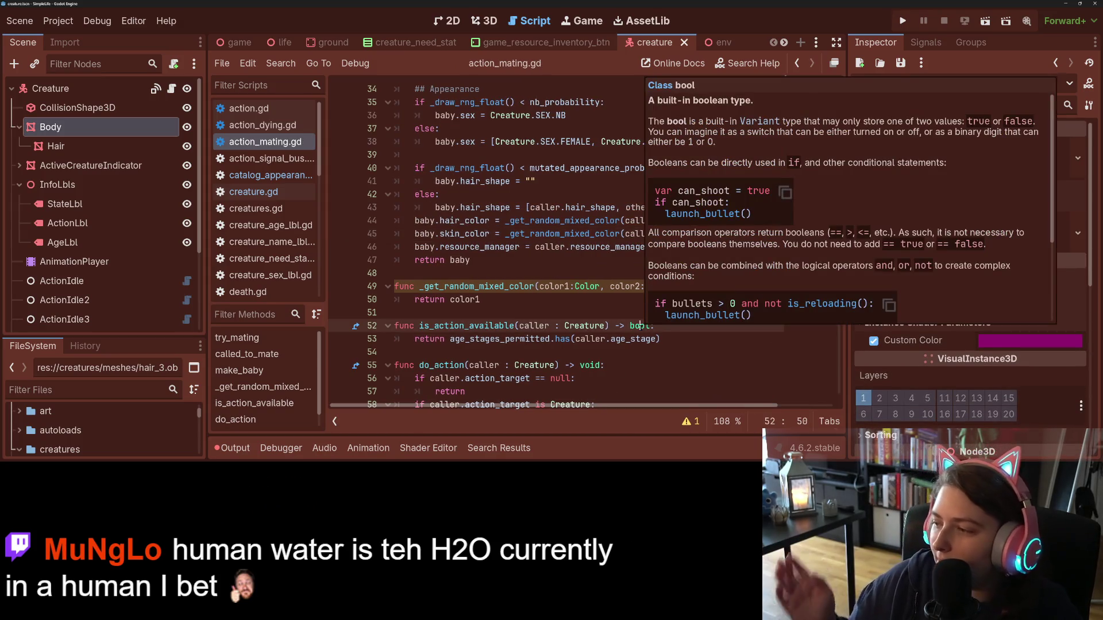
click(580, 339)
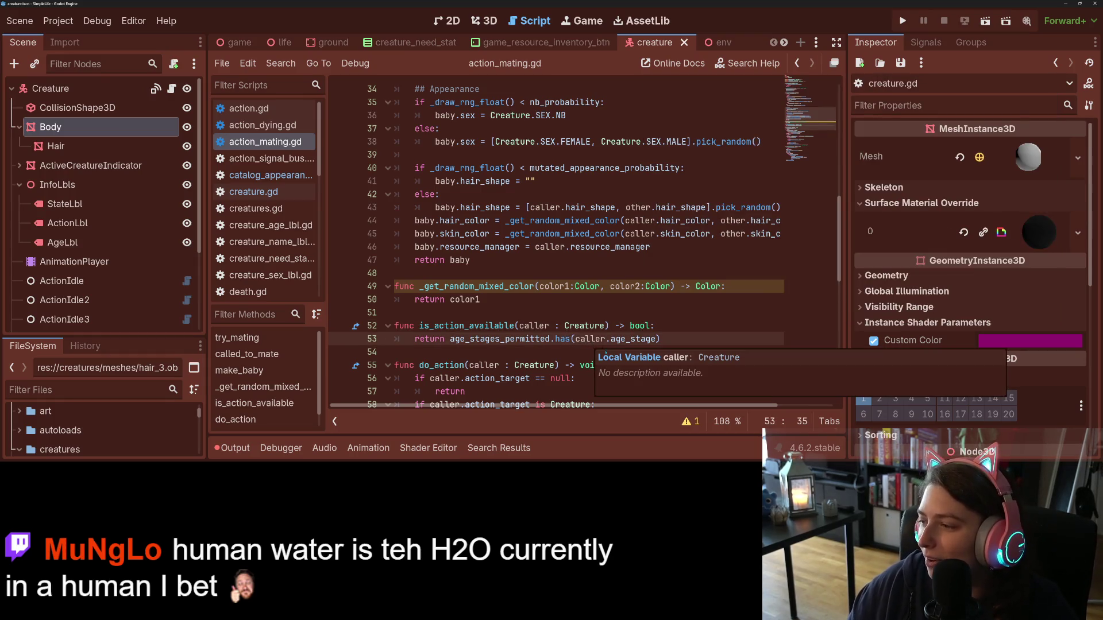
click(534, 301)
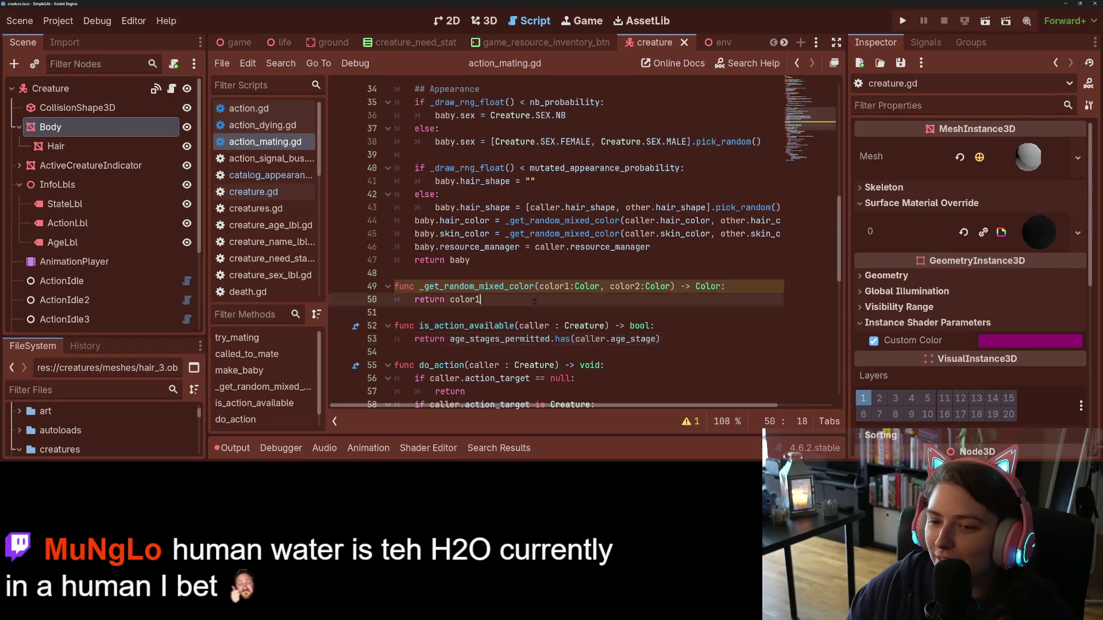
click(740, 287)
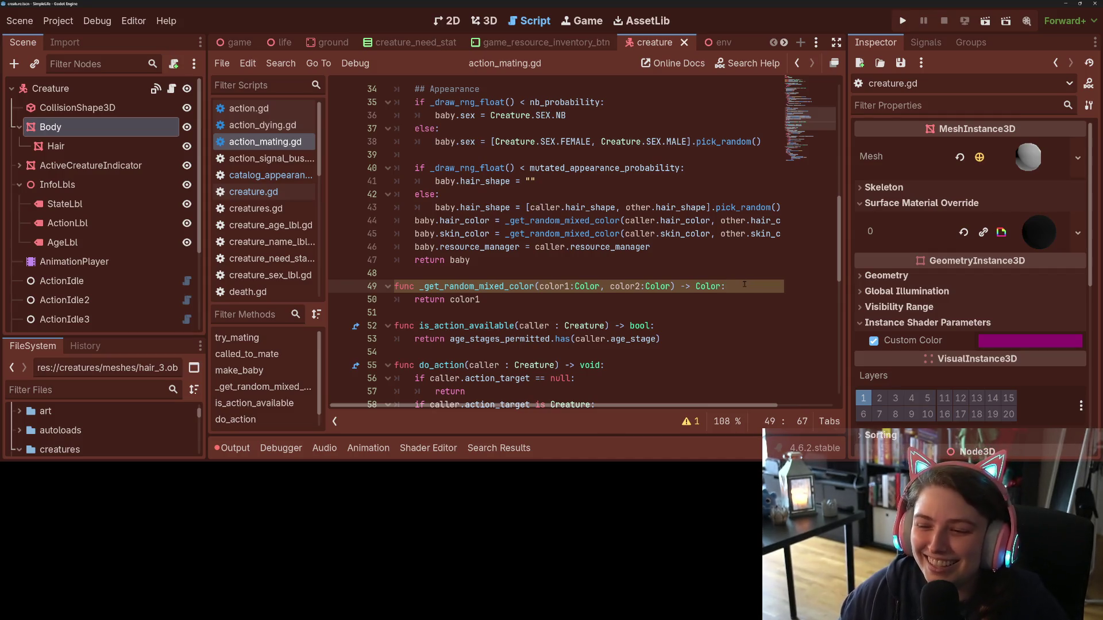
key(Return)
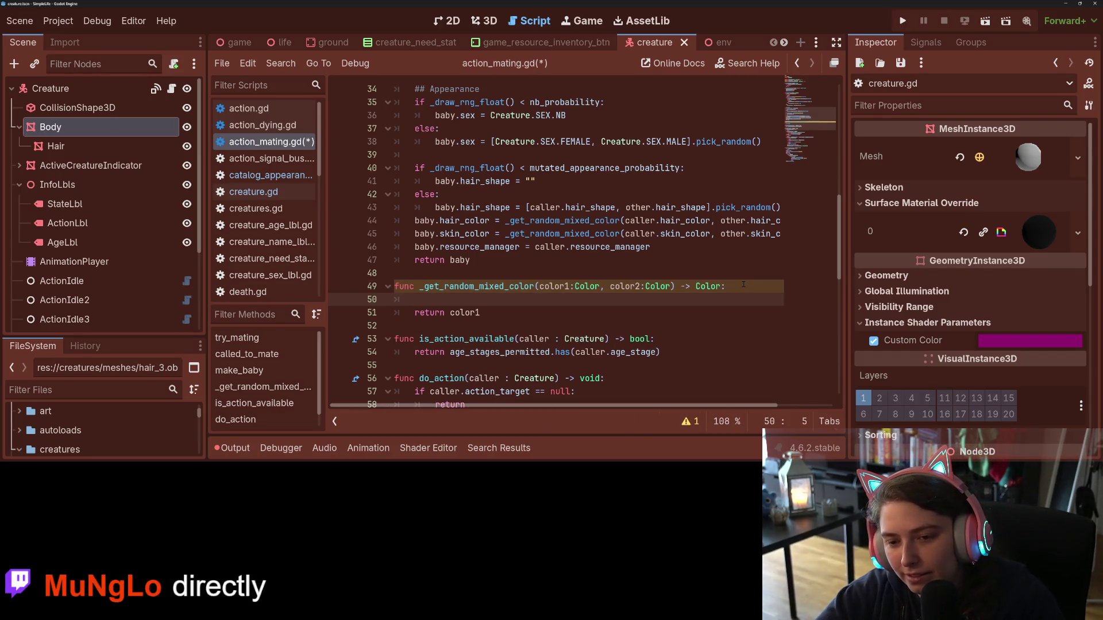
- Declare a variable new_color : Color in _get_random_mixed_color
text(var new_c)
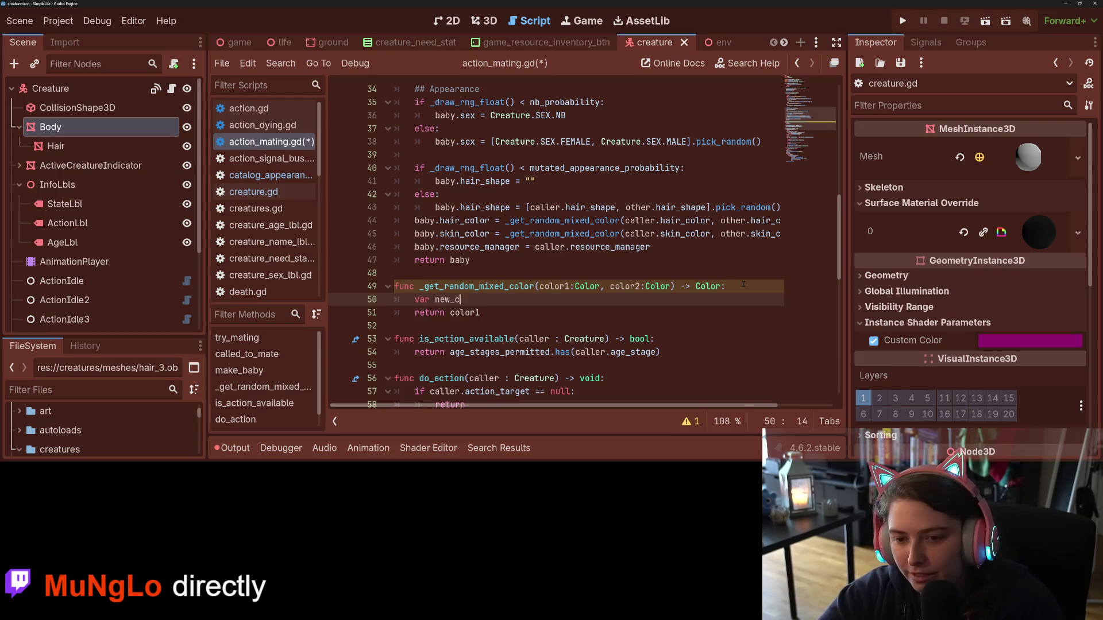
text(olor : Vo)
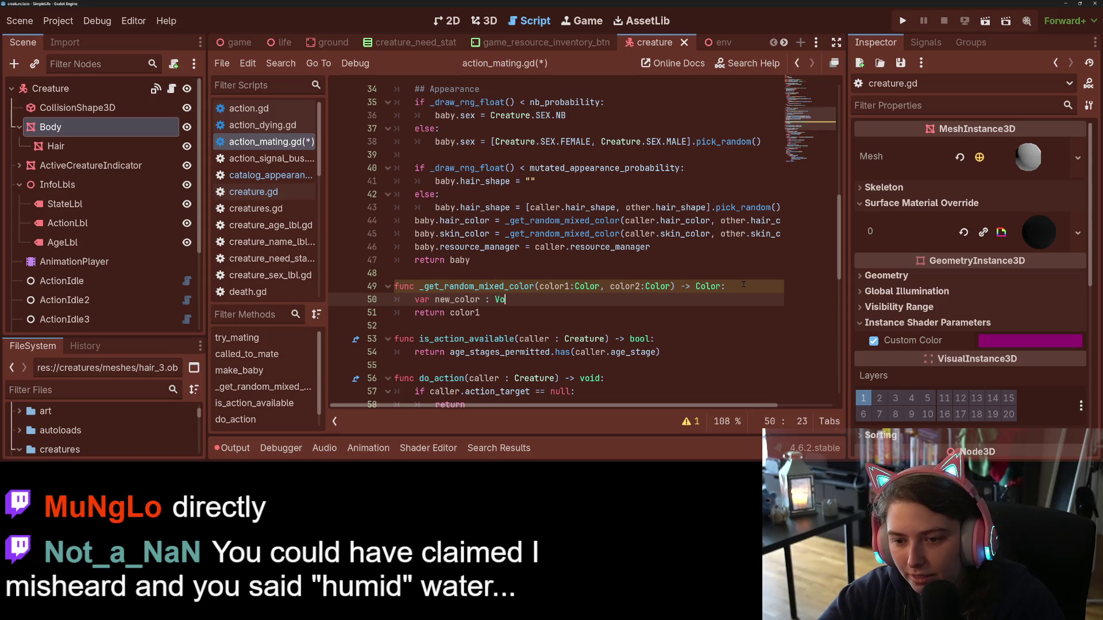
key(BackSpace)
text(Color)
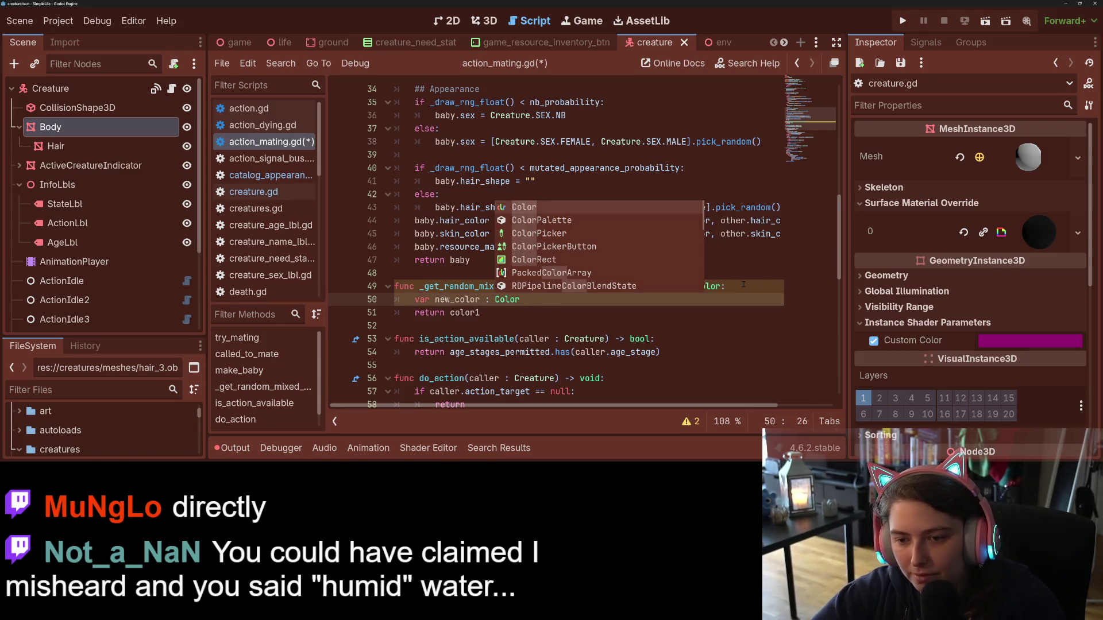
- Change the function's return statement from color1 to return new_color
click(477, 313)
double_click(477, 313)
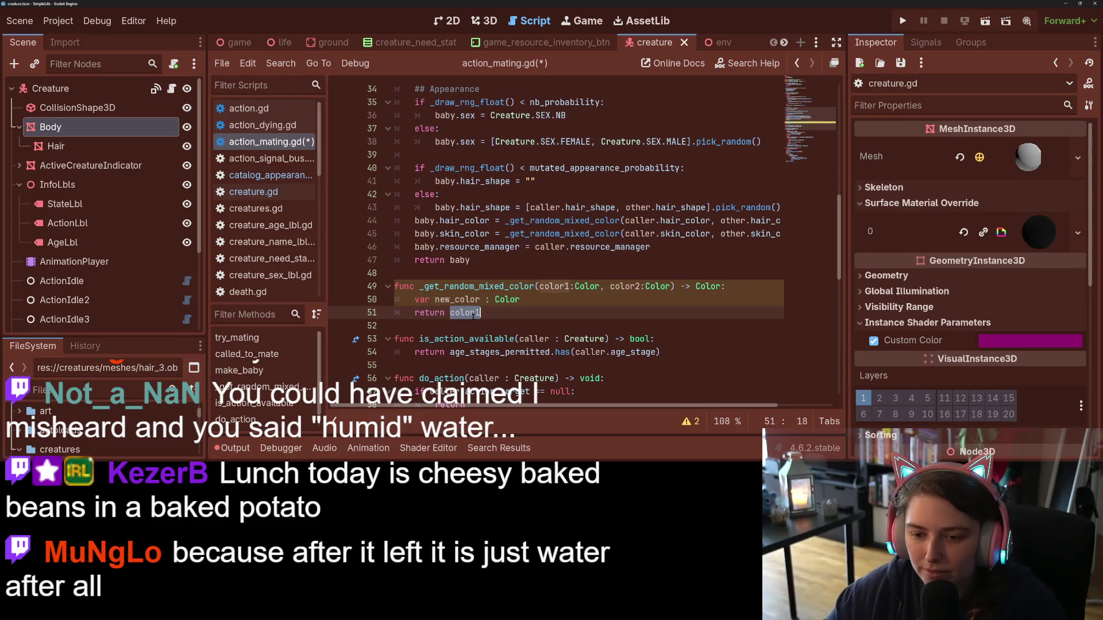
text(rew_co)
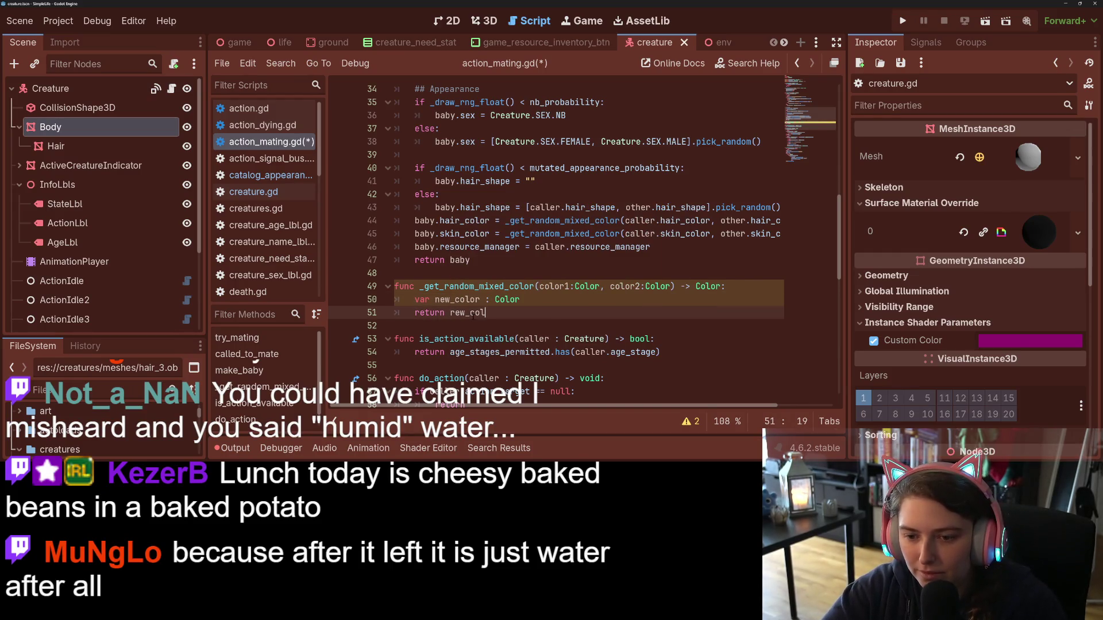
key(BackSpace)
key(BackSpace)
key(BackSpace)
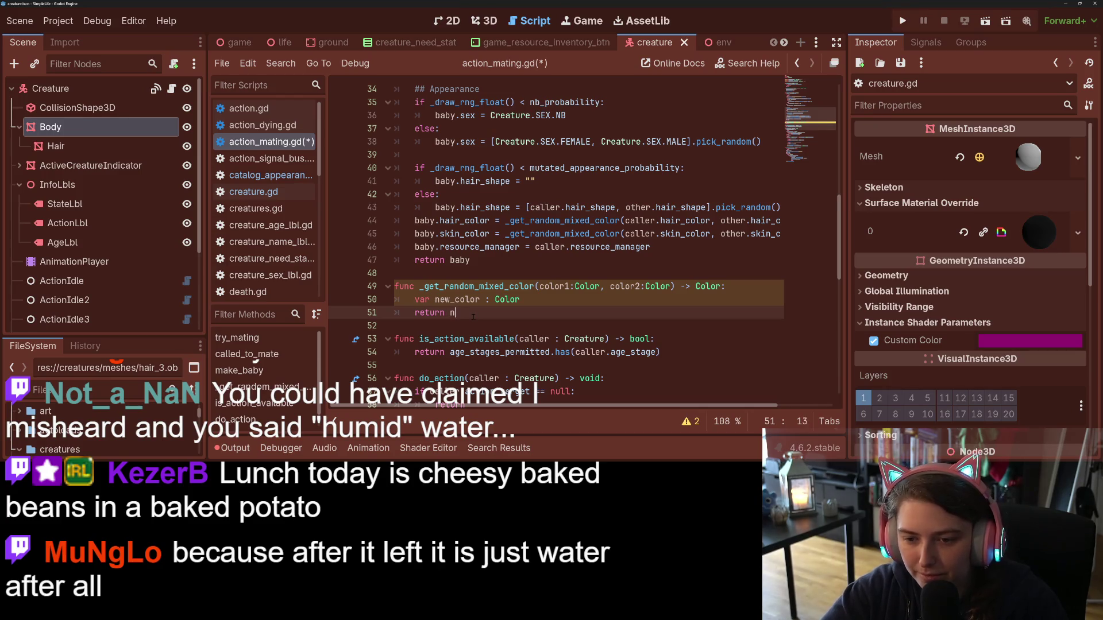
text(ew)
key(Return)
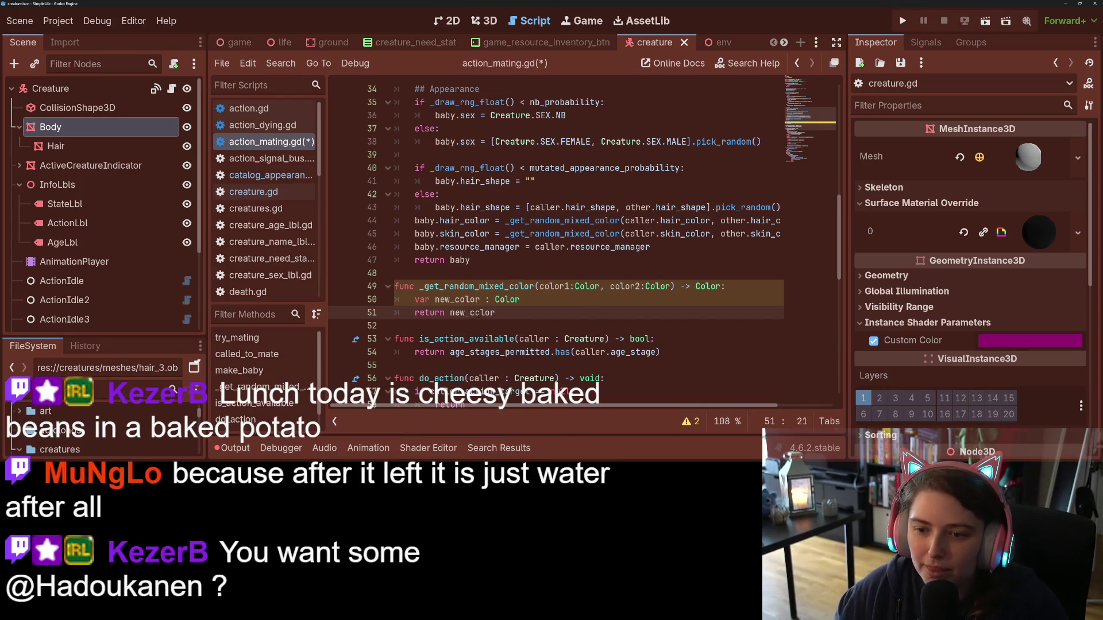
ctrl+click(478, 313)
- Browse the Color methods list and read the darkened and lightened descriptions
scroll(494, 312, down, 8)
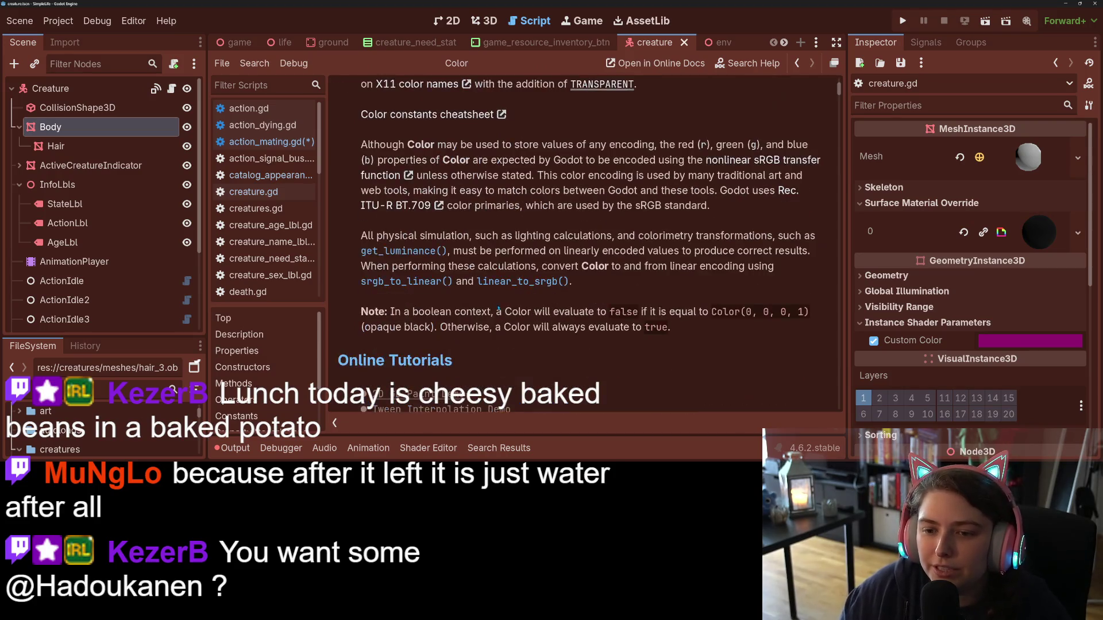
scroll(498, 311, down, 10)
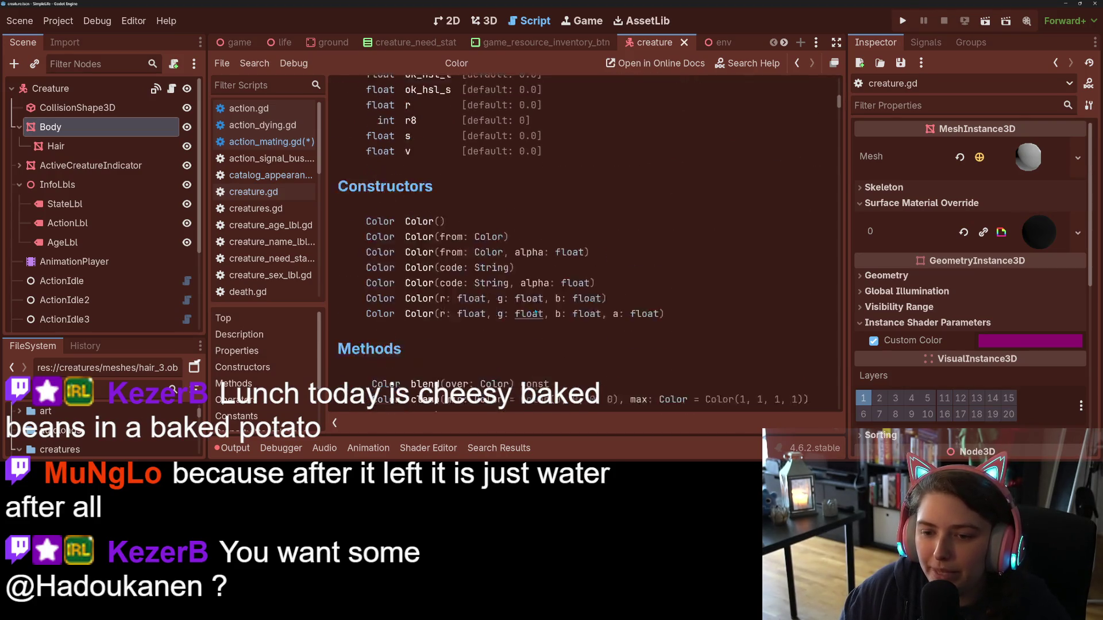
scroll(534, 313, down, 3)
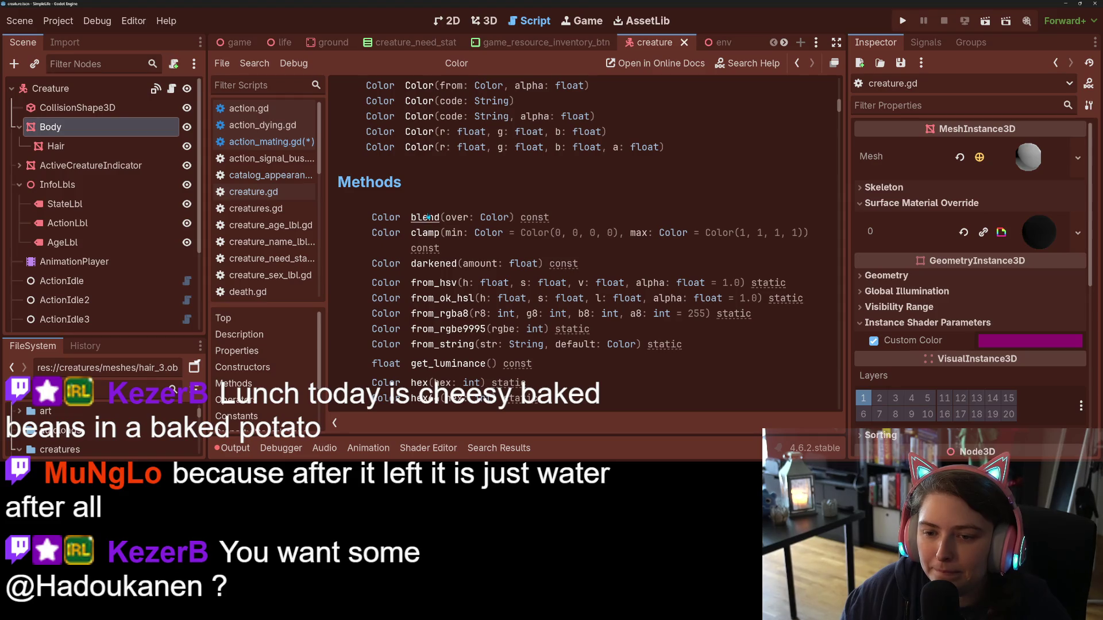
scroll(428, 217, down, 3)
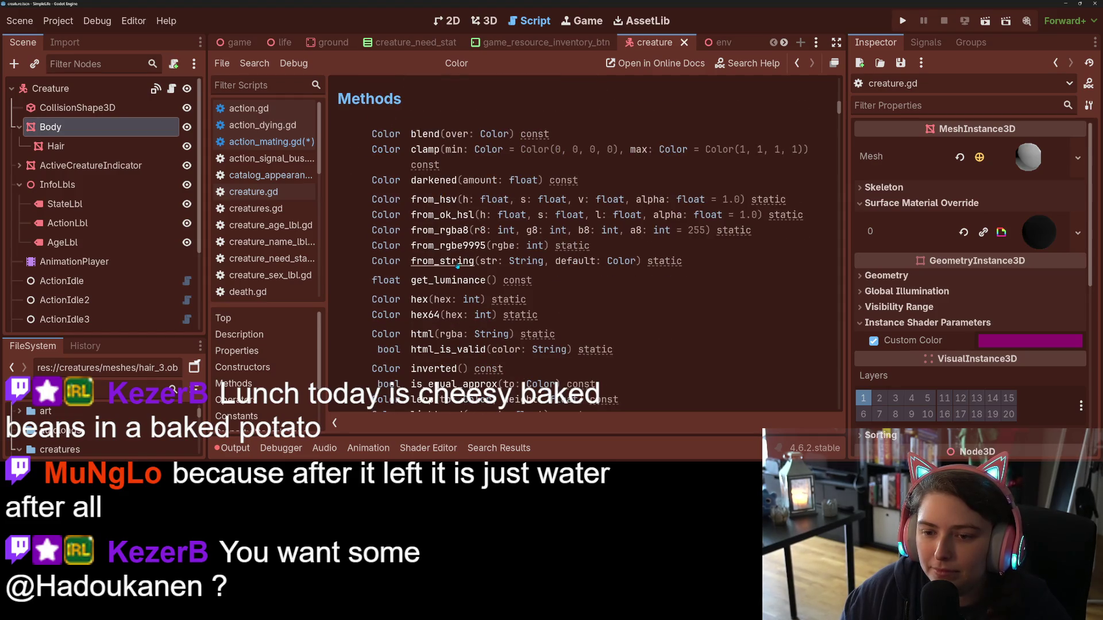
scroll(439, 194, down, 3)
scroll(499, 278, down, 1)
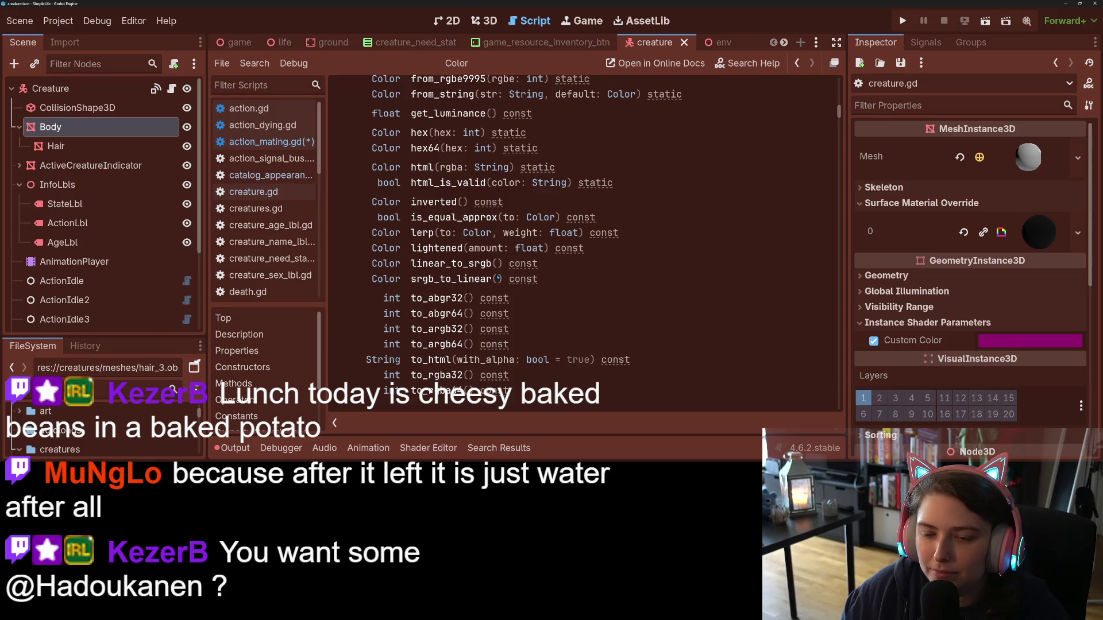
scroll(526, 295, up, 3)
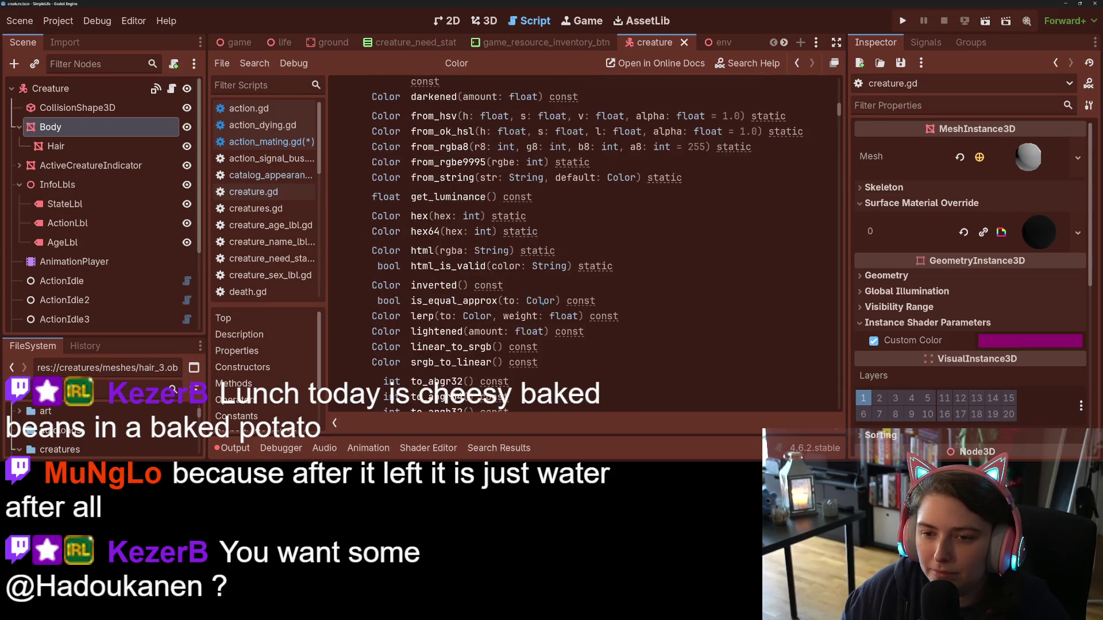
scroll(477, 261, up, 3)
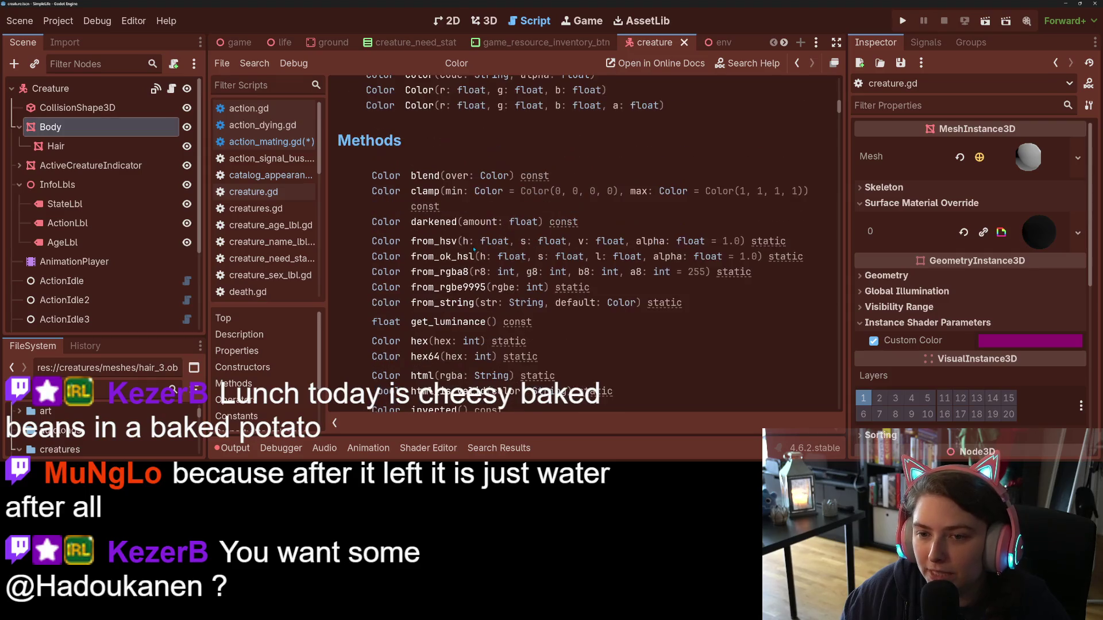
click(451, 230)
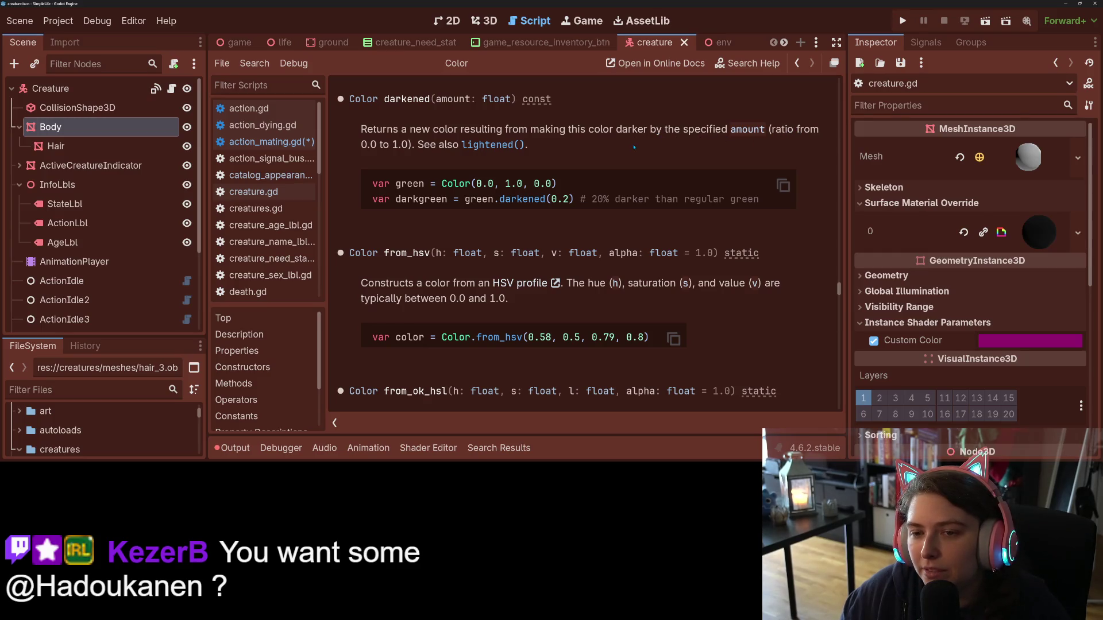
click(487, 145)
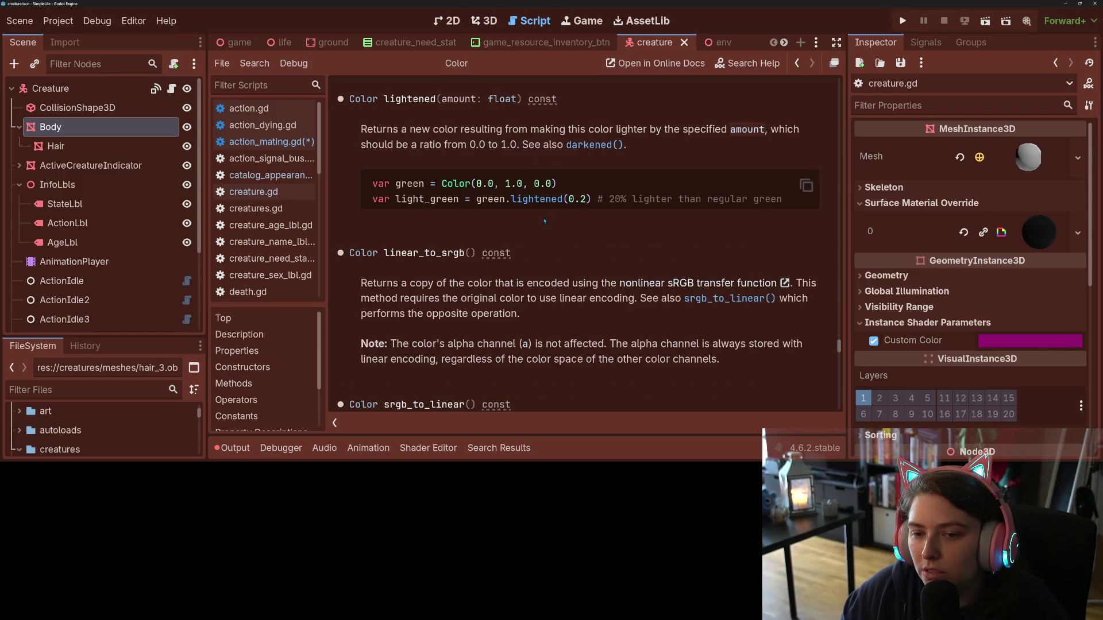
- Scroll the Color reference back up through from_hsv to the blend method description
scroll(545, 221, up, 5)
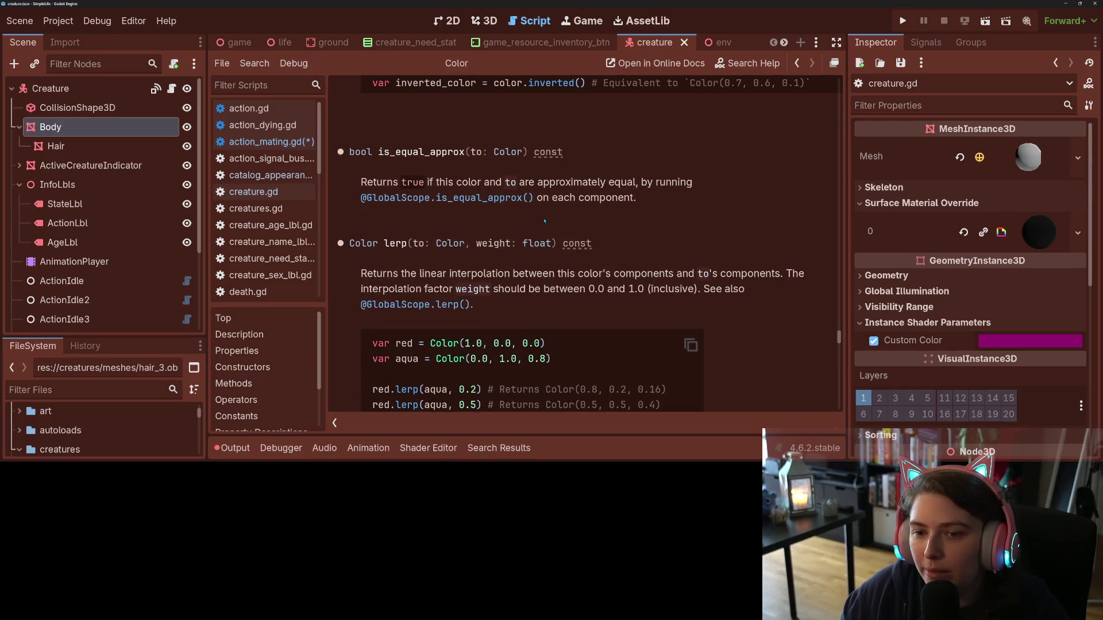
scroll(544, 221, up, 10)
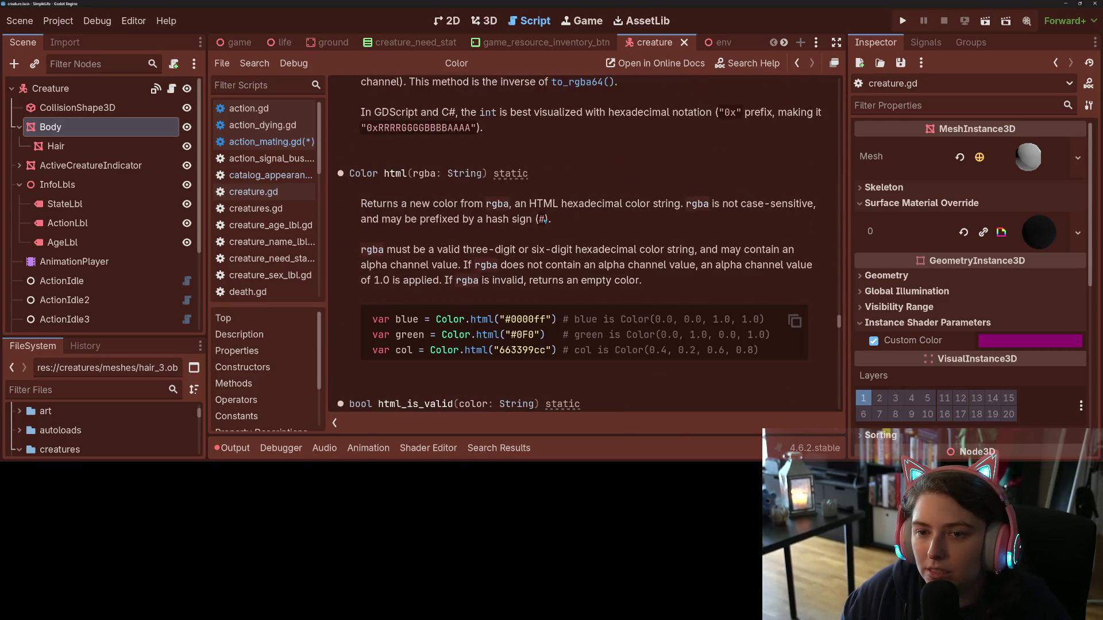
scroll(545, 221, up, 8)
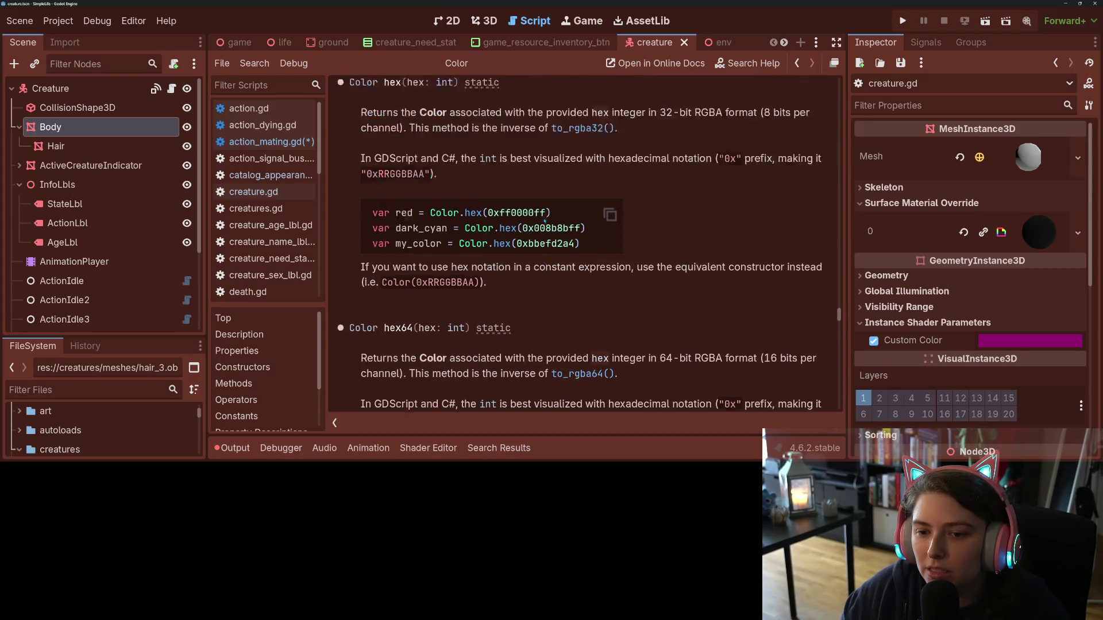
scroll(545, 220, up, 5)
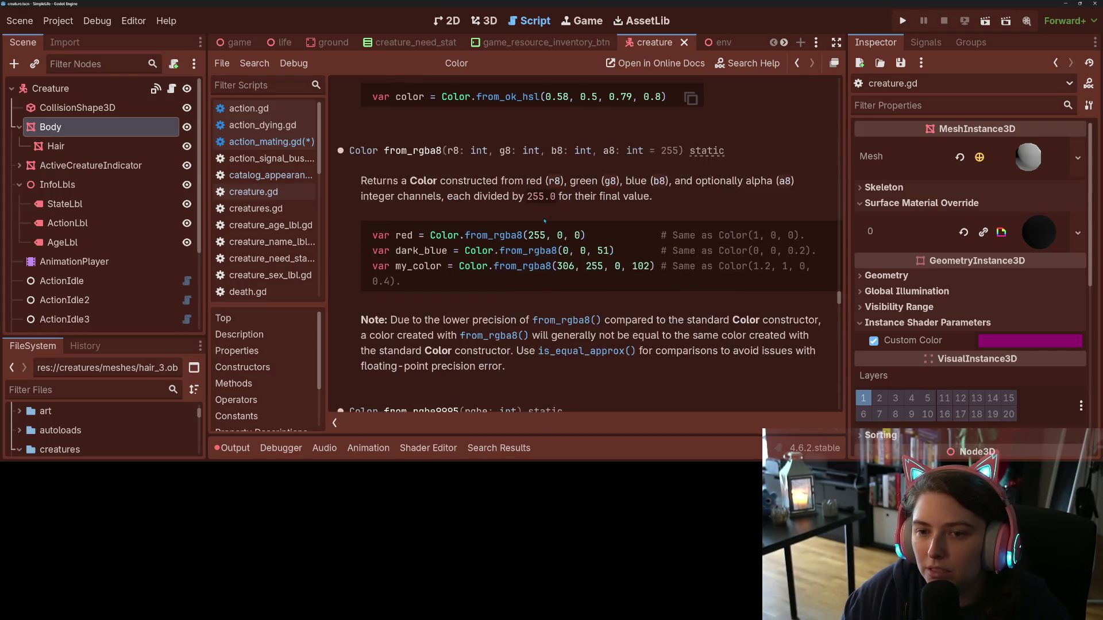
scroll(491, 213, down, 10)
scroll(490, 213, up, 1)
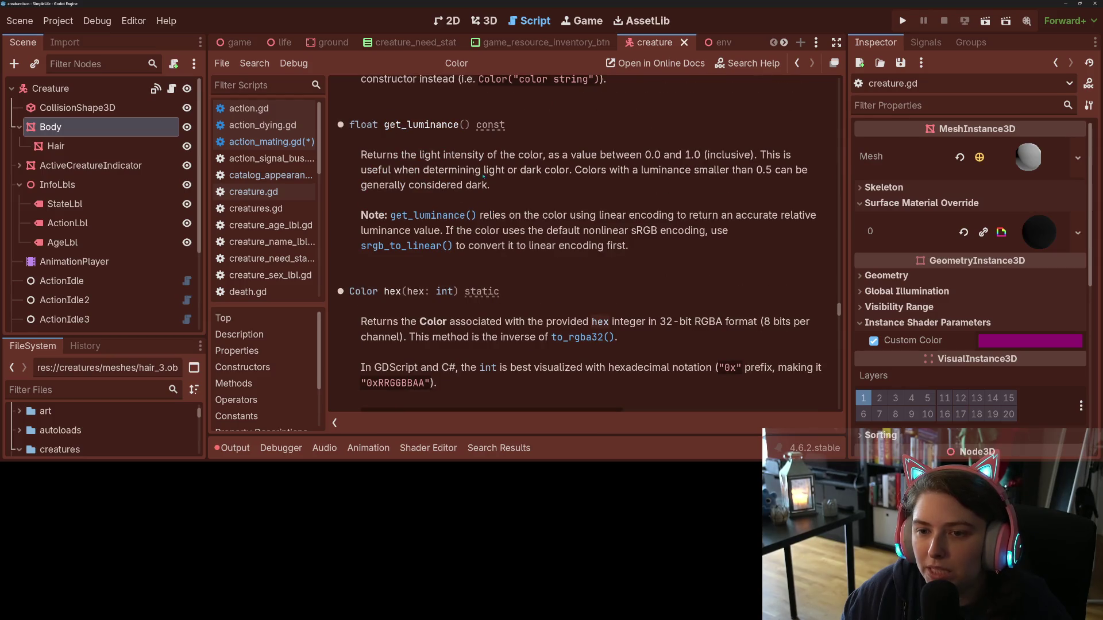
scroll(663, 306, up, 10)
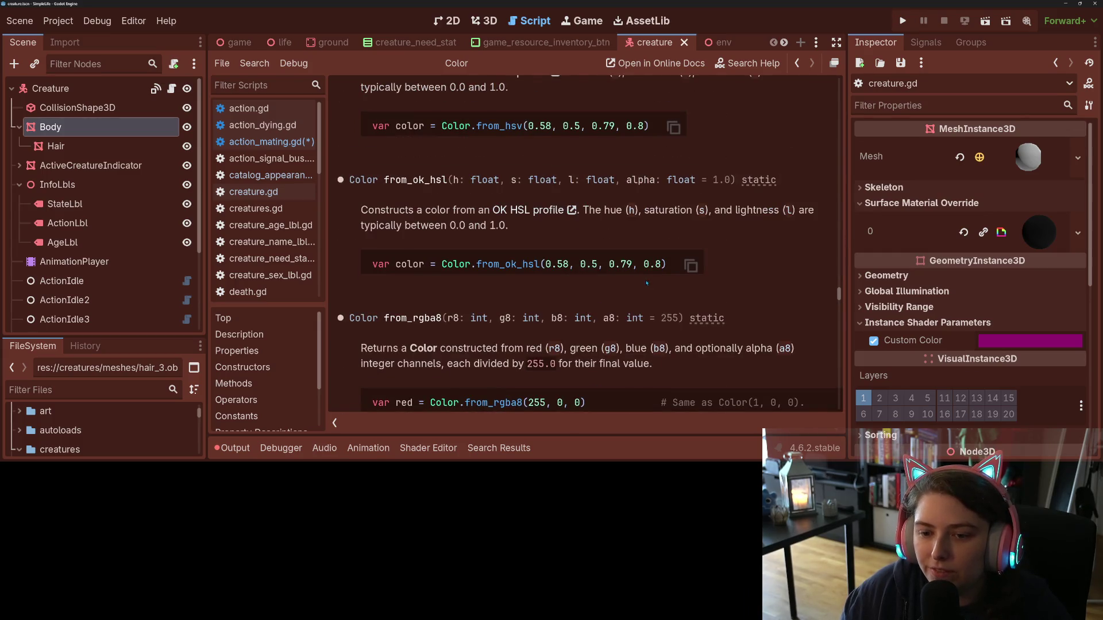
scroll(647, 283, up, 4)
scroll(647, 283, up, 5)
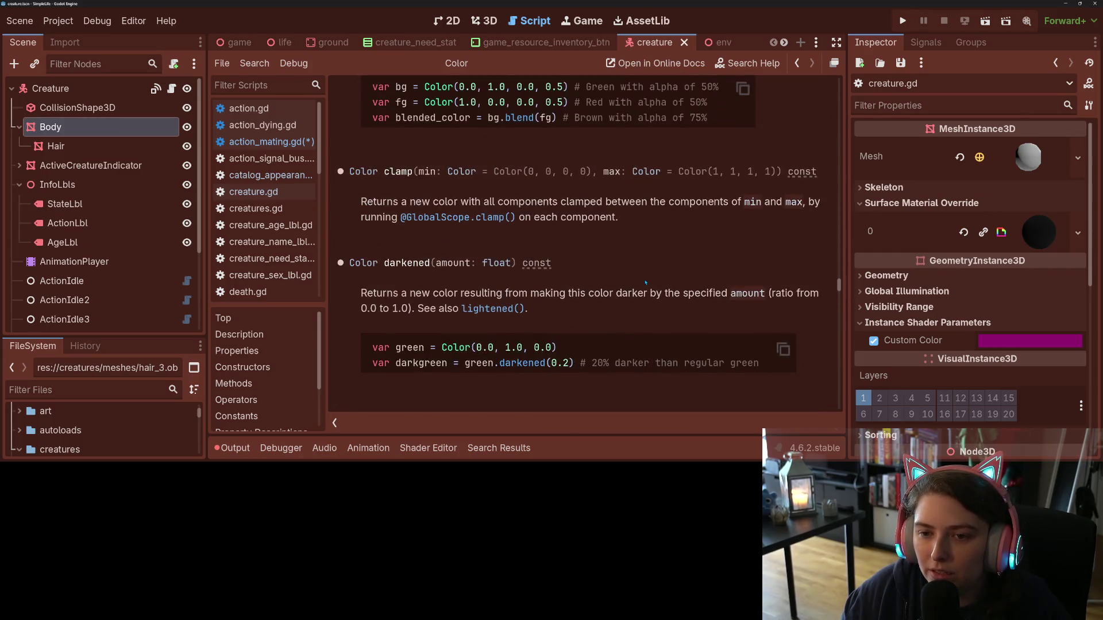
scroll(646, 283, up, 3)
scroll(645, 283, down, 8)
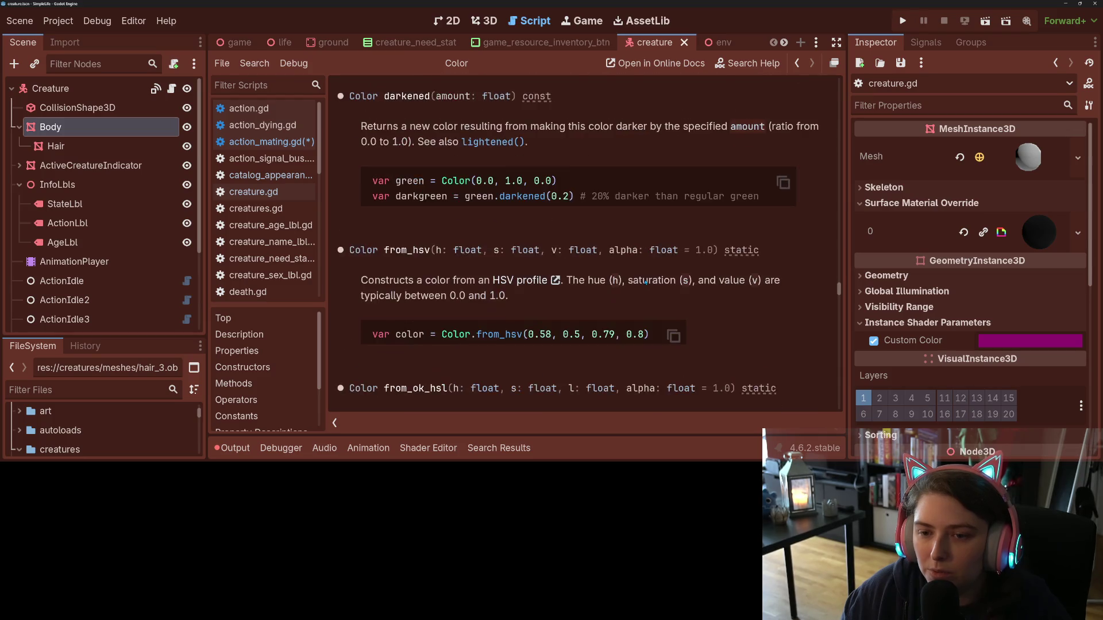
double_click(421, 210)
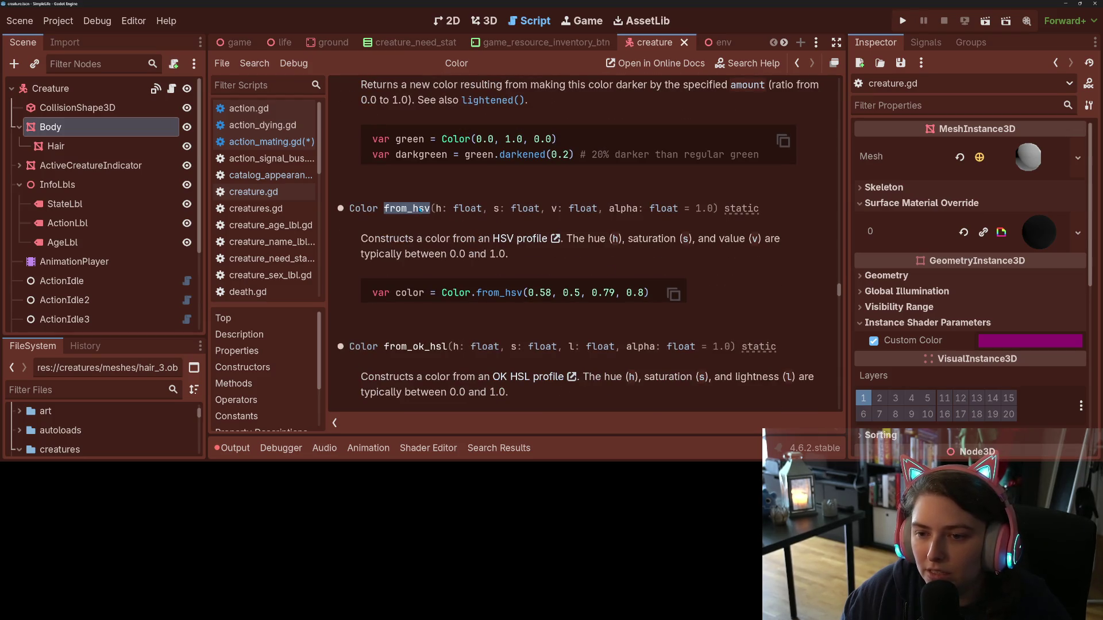
click(422, 244)
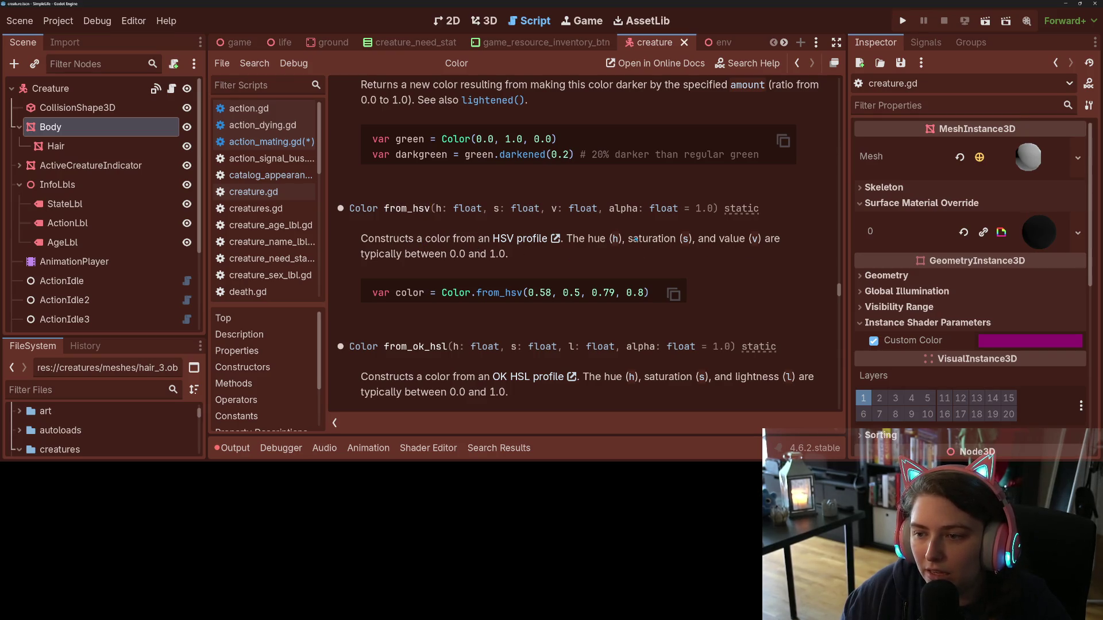
scroll(679, 296, up, 5)
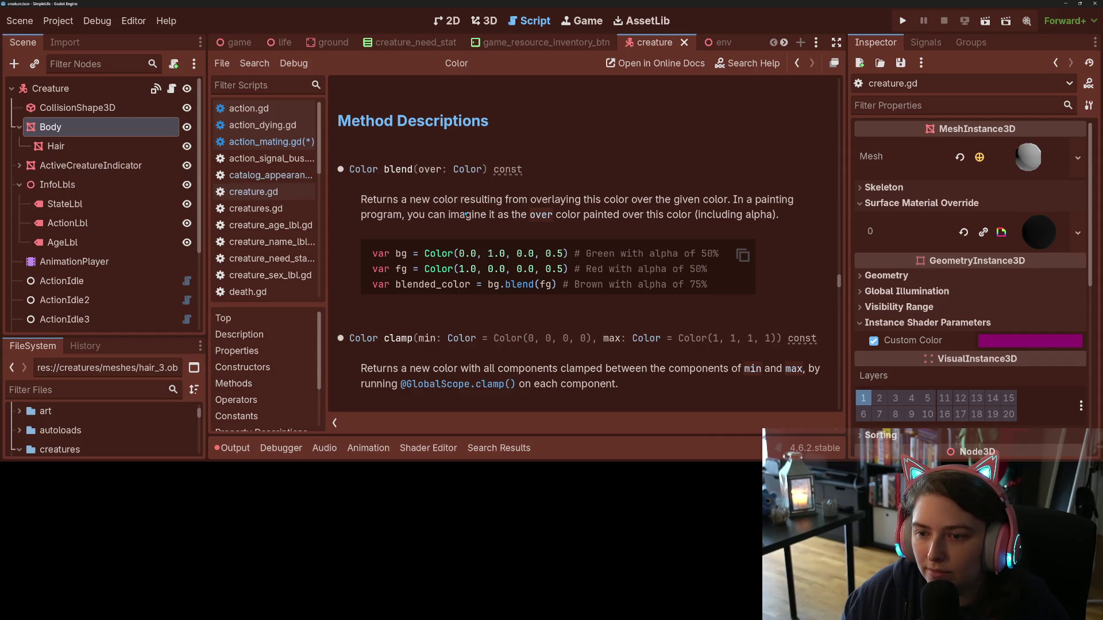
- Highlight parts of the blend description and its 75% alpha comment, then save action_mating.gd
drag(466, 215, 621, 214)
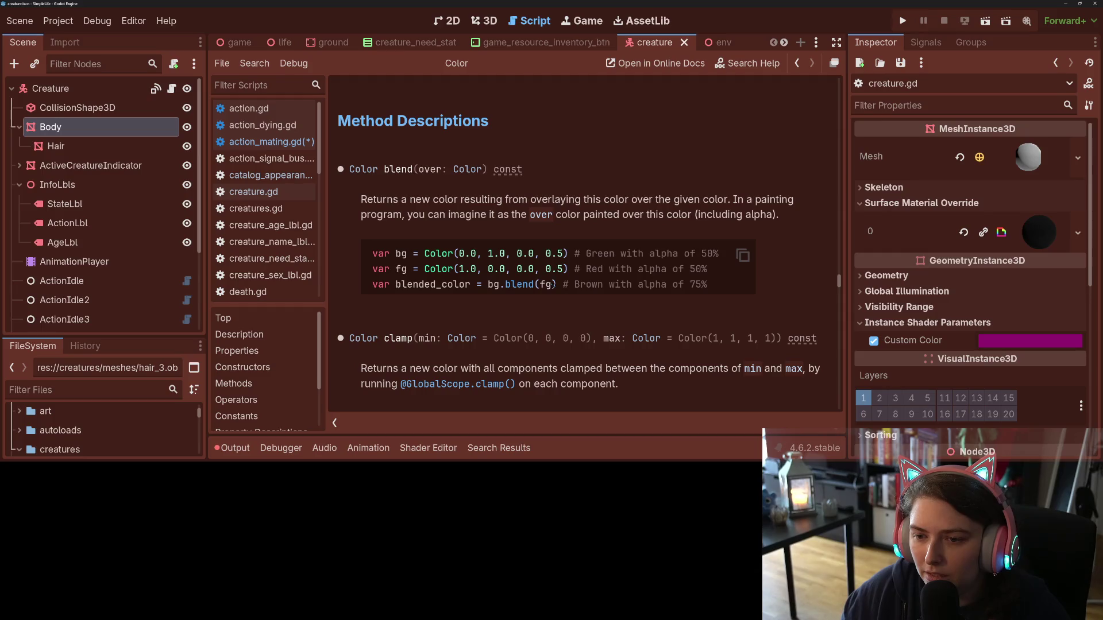
drag(718, 285, 621, 285)
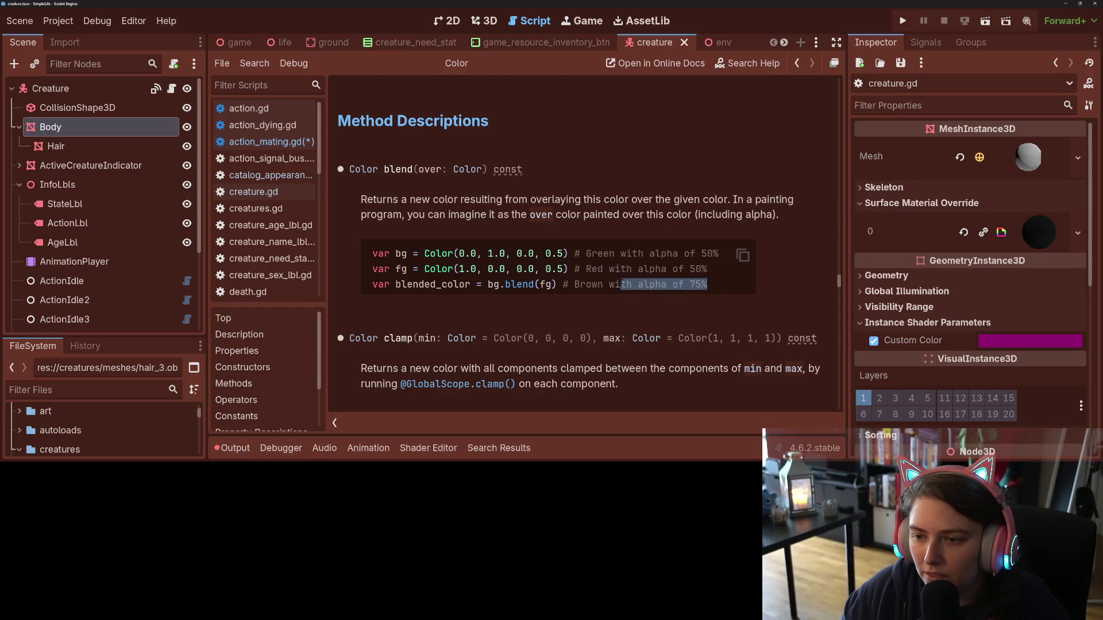
click(690, 290)
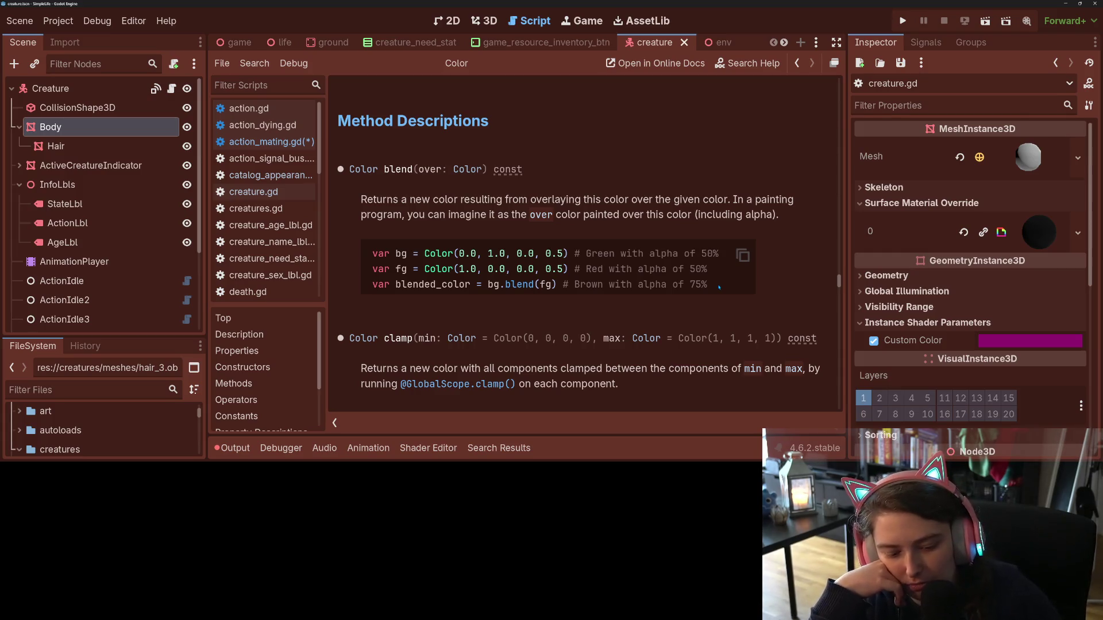
key(ctrl+s)
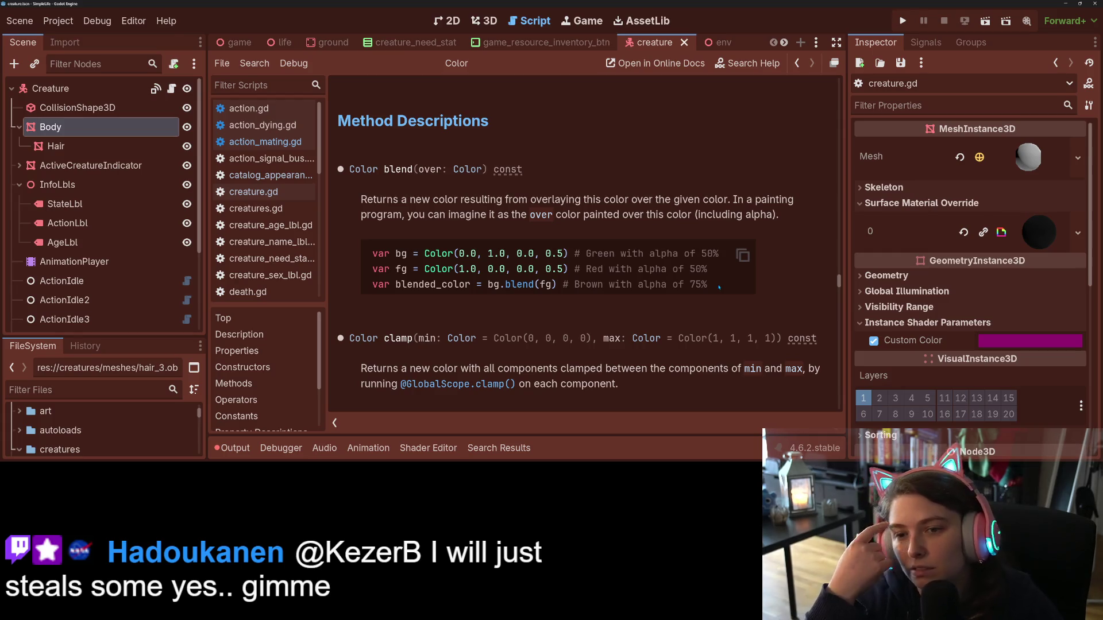
- Scroll the Color reference down past from_hsv and from_ok_hsl to from_rgba8
scroll(719, 287, down, 3)
scroll(717, 269, down, 9)
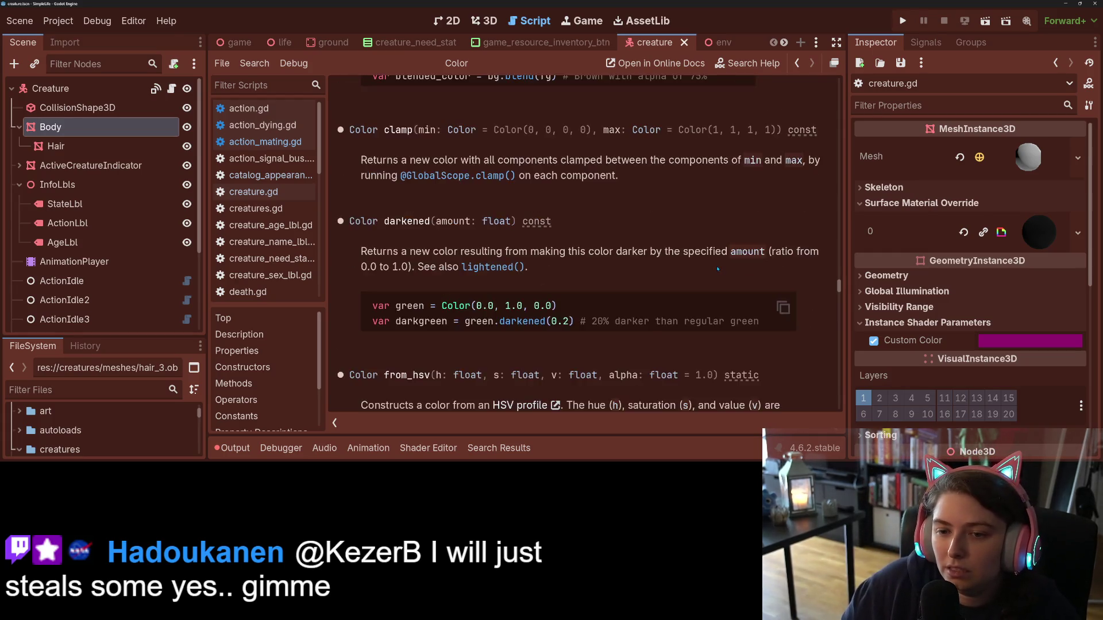
scroll(716, 268, down, 3)
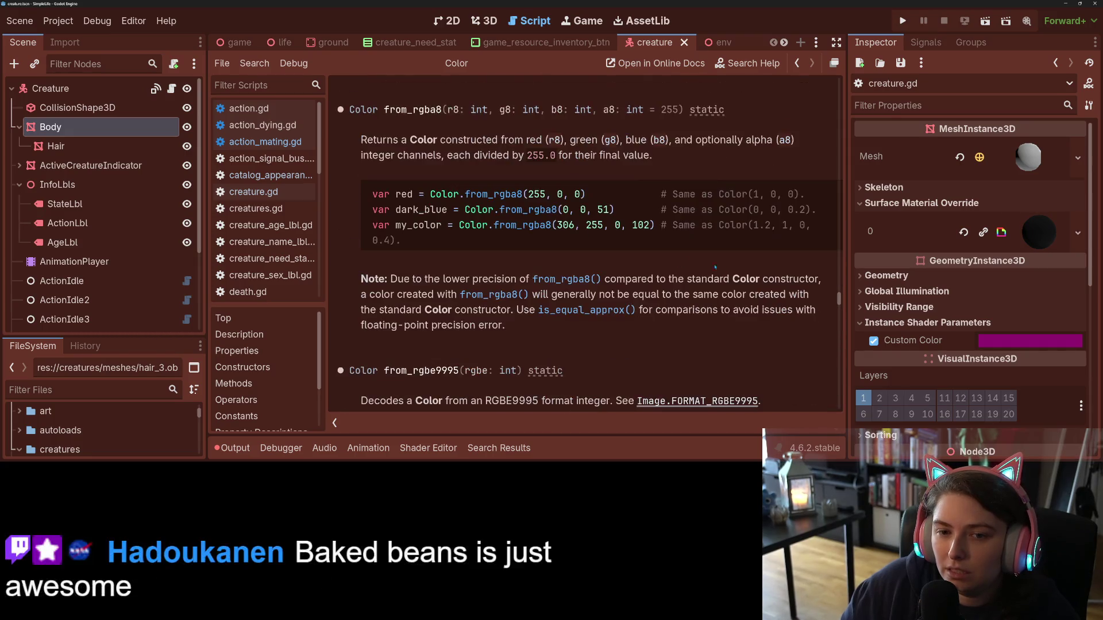
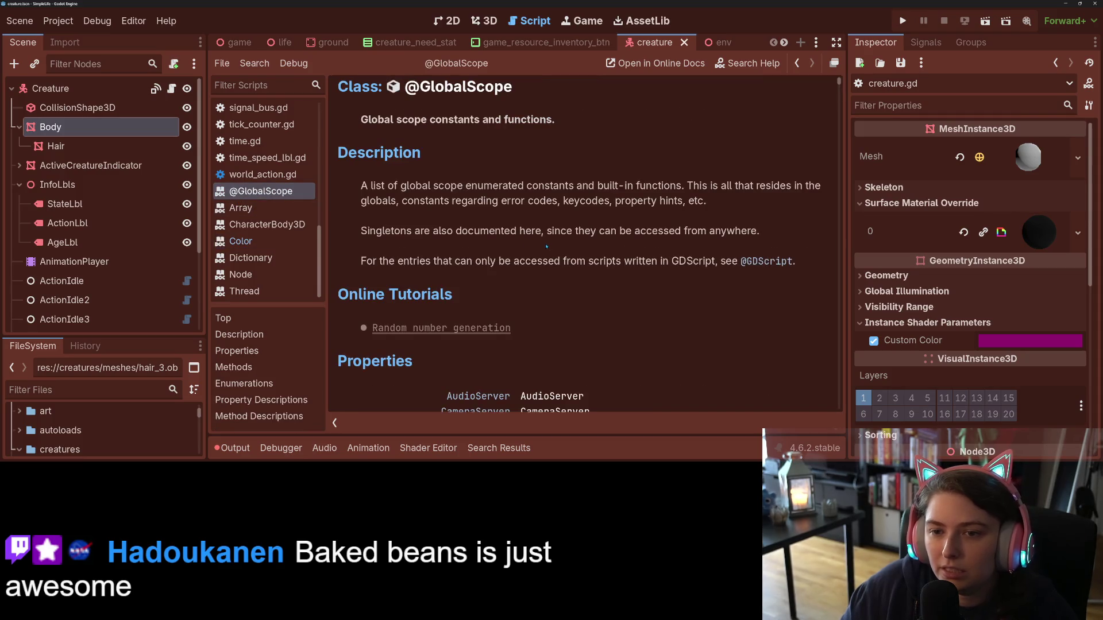
scroll(540, 264, down, 1)
scroll(540, 264, down, 3)
key(ctrl+f)
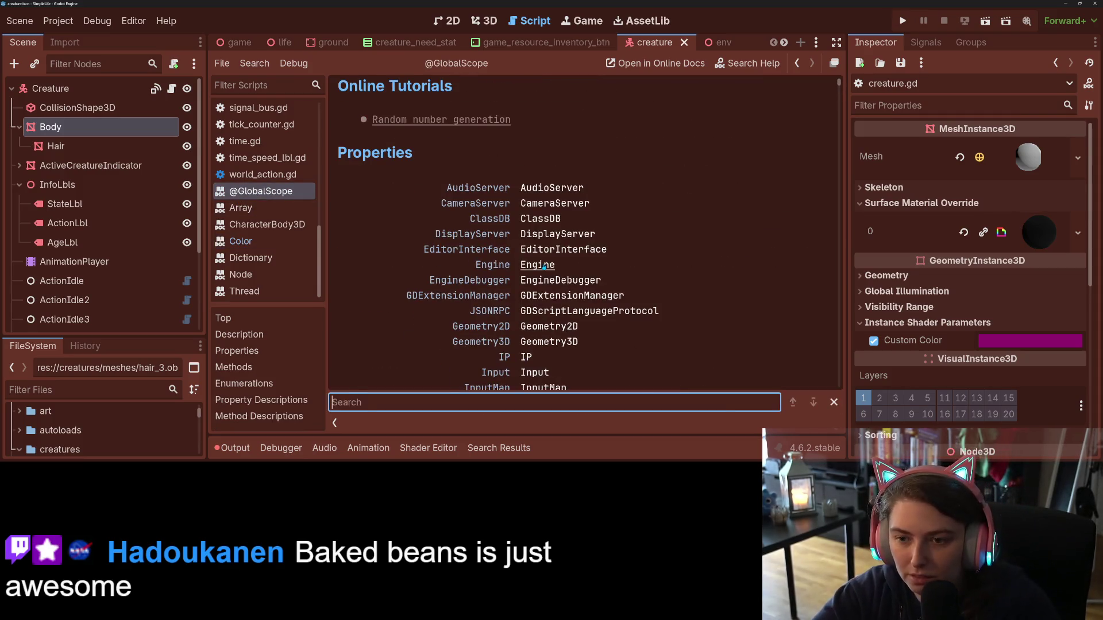
text(color)
key(Return)
key(Return)
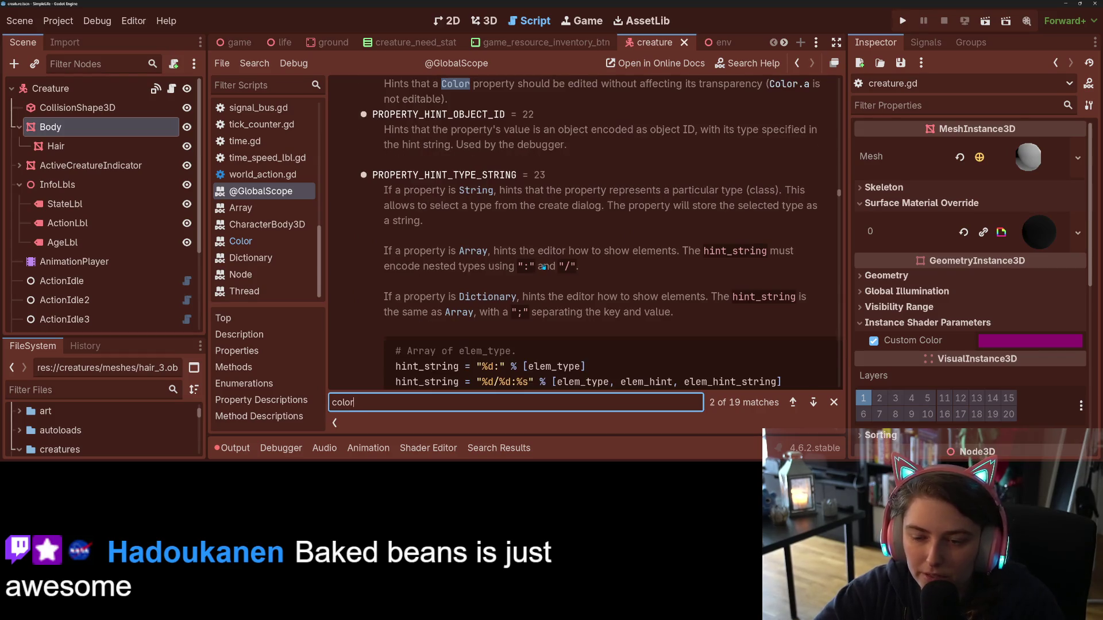
key(Return)
key(Return)
key(Return)
key(Return)
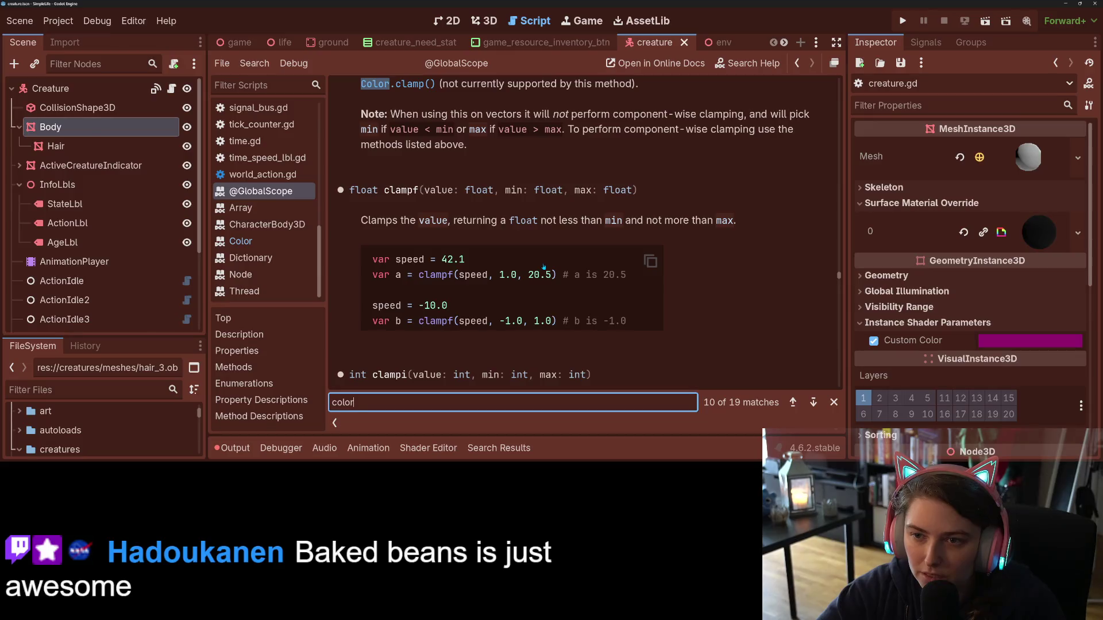
- Step through further 'color' matches, reaching match 11 of 19
scroll(543, 267, up, 1)
scroll(544, 266, down, 1)
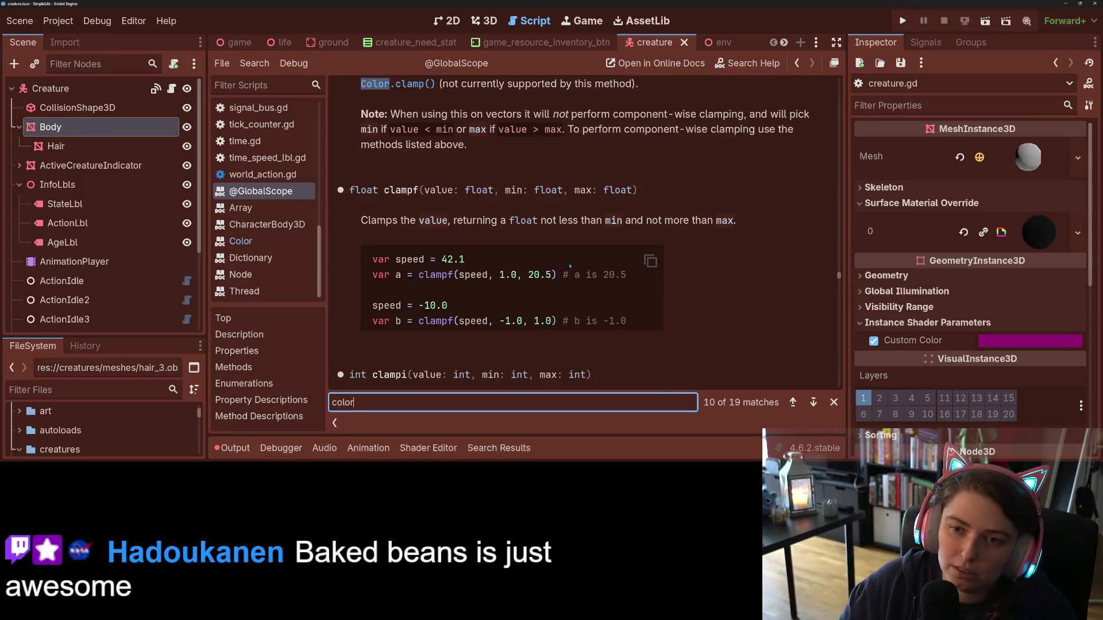
scroll(578, 278, up, 3)
scroll(578, 278, up, 3)
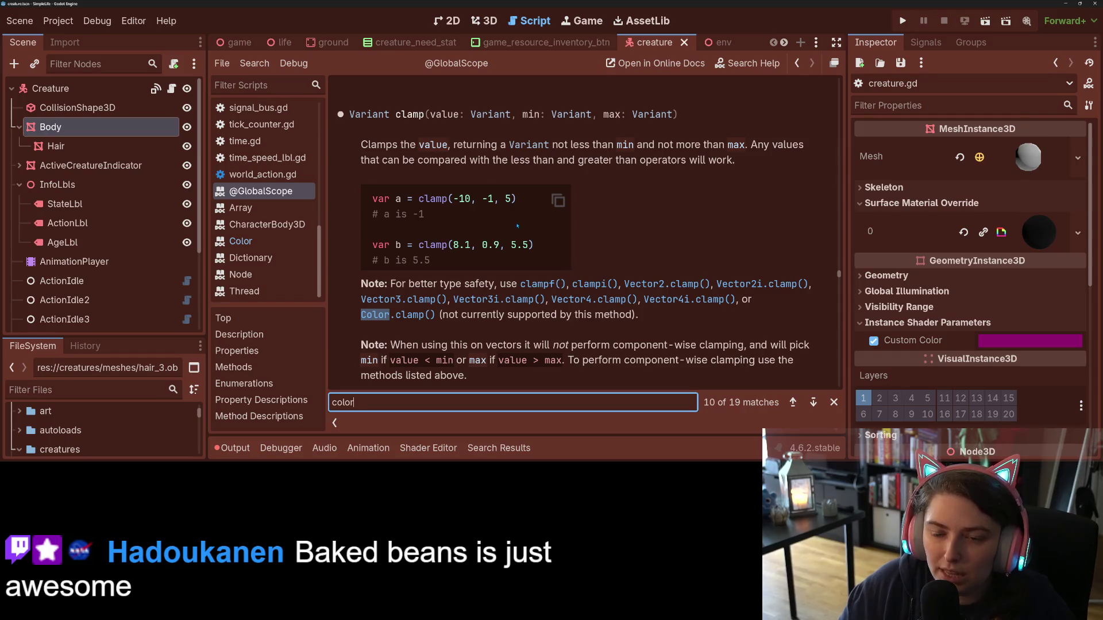
scroll(580, 248, down, 1)
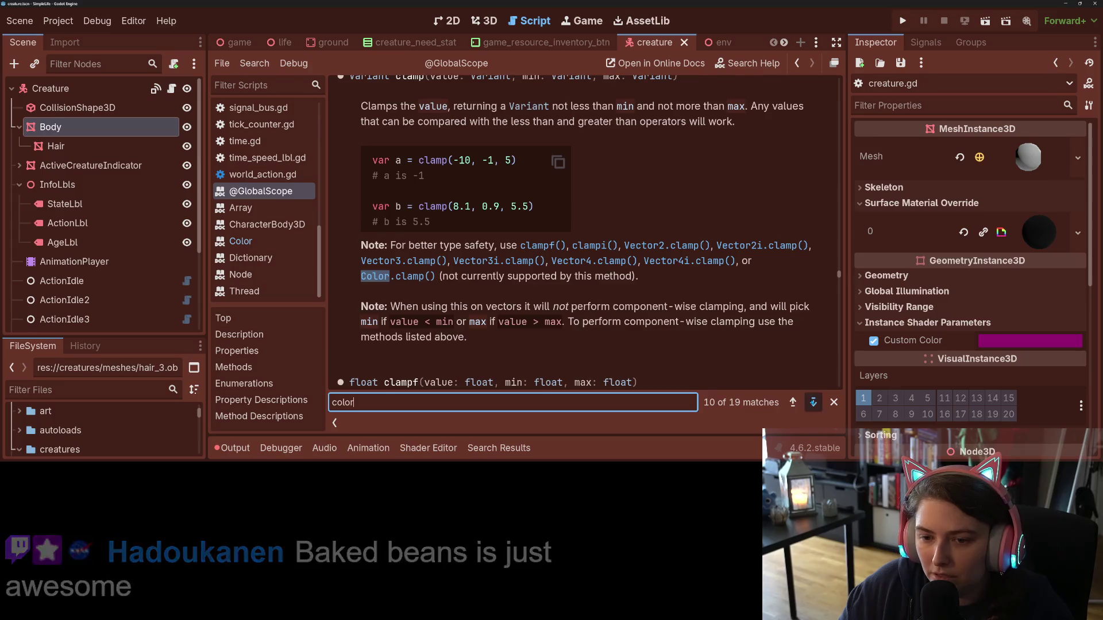
click(813, 402)
scroll(700, 341, up, 10)
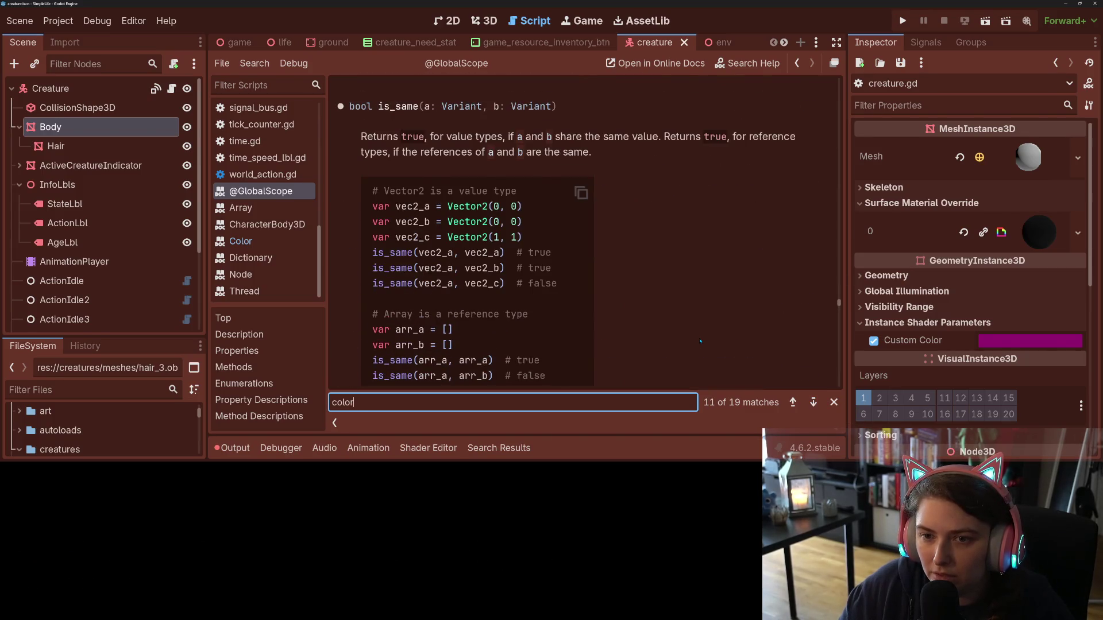
scroll(700, 342, down, 8)
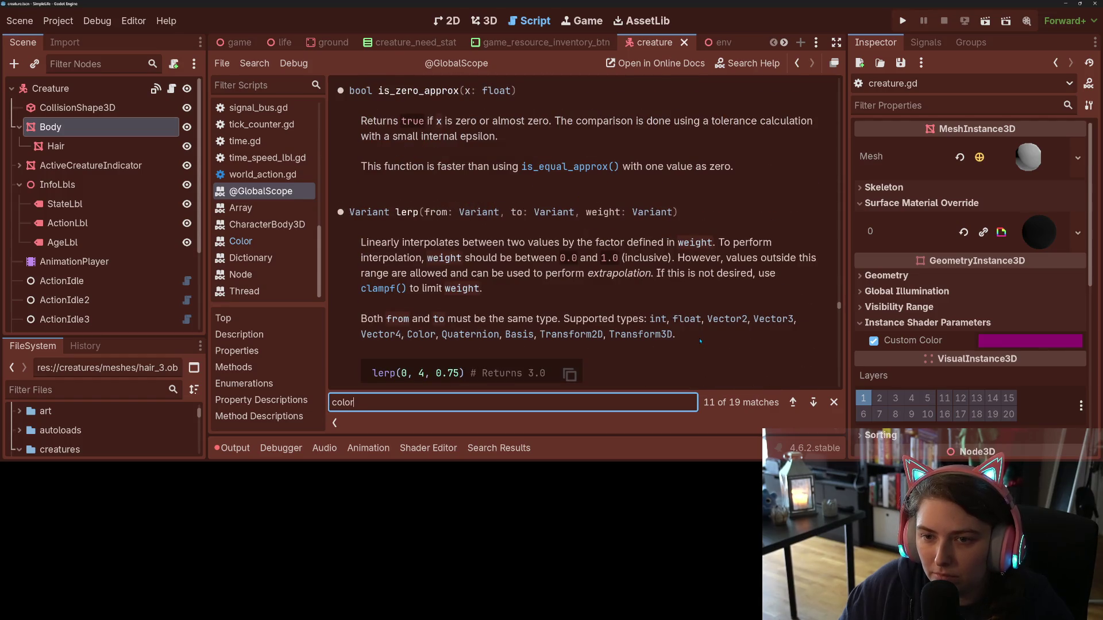
scroll(700, 342, up, 15)
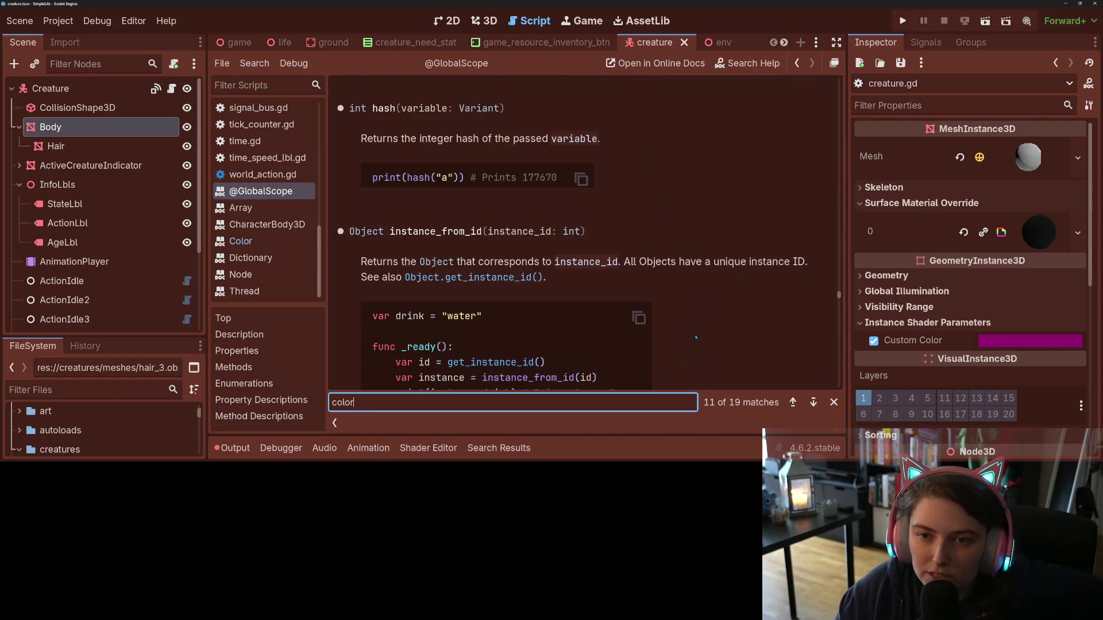
scroll(695, 337, up, 20)
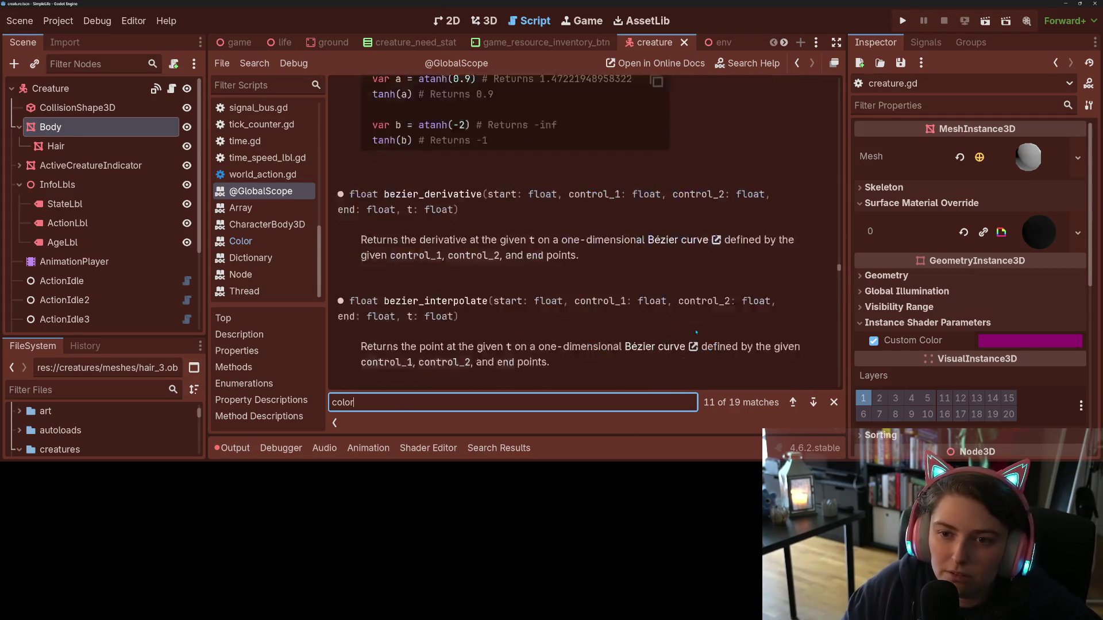
scroll(696, 332, up, 20)
scroll(839, 227, up, 3)
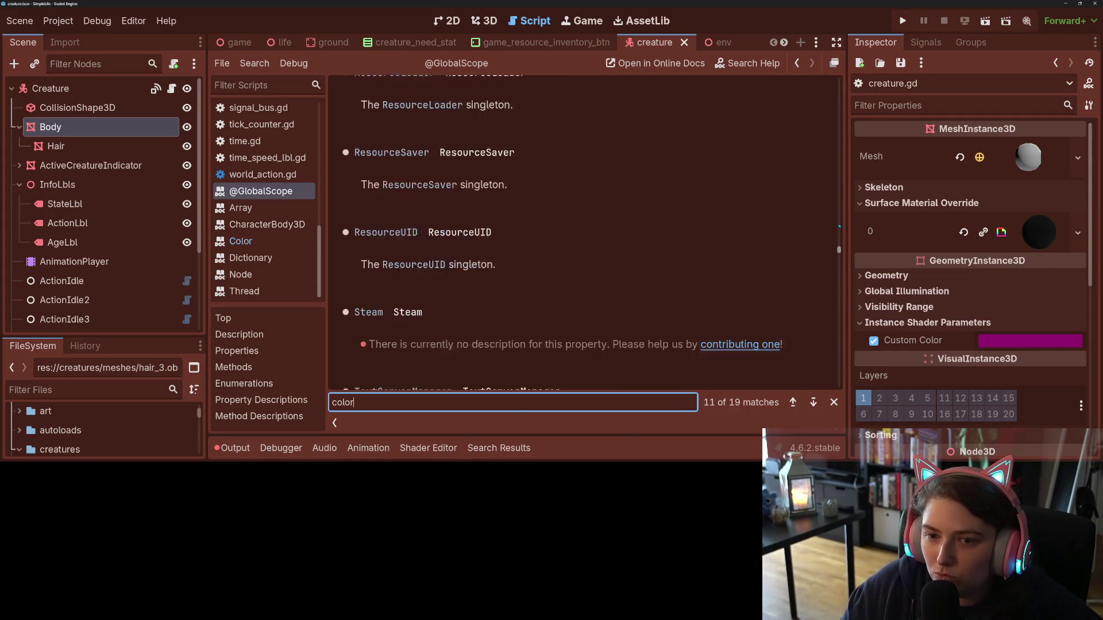
drag(840, 226, 840, 78)
scroll(598, 271, down, 5)
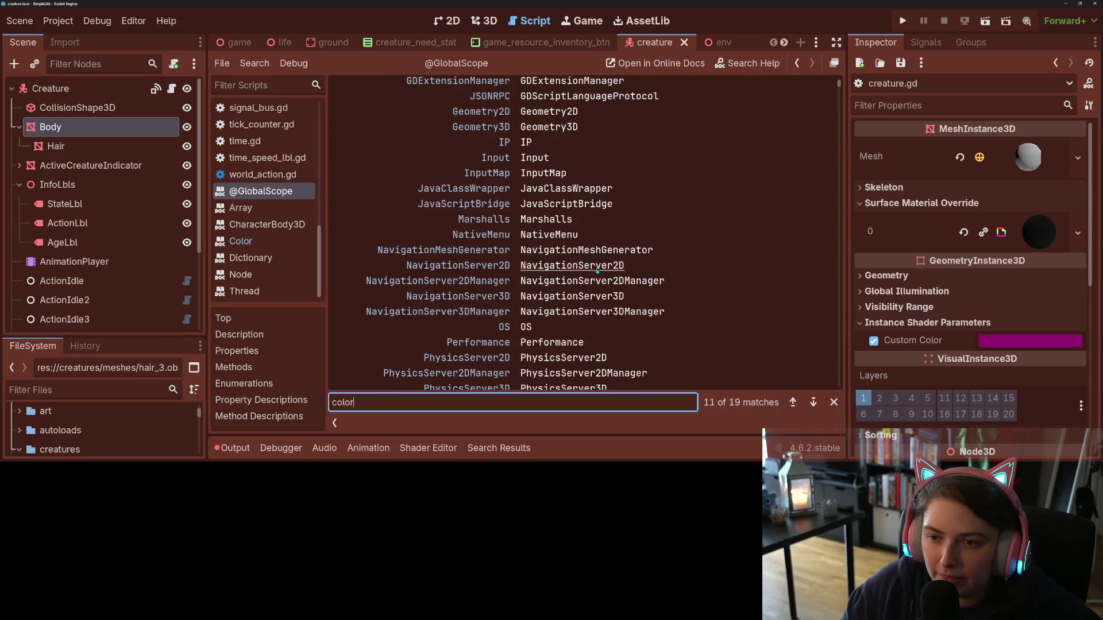
scroll(597, 271, up, 3)
scroll(717, 279, down, 8)
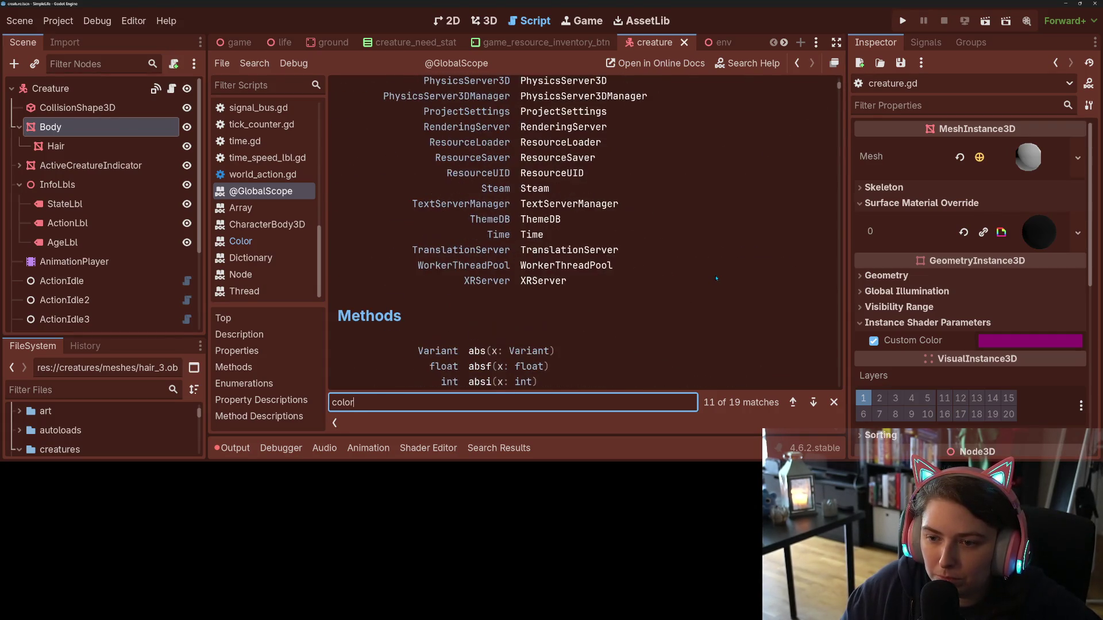
scroll(716, 279, down, 8)
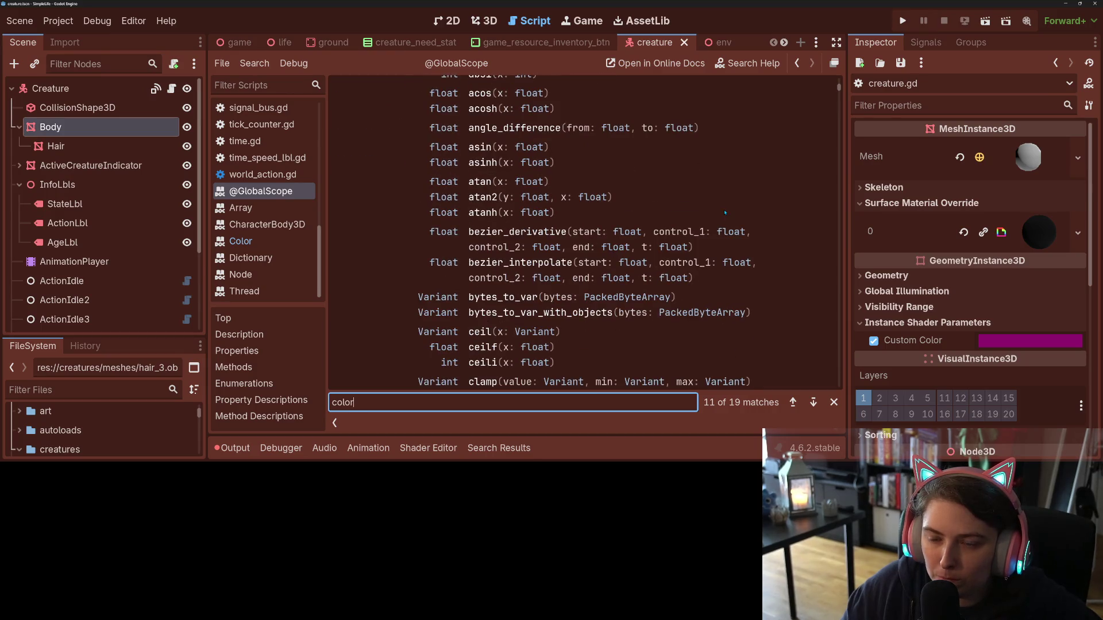
scroll(792, 279, down, 3)
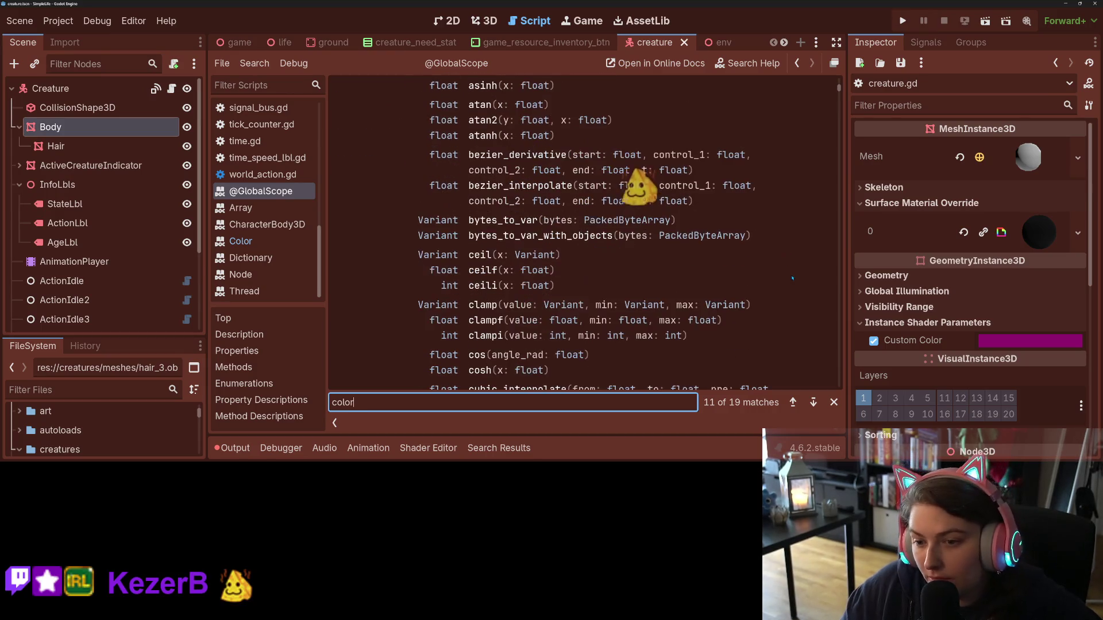
scroll(792, 279, down, 3)
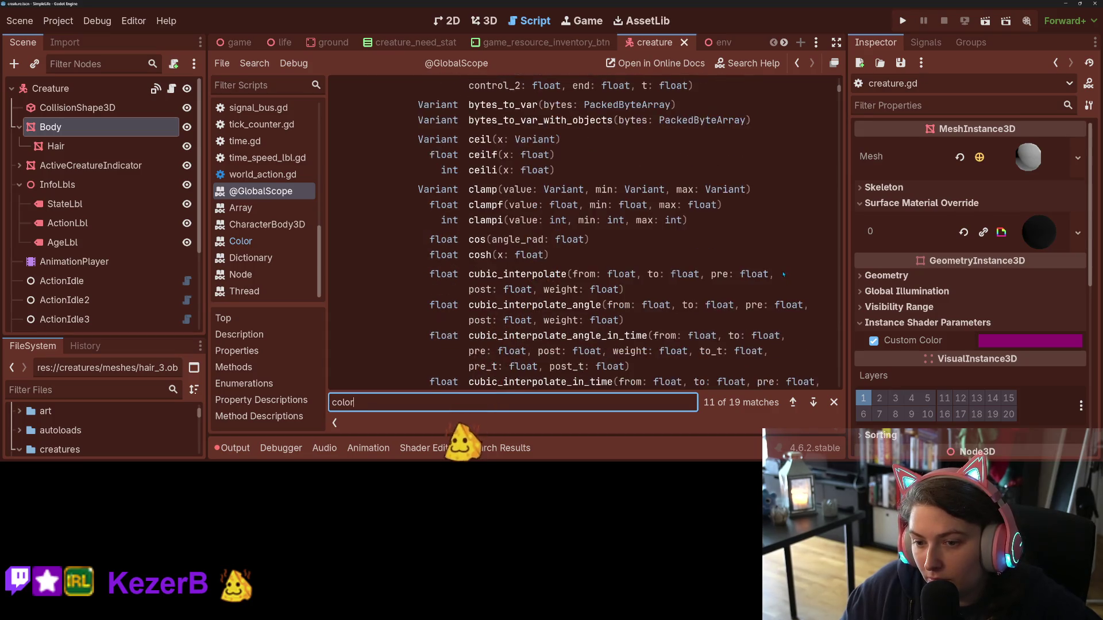
scroll(784, 274, down, 7)
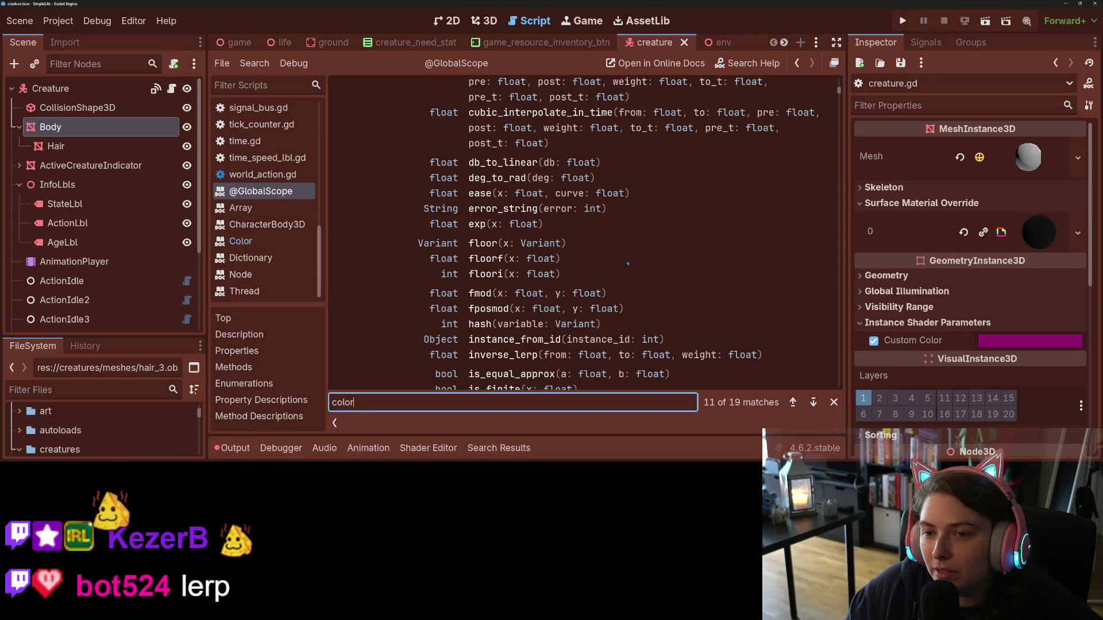
scroll(628, 264, down, 2)
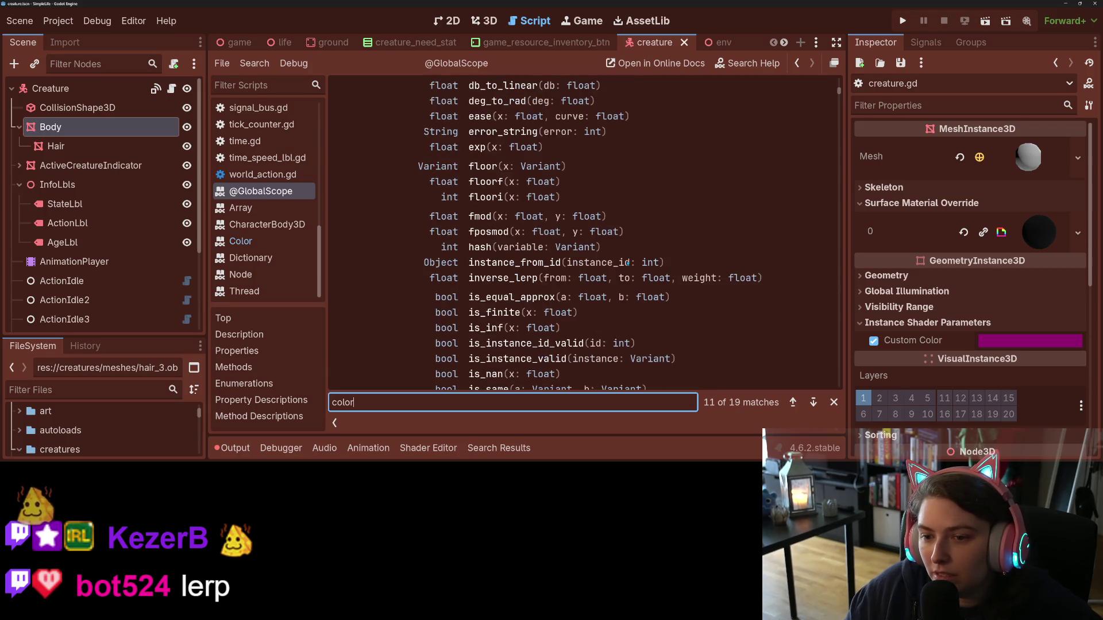
scroll(632, 263, down, 3)
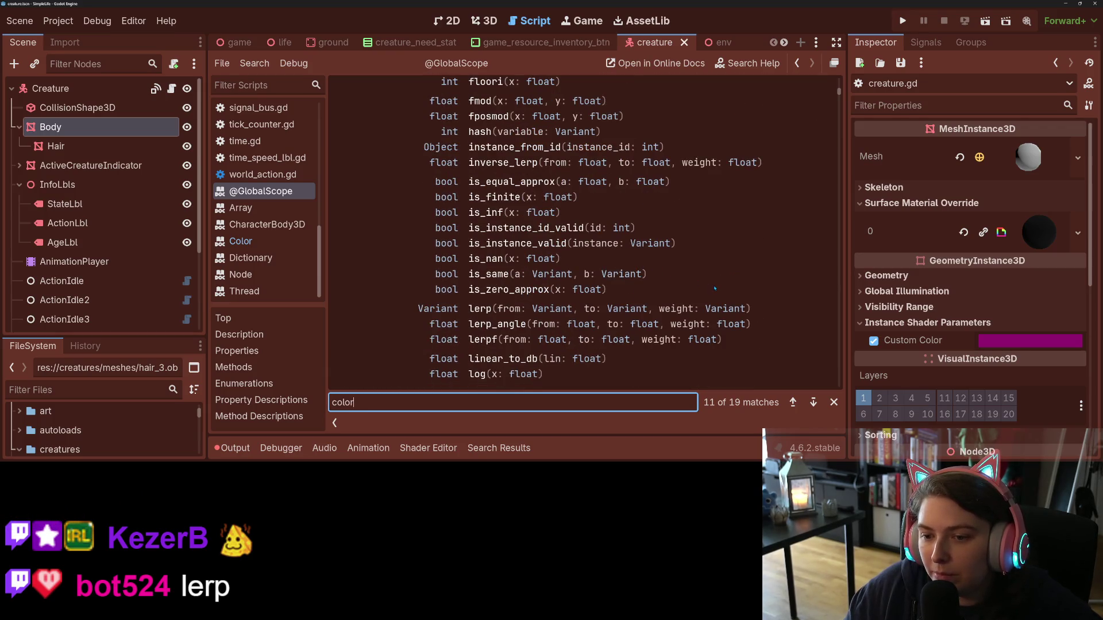
scroll(715, 288, down, 1)
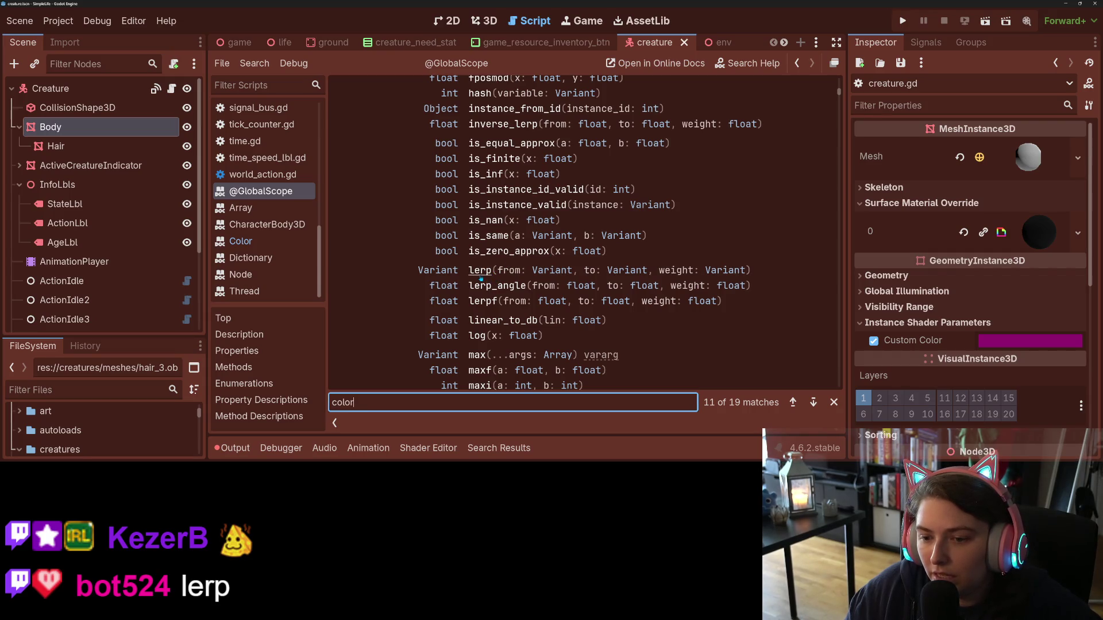
scroll(482, 280, down, 4)
scroll(481, 280, down, 6)
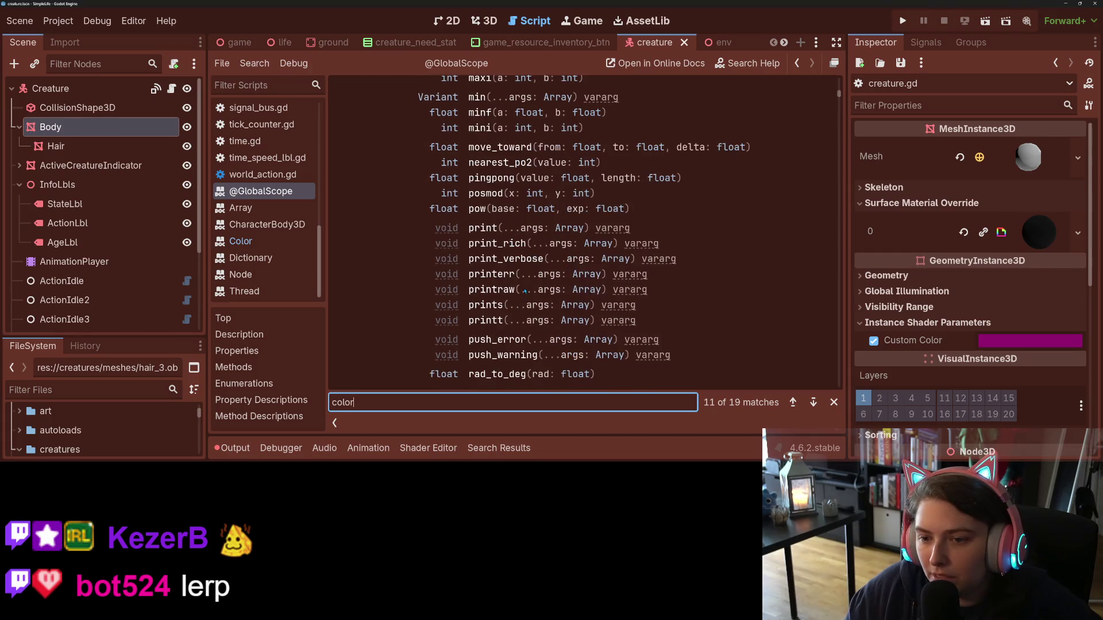
scroll(528, 242, up, 3)
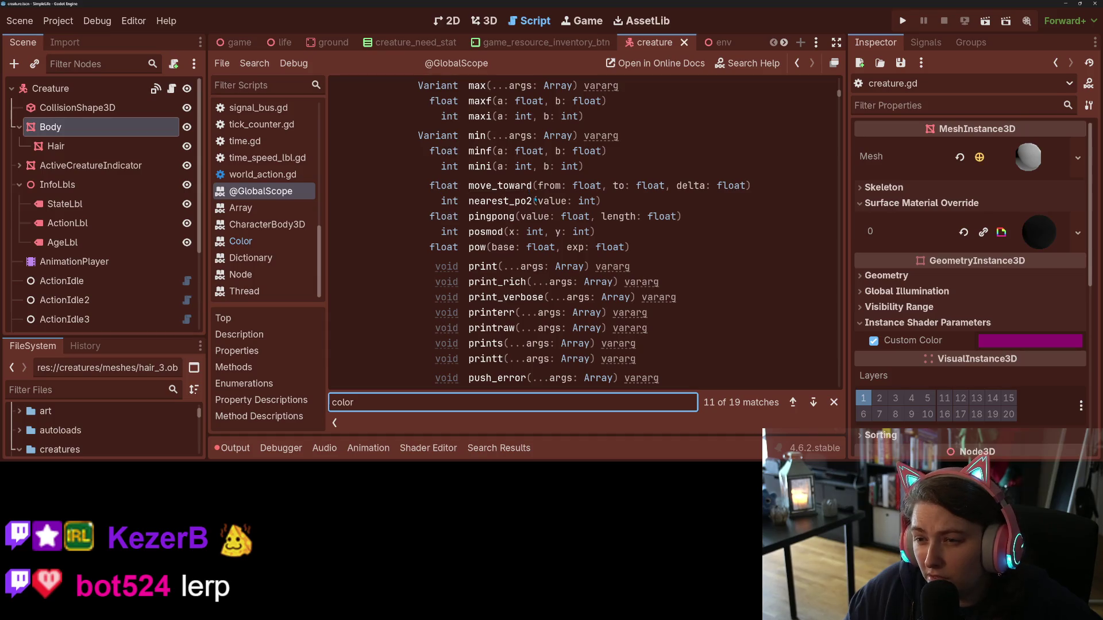
scroll(485, 241, down, 6)
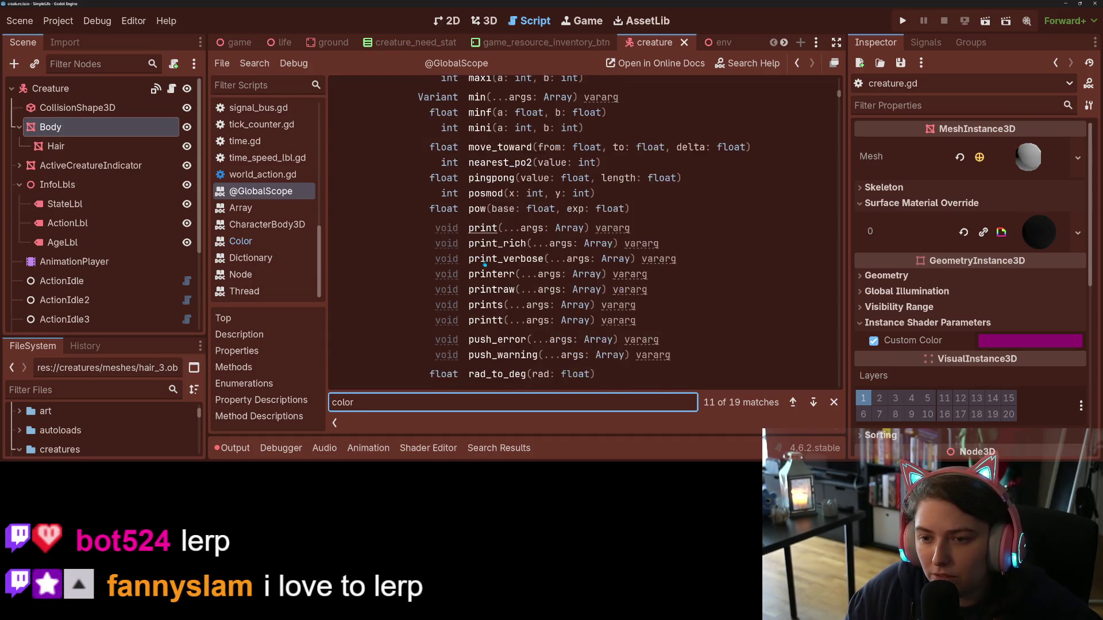
scroll(485, 264, down, 3)
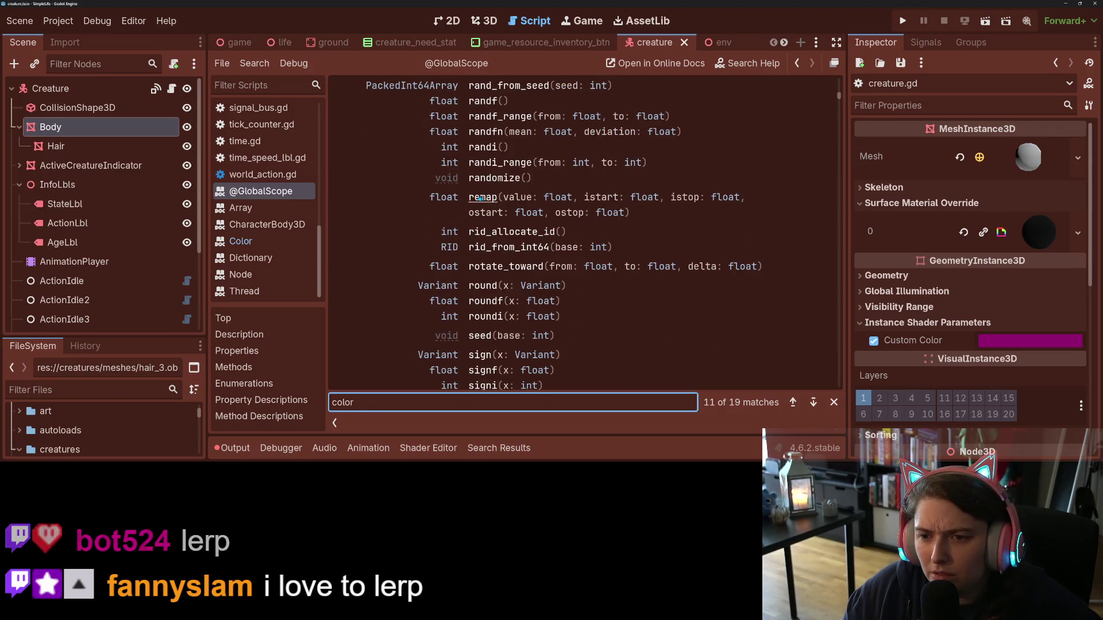
scroll(482, 254, down, 2)
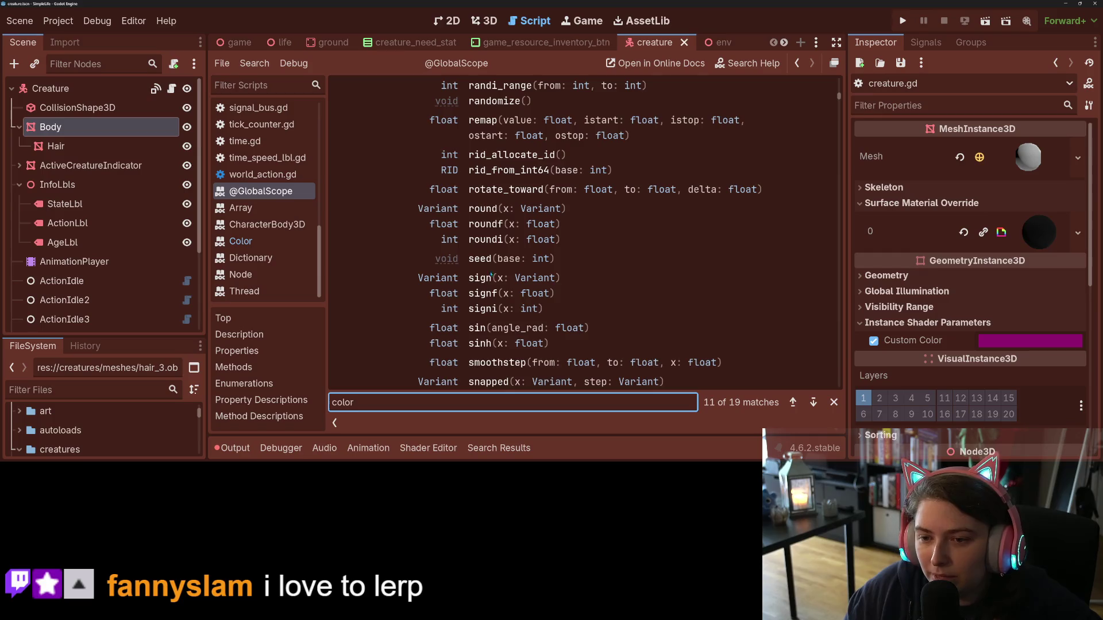
scroll(486, 247, down, 3)
scroll(492, 289, down, 2)
scroll(492, 289, down, 5)
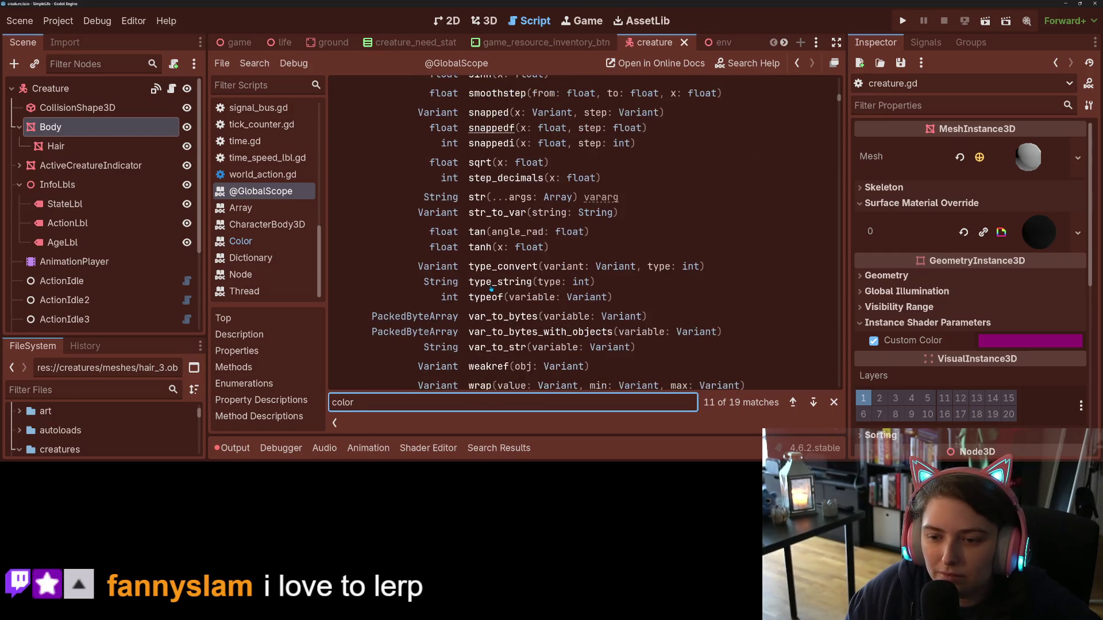
scroll(481, 313, up, 4)
scroll(481, 313, up, 20)
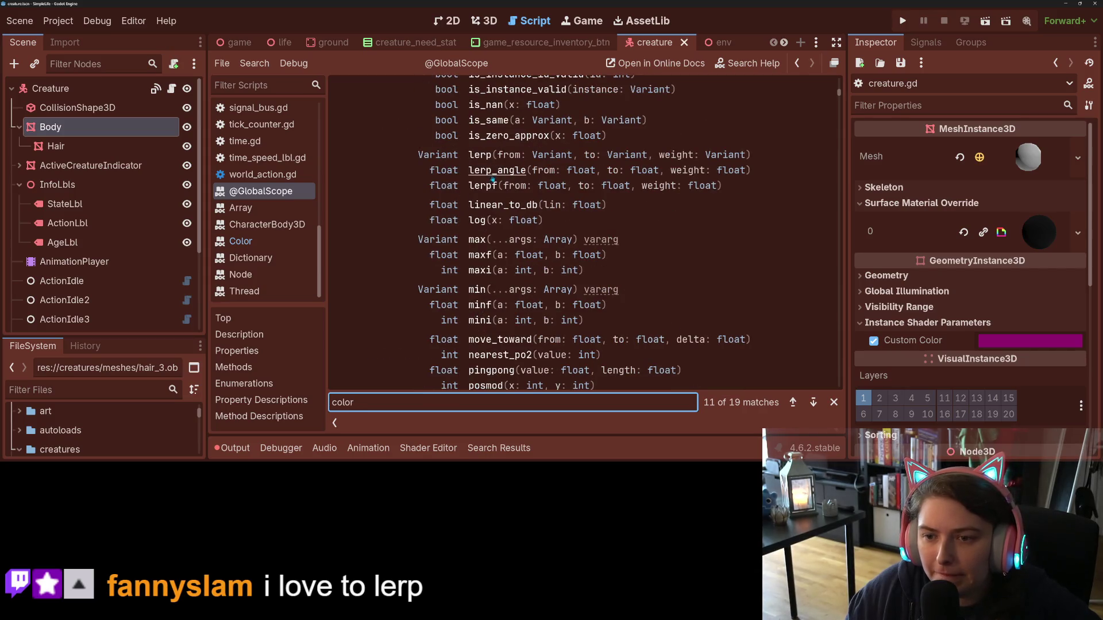
click(485, 156)
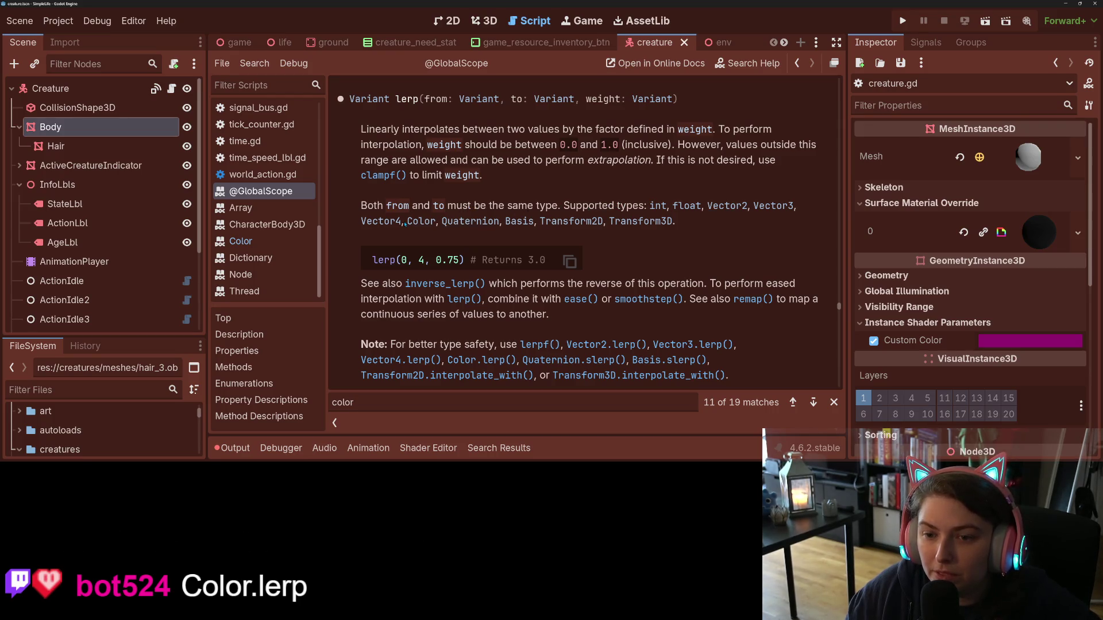
scroll(431, 229, down, 3)
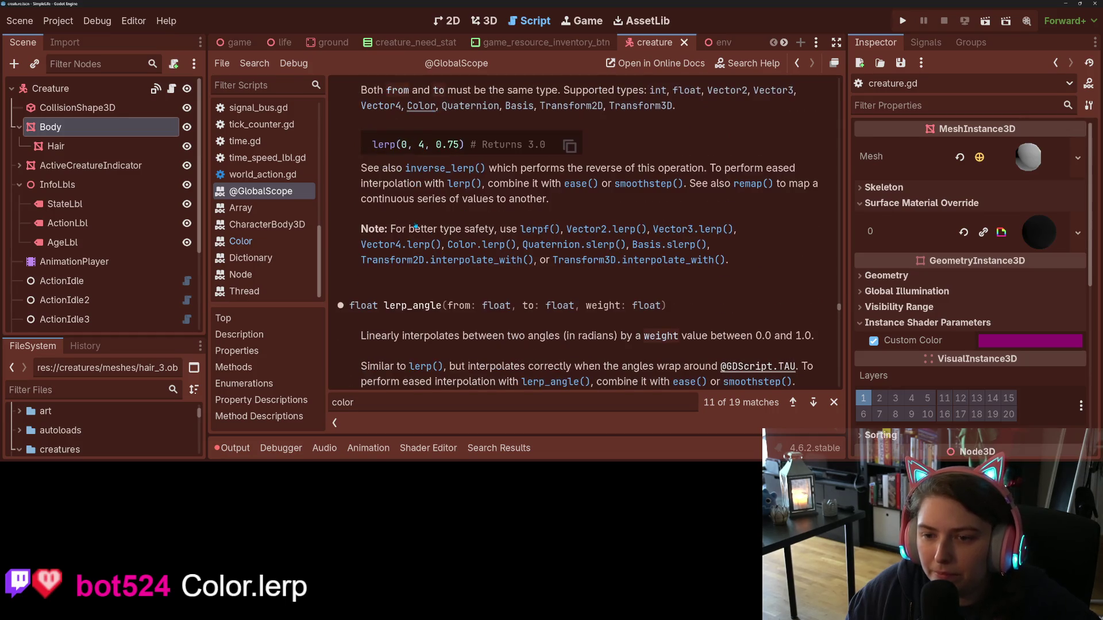
double_click(452, 231)
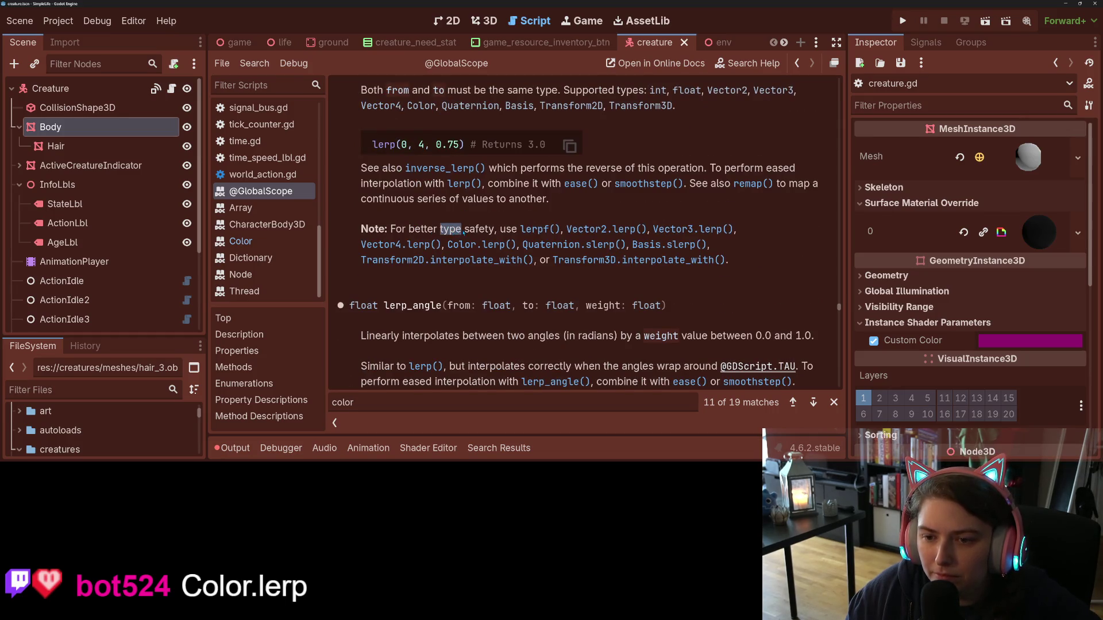
click(464, 231)
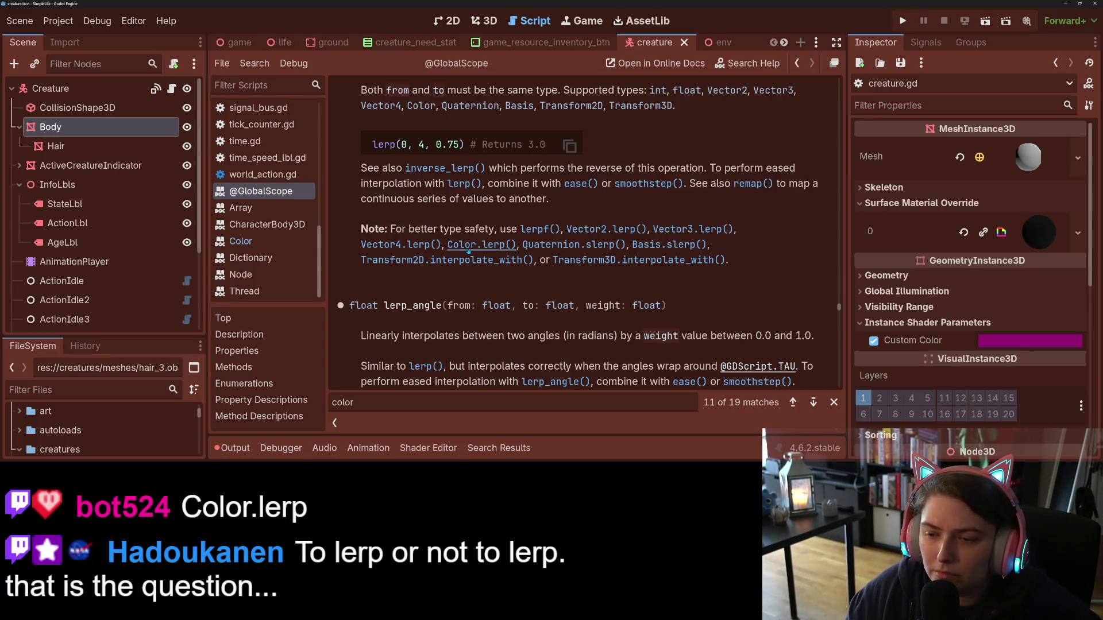
scroll(468, 252, down, 3)
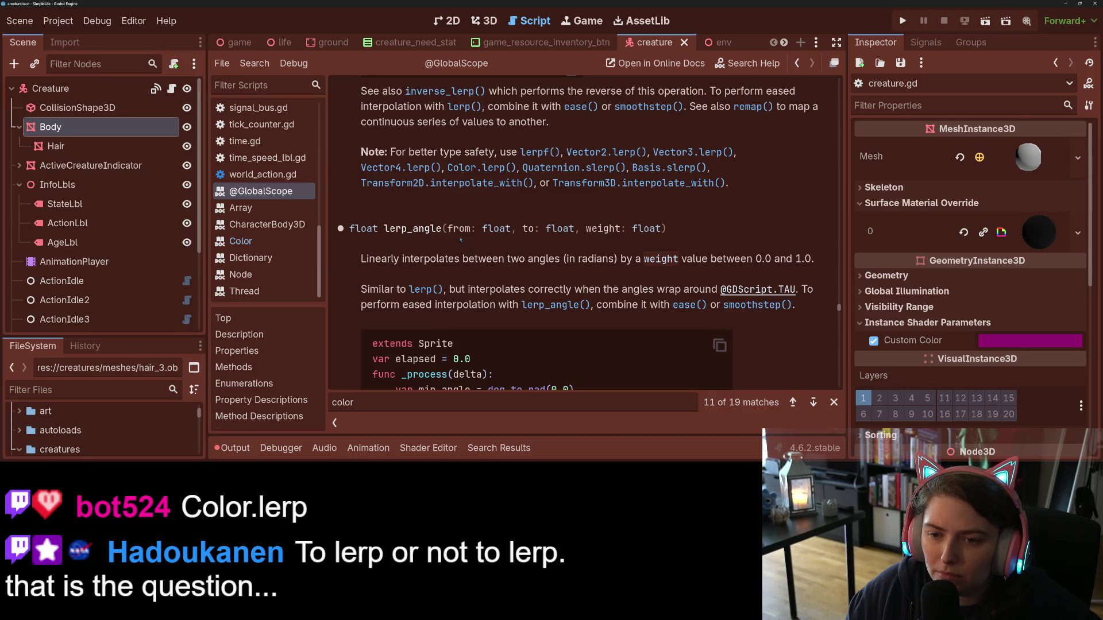
scroll(484, 251, down, 2)
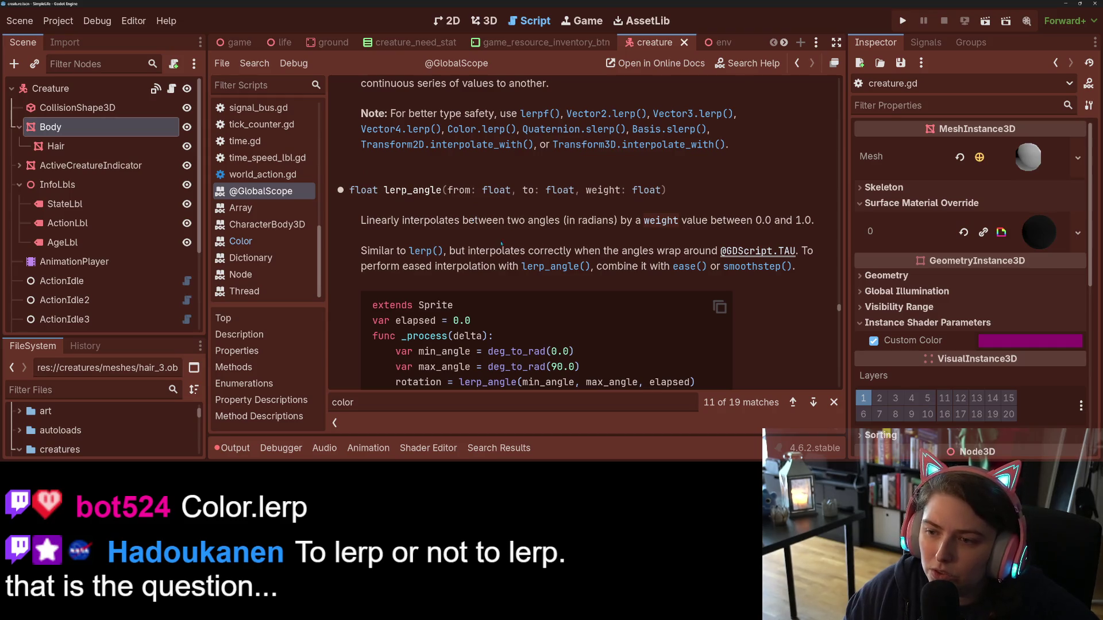
scroll(491, 244, down, 2)
scroll(491, 244, down, 6)
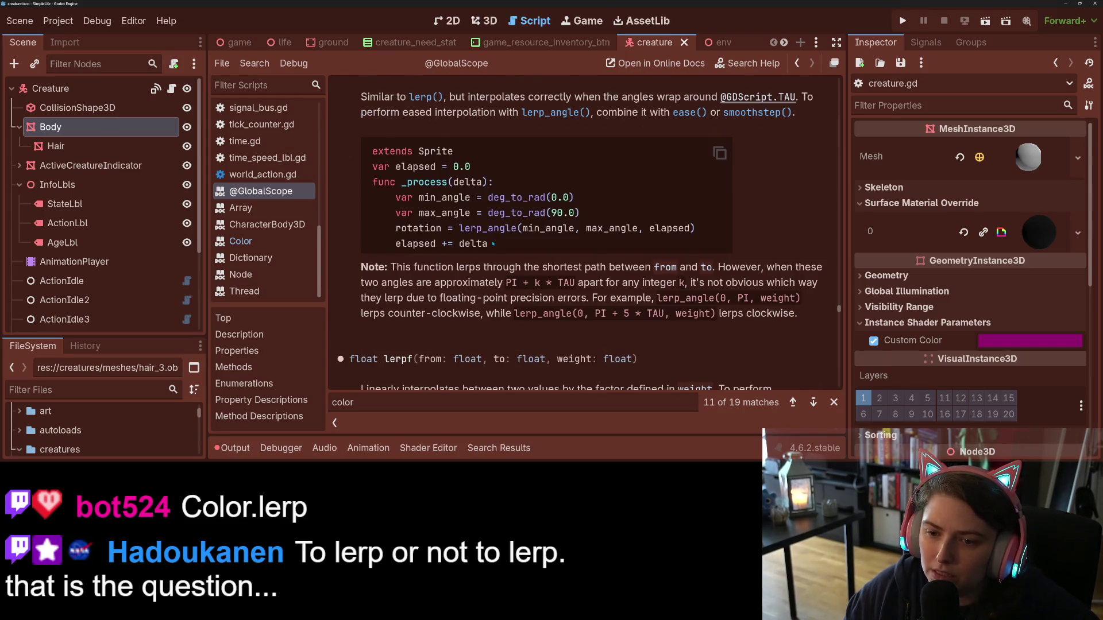
scroll(444, 268, up, 6)
scroll(444, 268, down, 15)
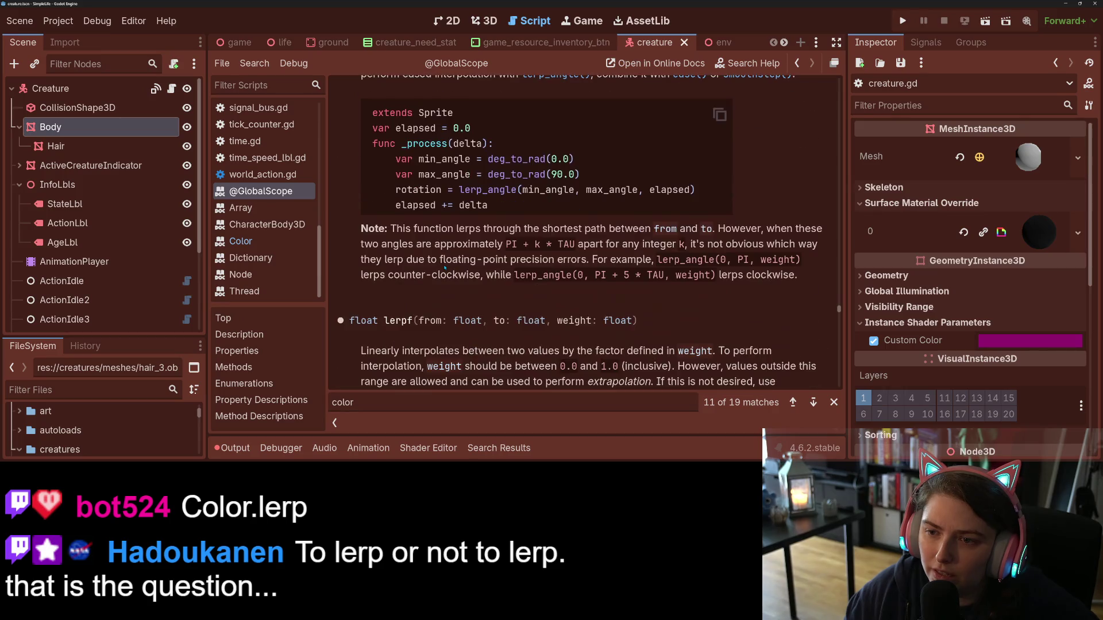
scroll(493, 272, up, 15)
scroll(493, 272, up, 8)
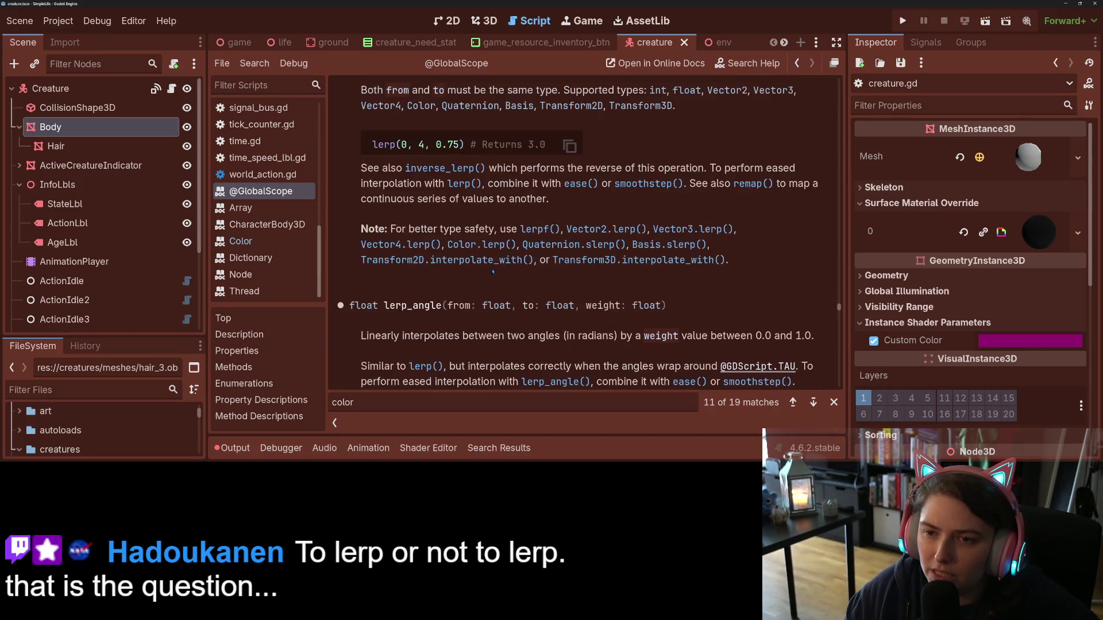
- Open the Color.lerp(to, weight) entry and read its red-to-aqua example results
click(483, 247)
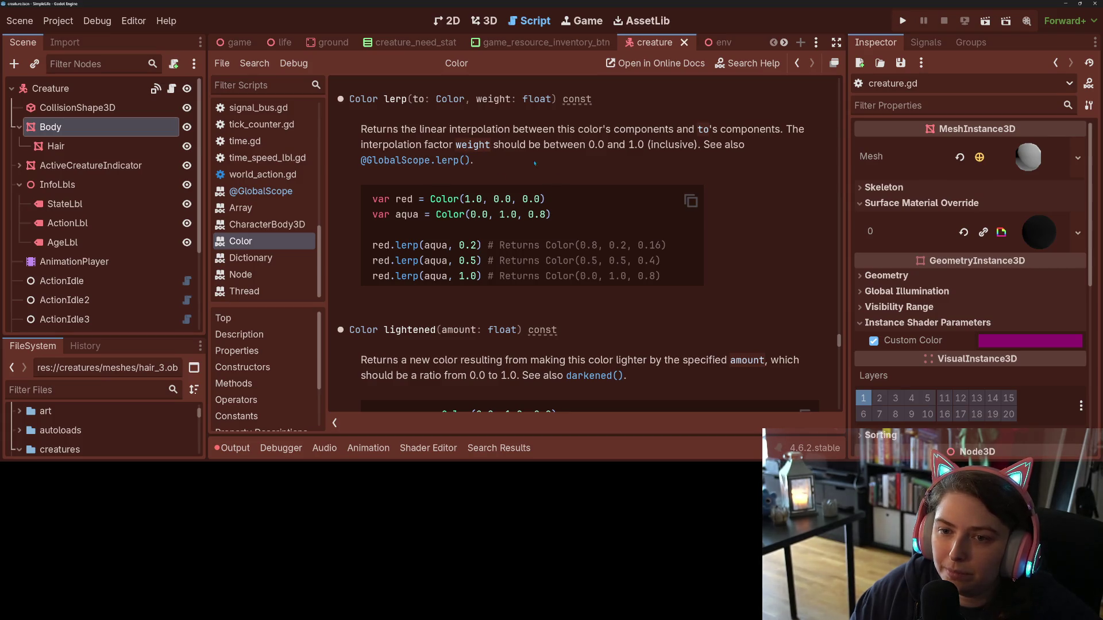
drag(504, 129, 779, 134)
click(699, 145)
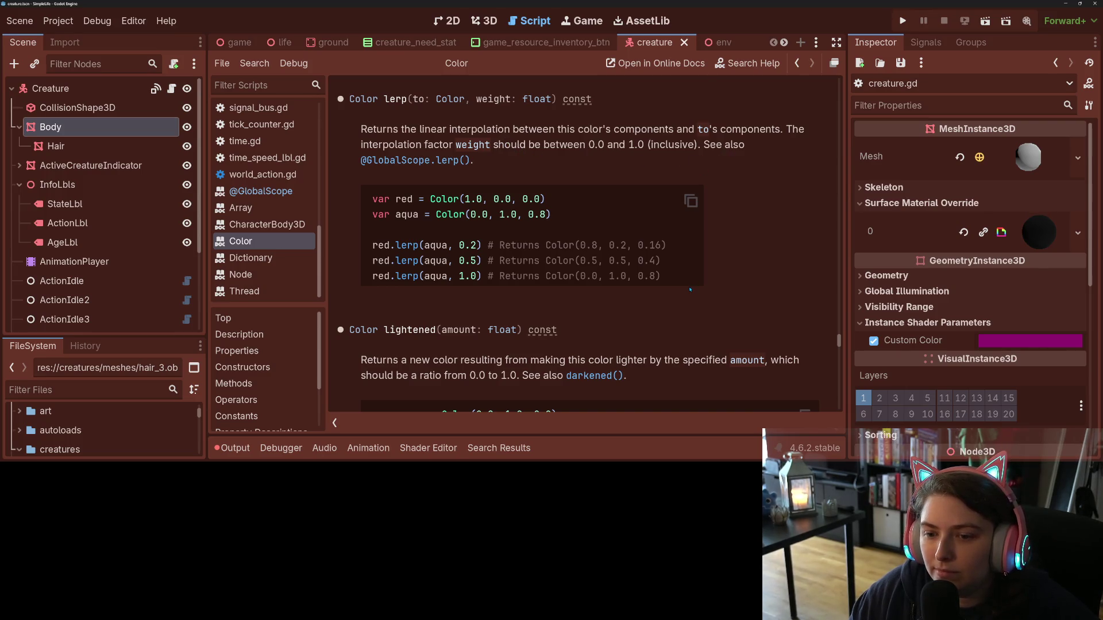
scroll(690, 289, down, 3)
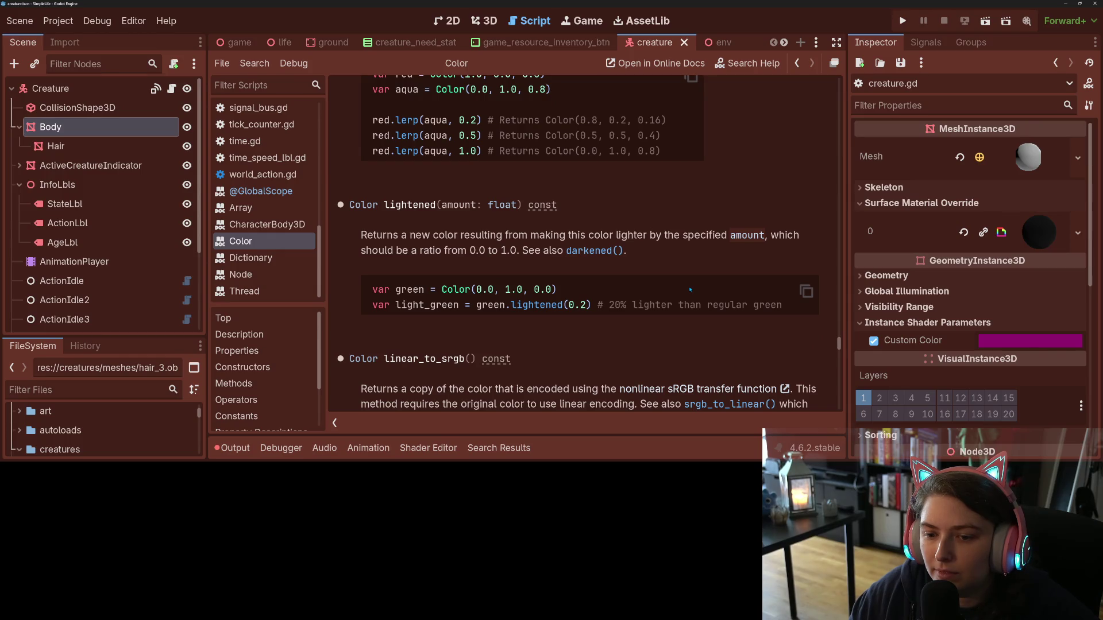
scroll(689, 290, up, 4)
scroll(726, 293, up, 1)
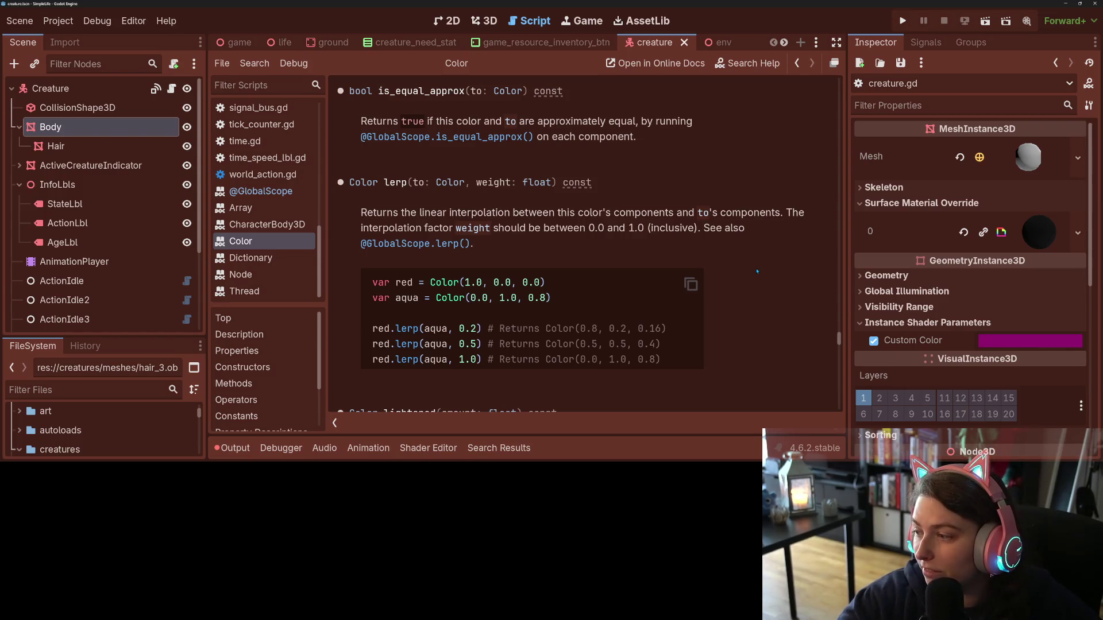
- Scroll the Color docs down to ok_hsl_h, then return to the action_mating.gd script
scroll(757, 272, down, 6)
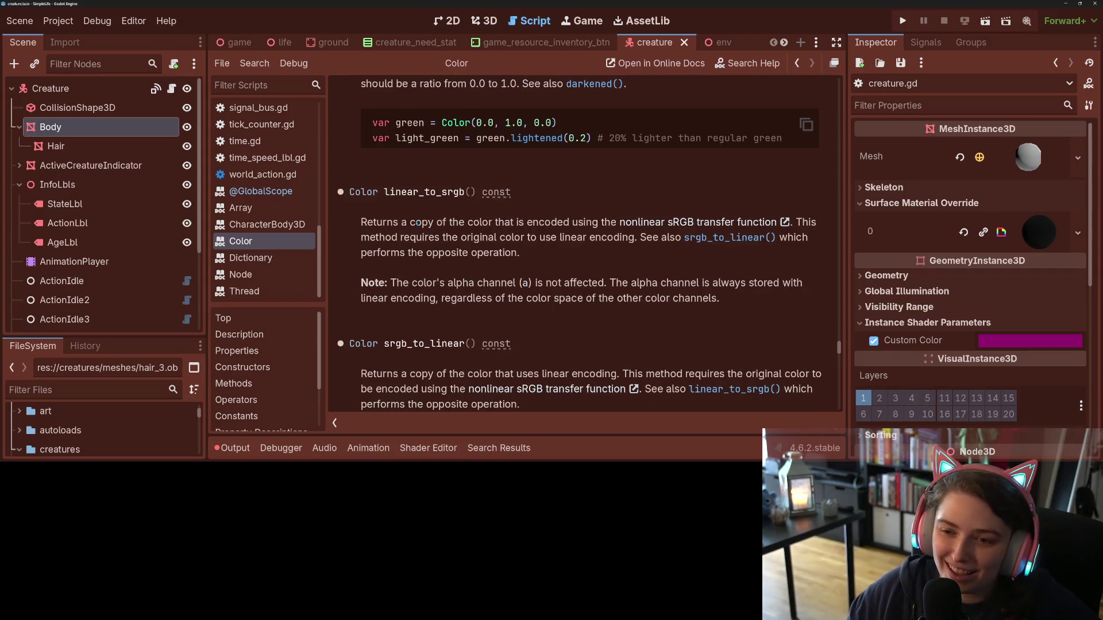
scroll(479, 244, down, 3)
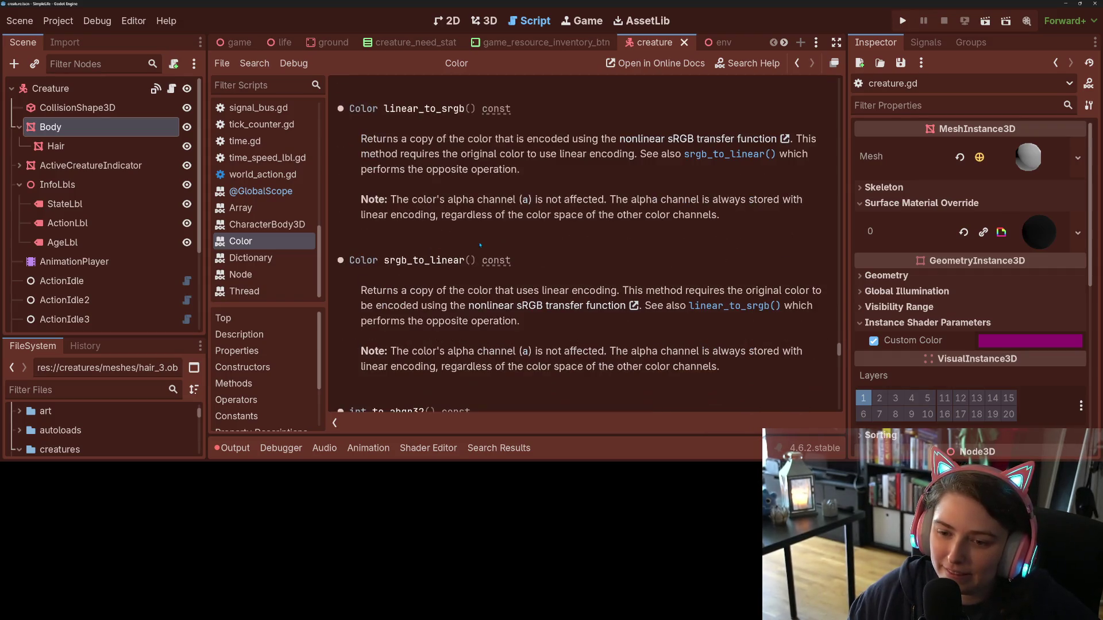
scroll(479, 245, down, 3)
scroll(479, 245, down, 15)
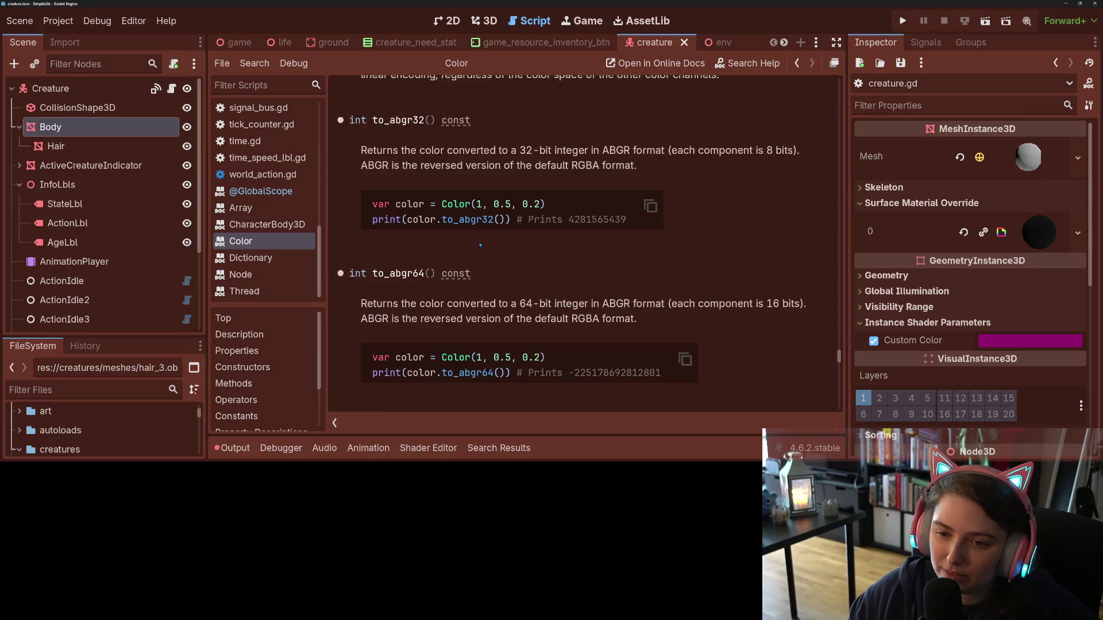
scroll(480, 245, down, 10)
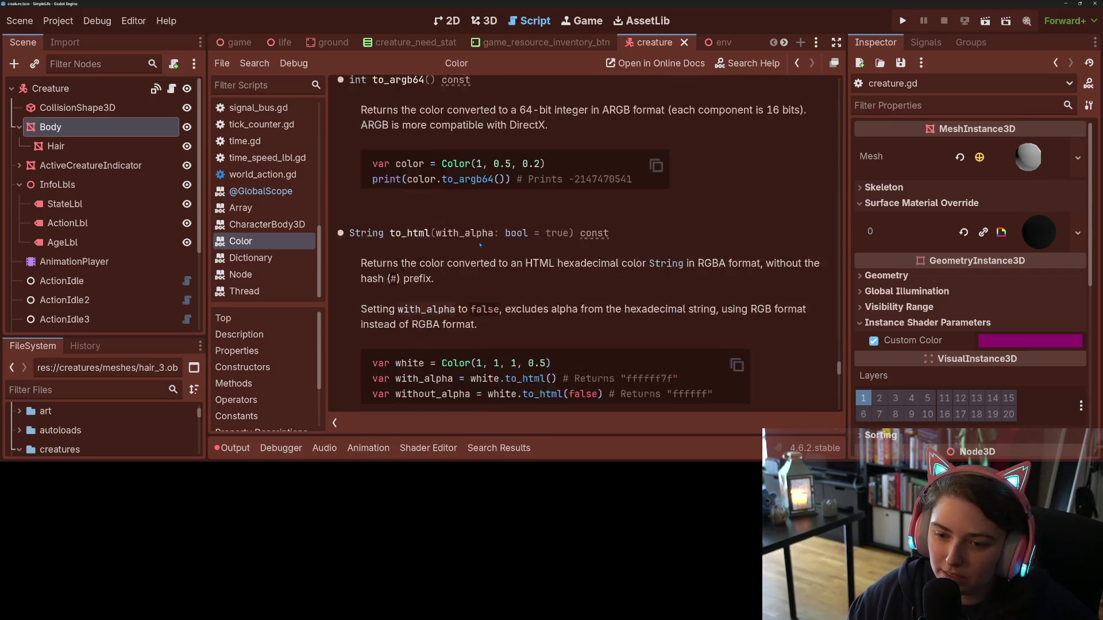
scroll(480, 244, down, 14)
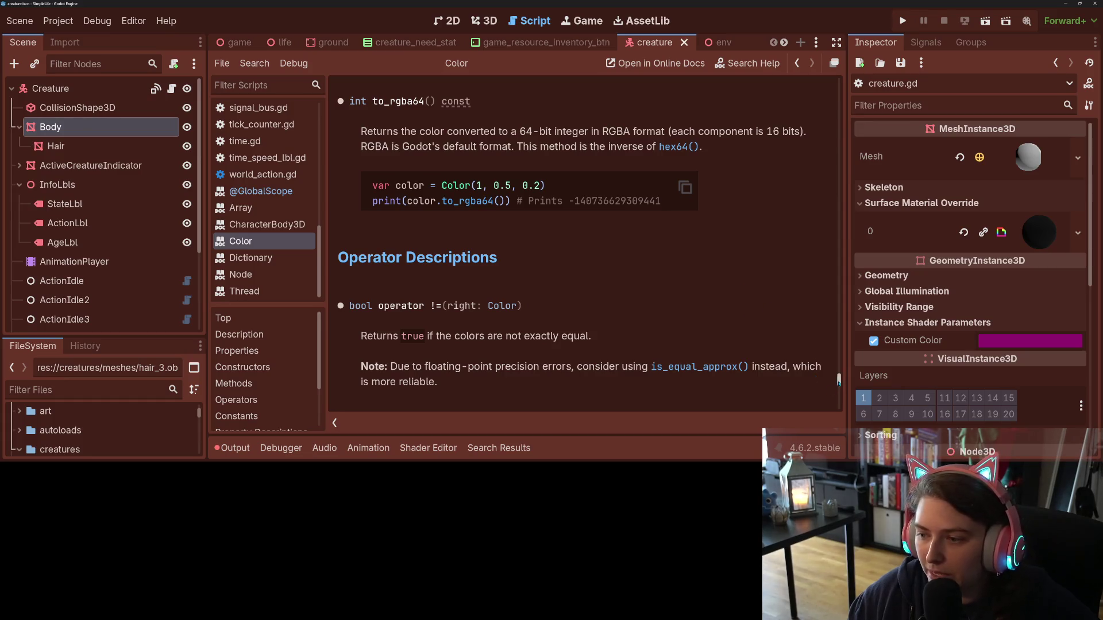
drag(838, 381, 822, 236)
scroll(822, 236, down, 3)
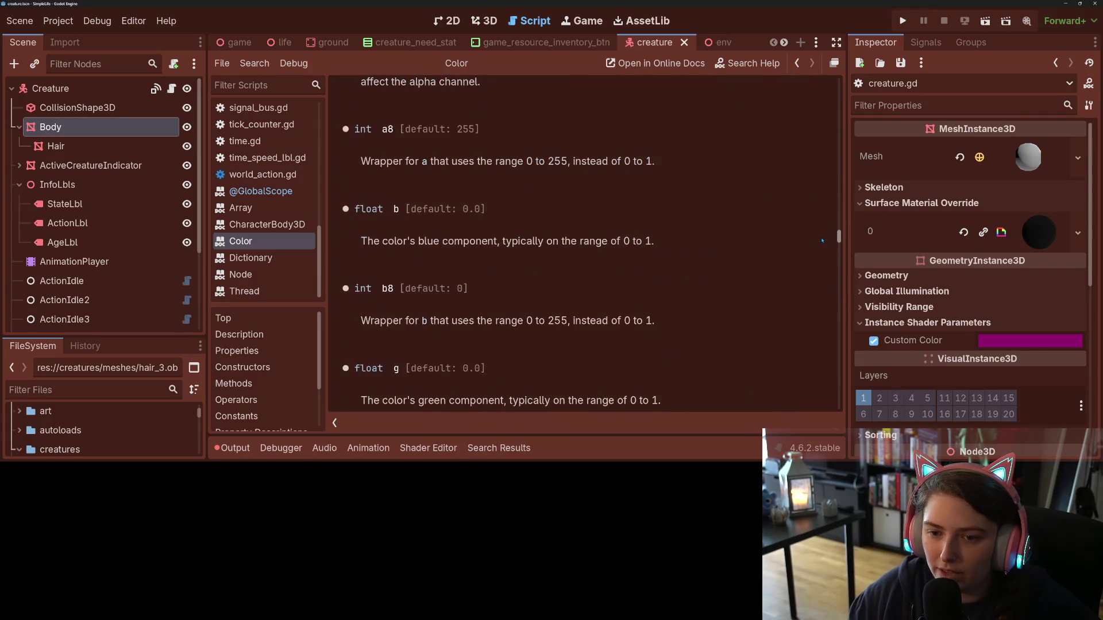
scroll(822, 234, up, 10)
scroll(820, 231, down, 5)
scroll(820, 231, down, 15)
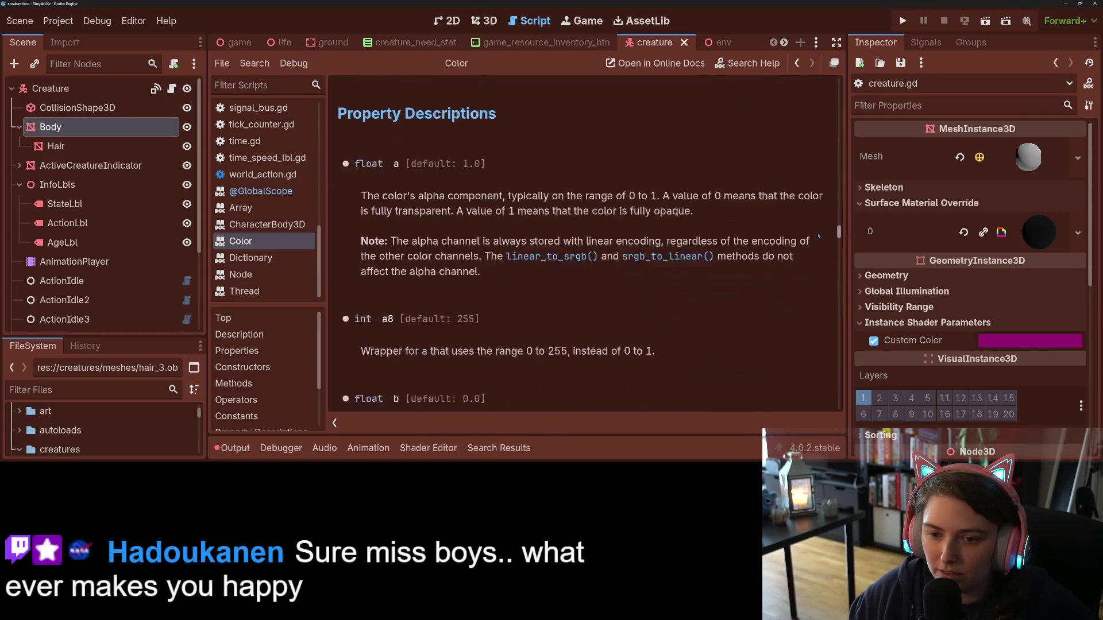
scroll(816, 246, down, 2)
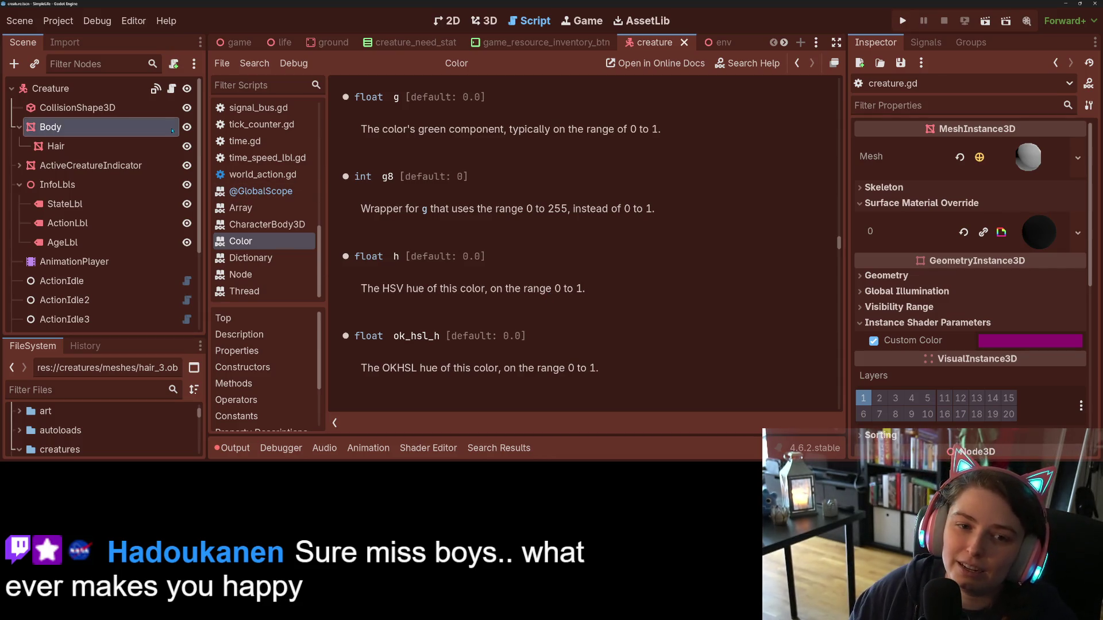
scroll(241, 189, up, 10)
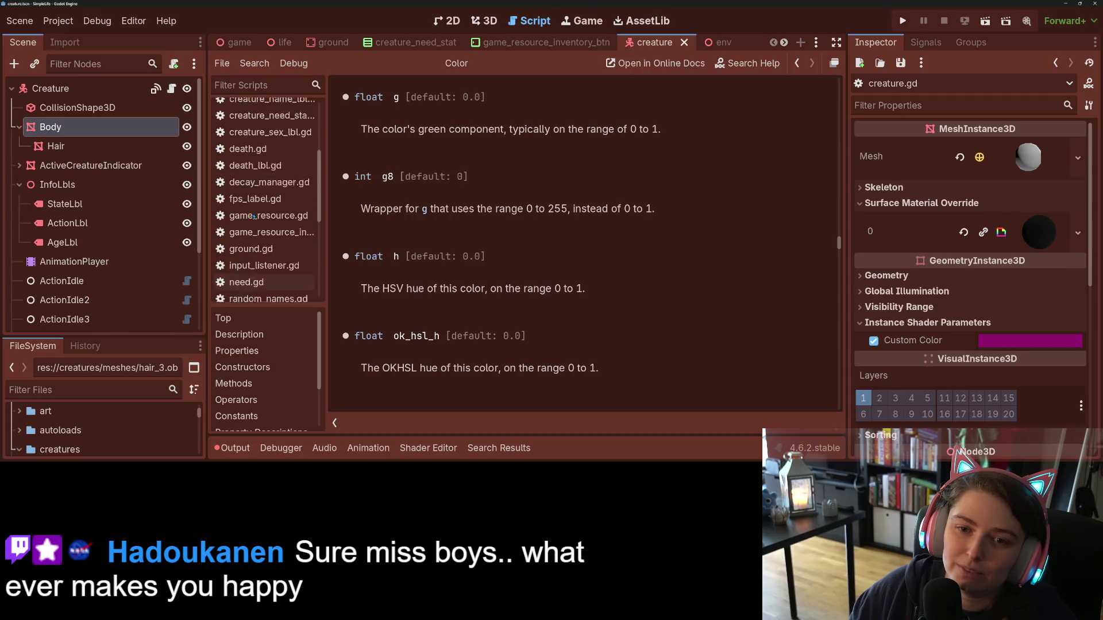
click(265, 141)
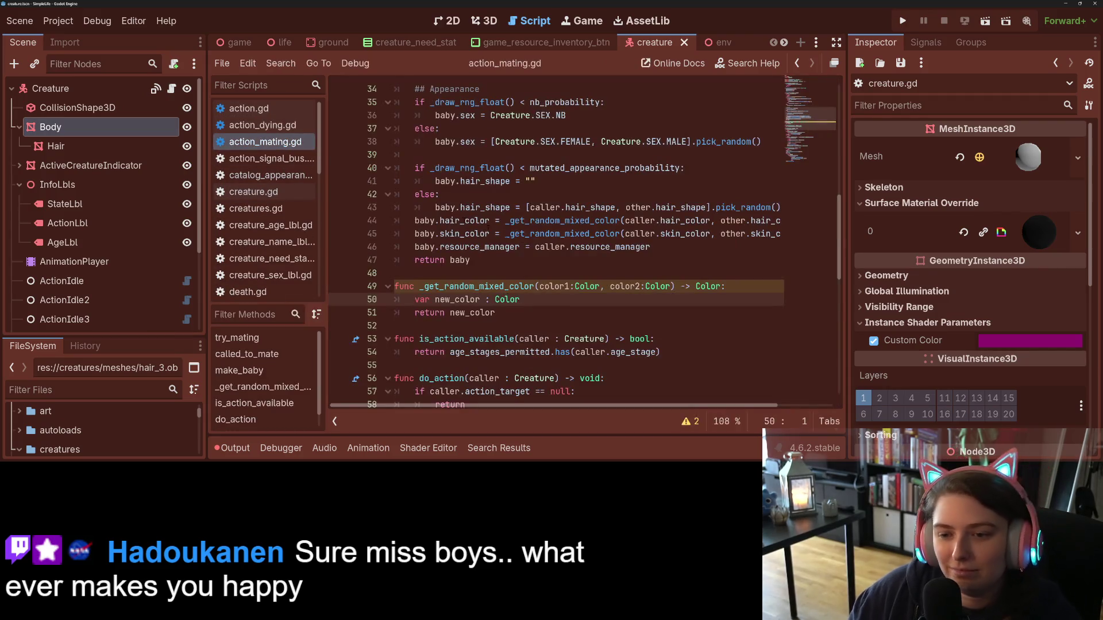
- Add 'var lerp_strength = randf_range(0, 1.0)' below the new_color declaration
click(557, 299)
key(Return)
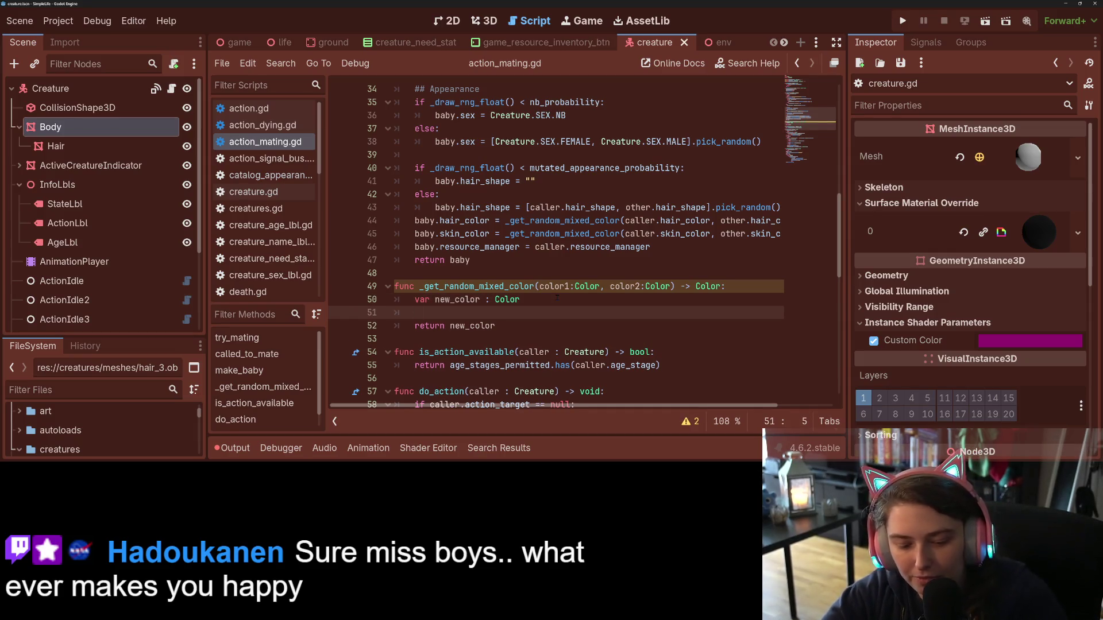
text(var lerp_stren)
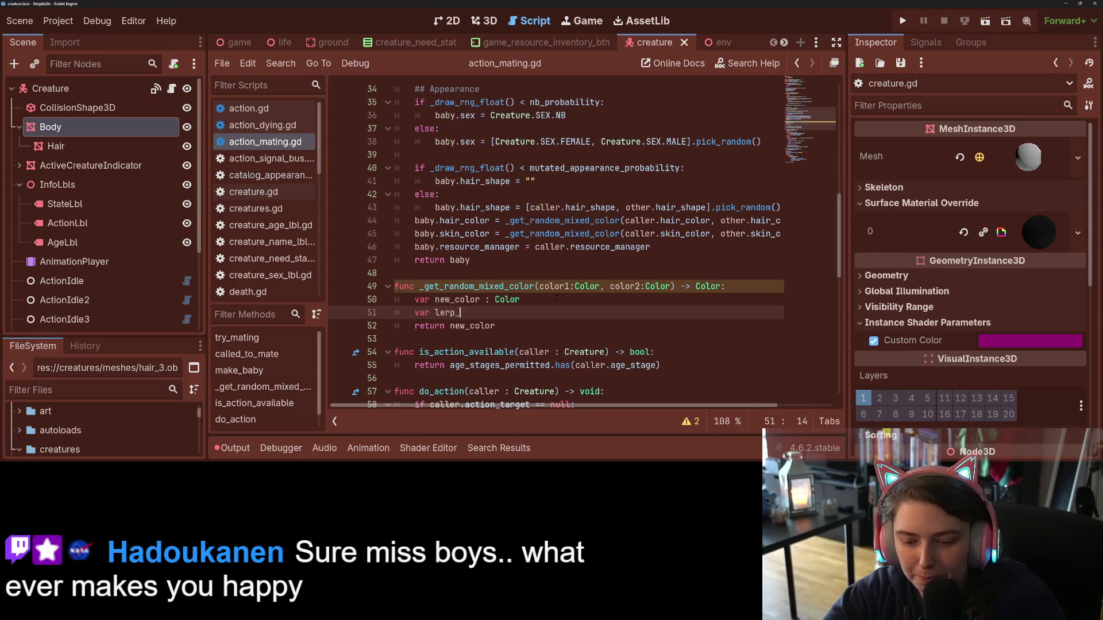
text(ght)
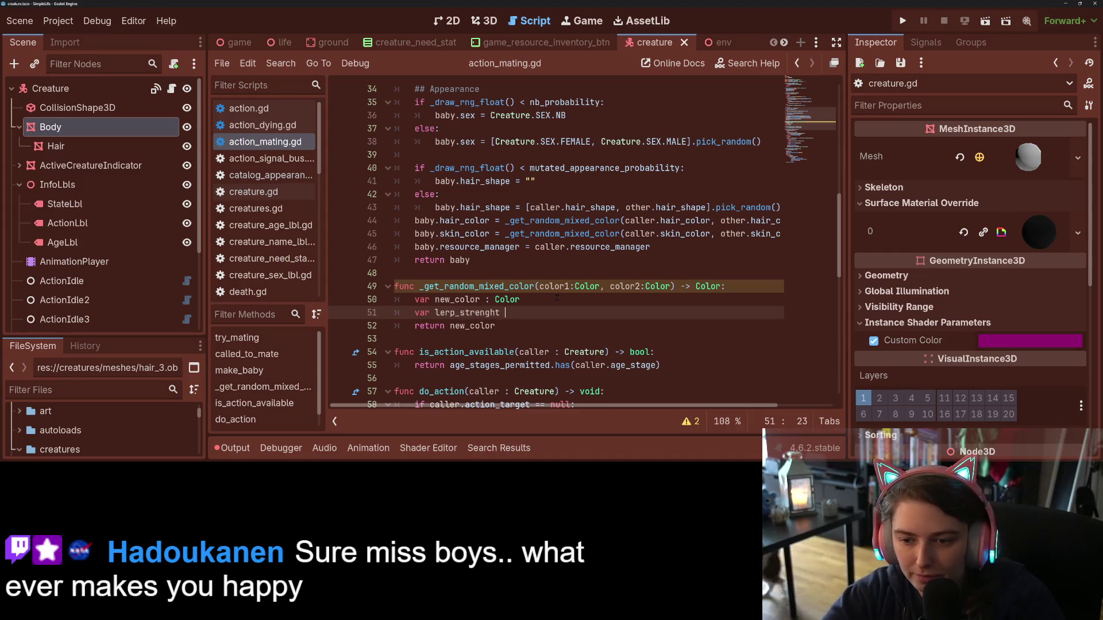
key(BackSpace)
key(BackSpace)
key(BackSpace)
text(th = )
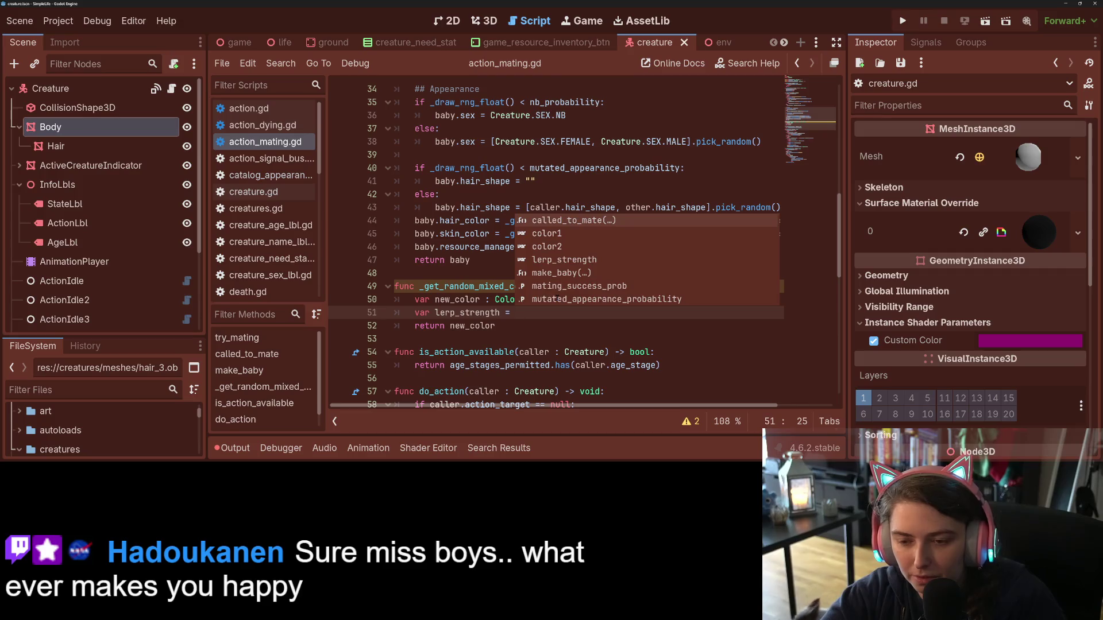
text(ranf)
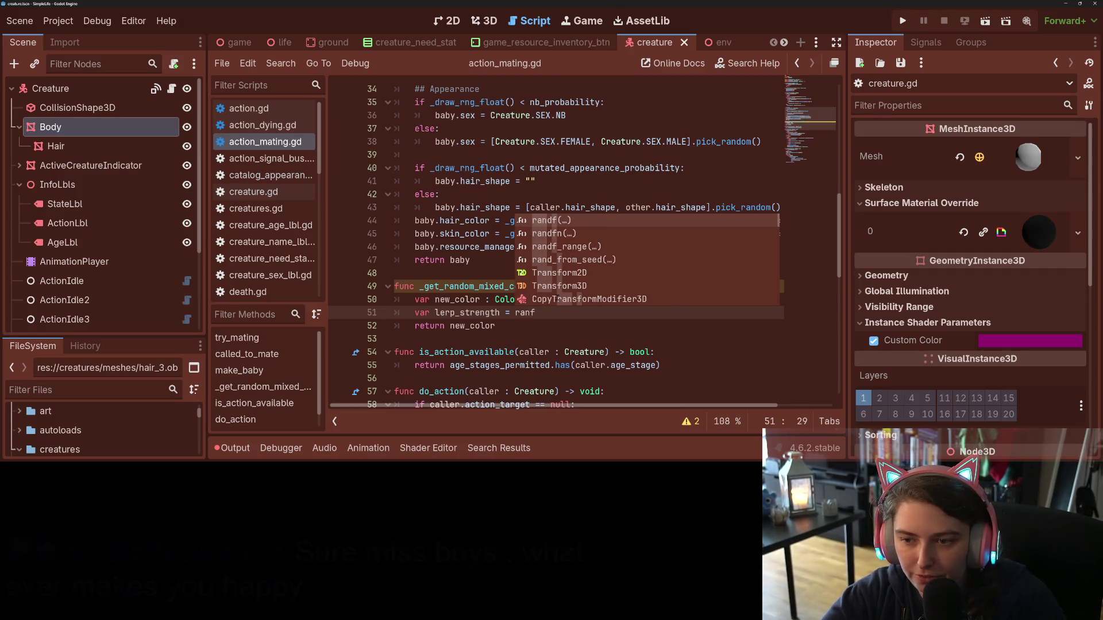
text(_)
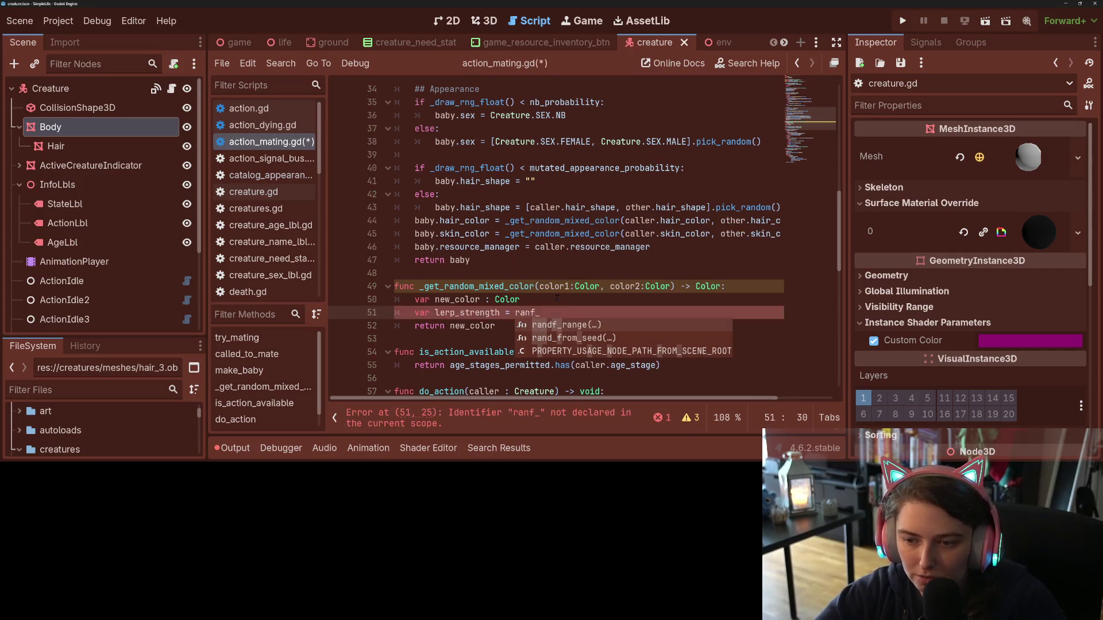
key(Return)
text(0)
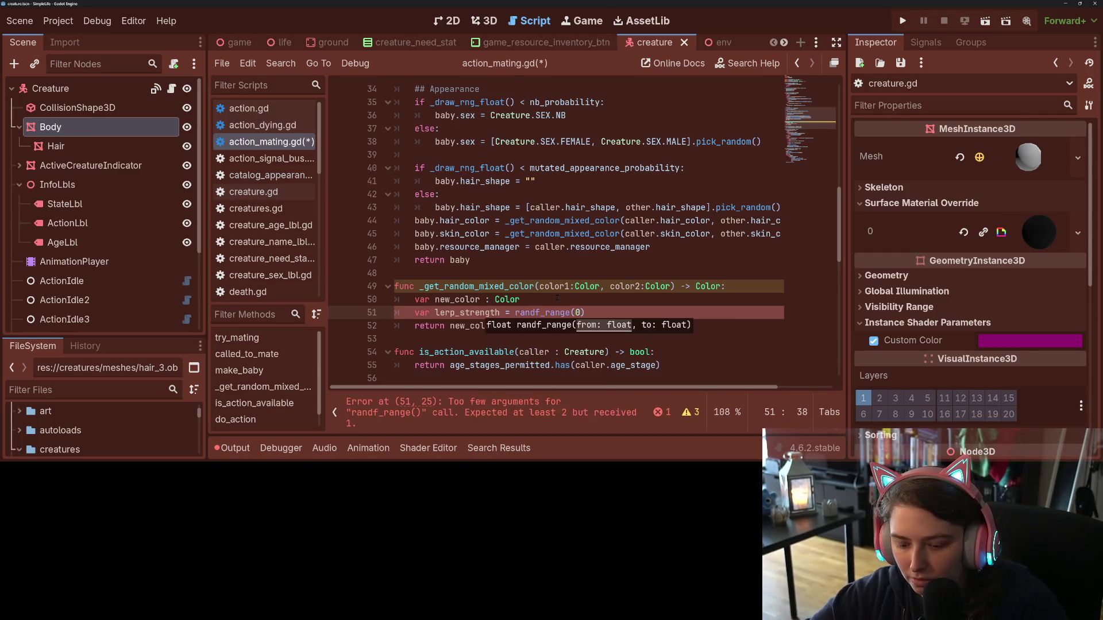
text(, 1.0)
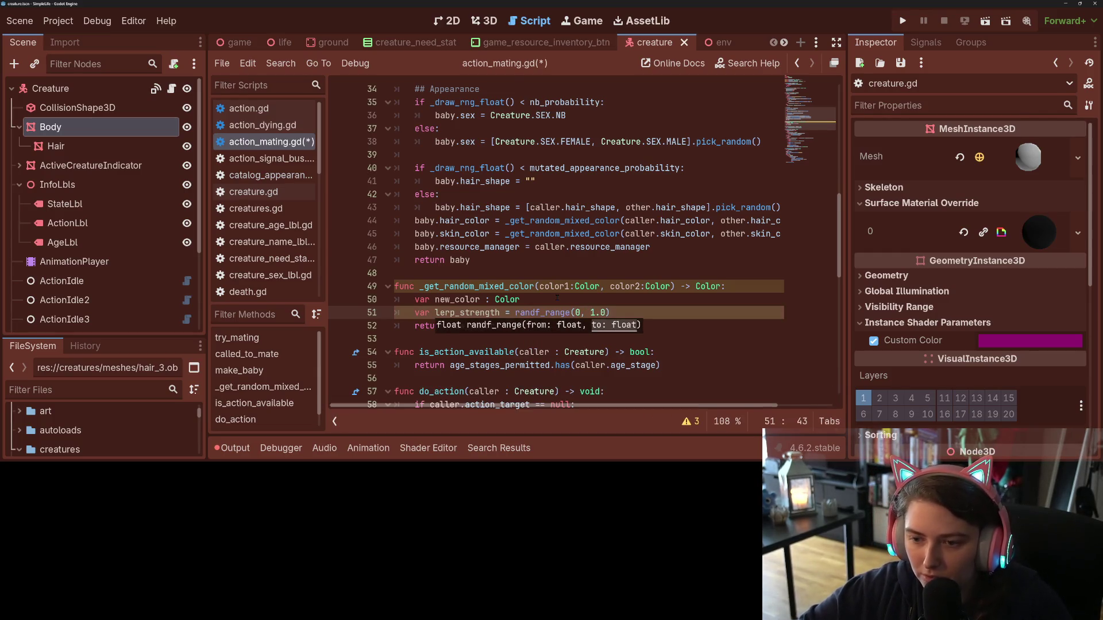
- Add 'new_color.h = lerpf(color1.h, color2.h, lerp_strength)' on a new line
key(End)
key(Return)
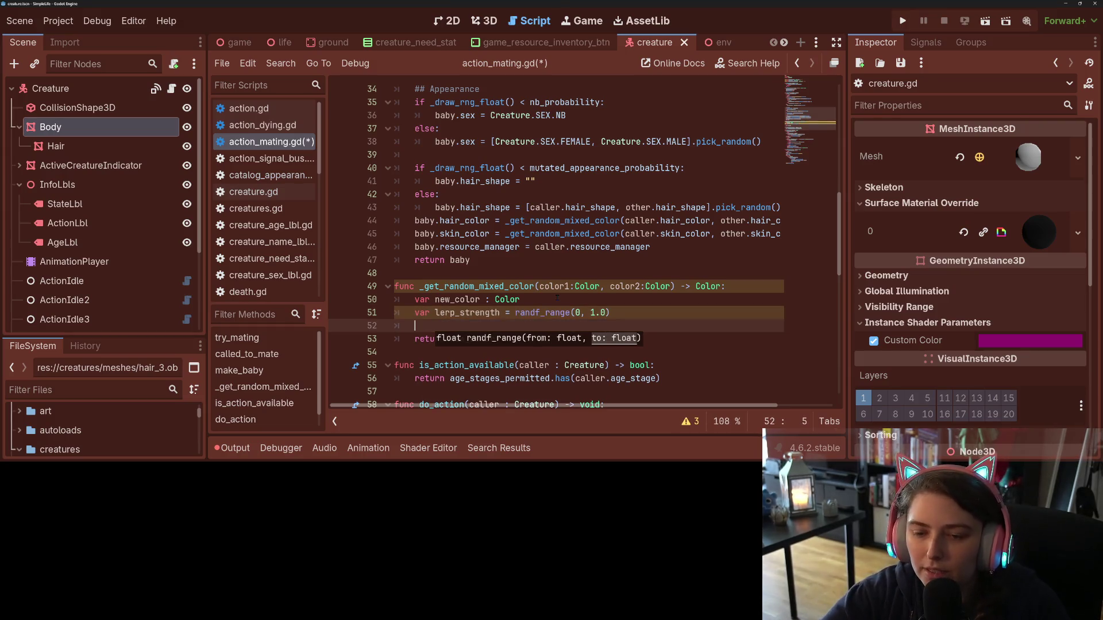
key(Return)
key(Up)
text(n)
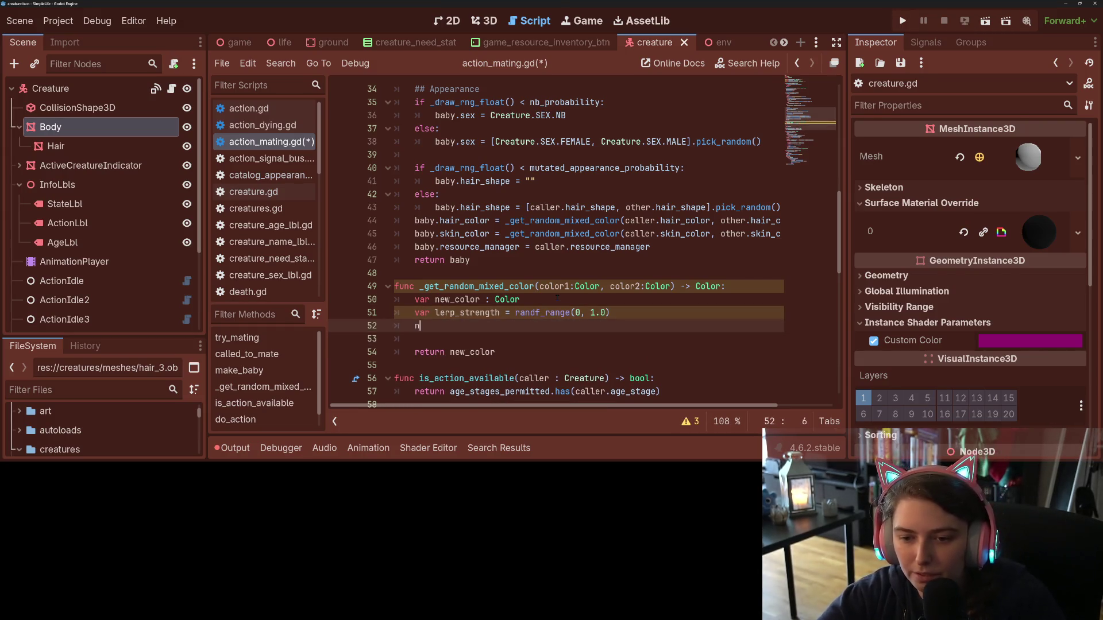
text(ew_color.)
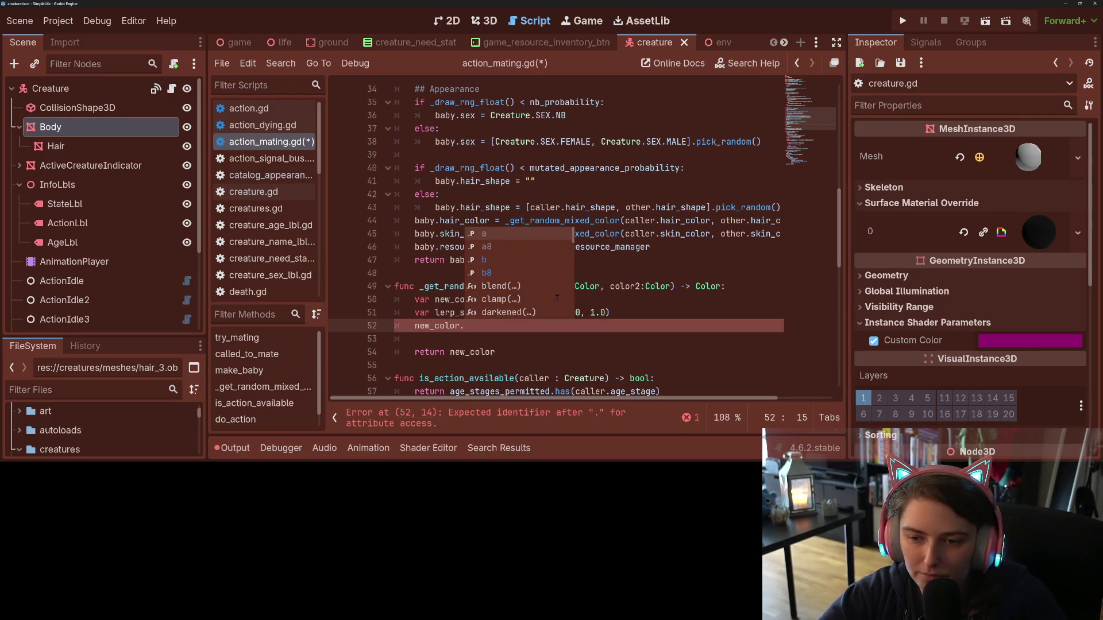
text(h =)
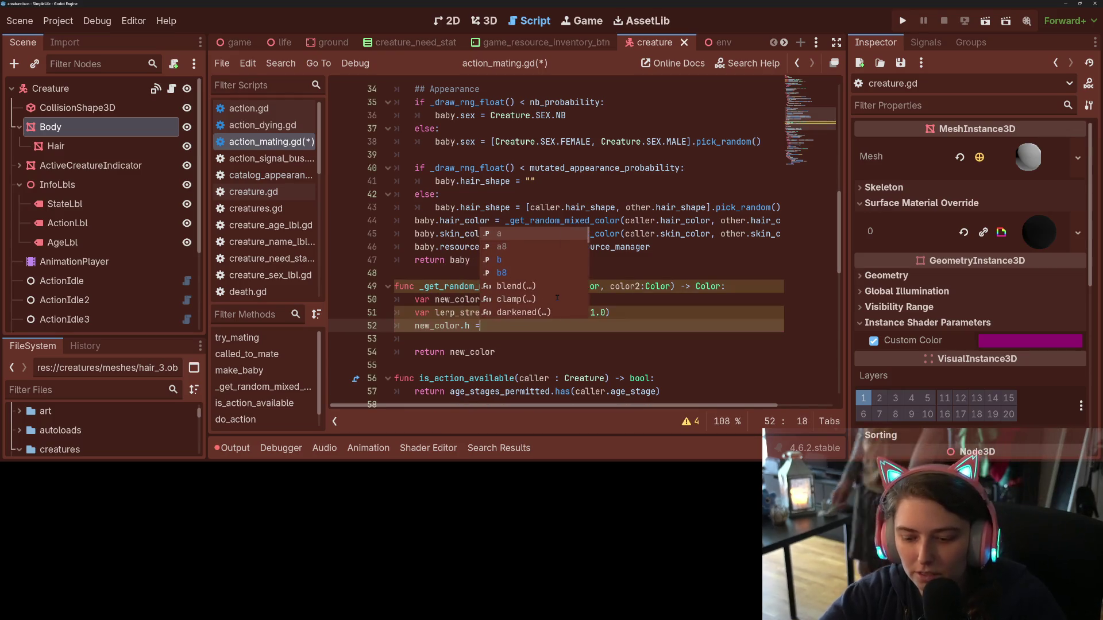
text( ler)
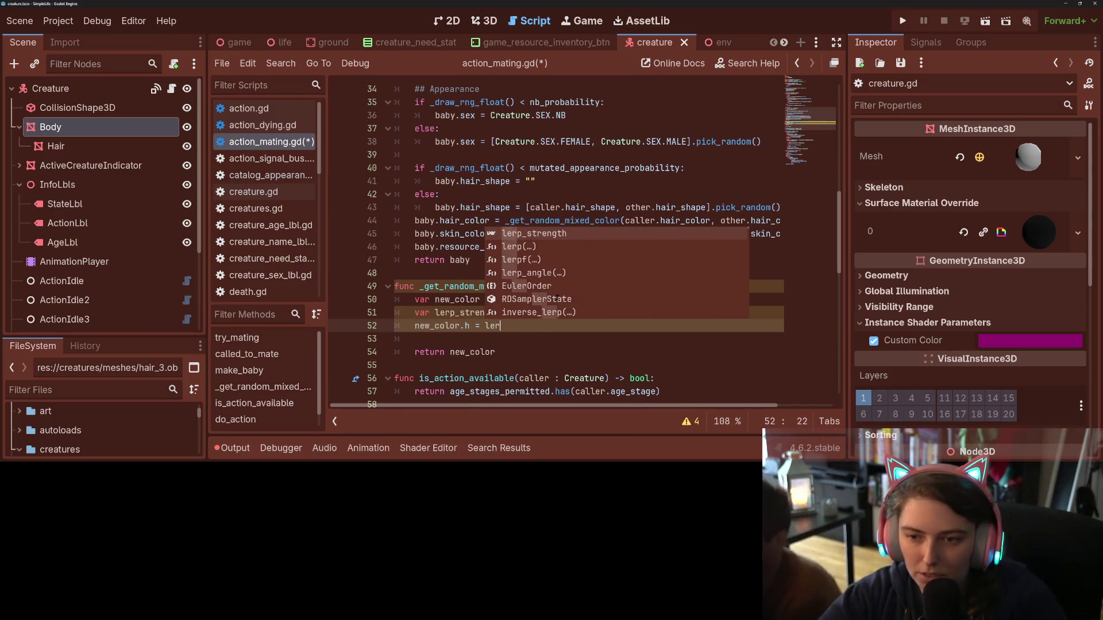
key(Down)
key(Down)
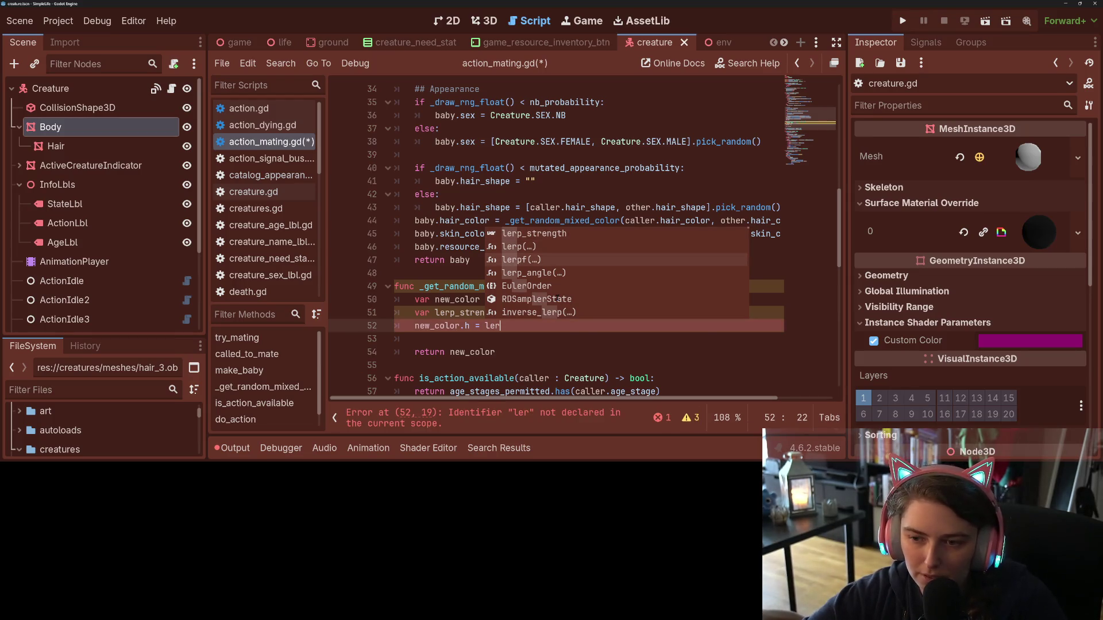
key(Return)
text(color1.)
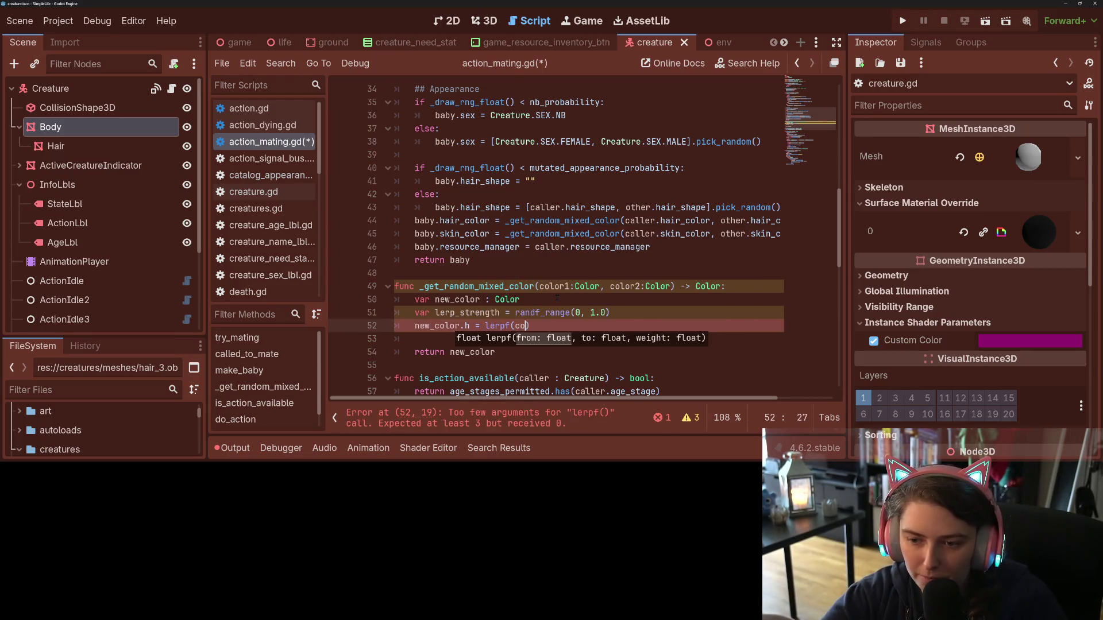
text(h, colo)
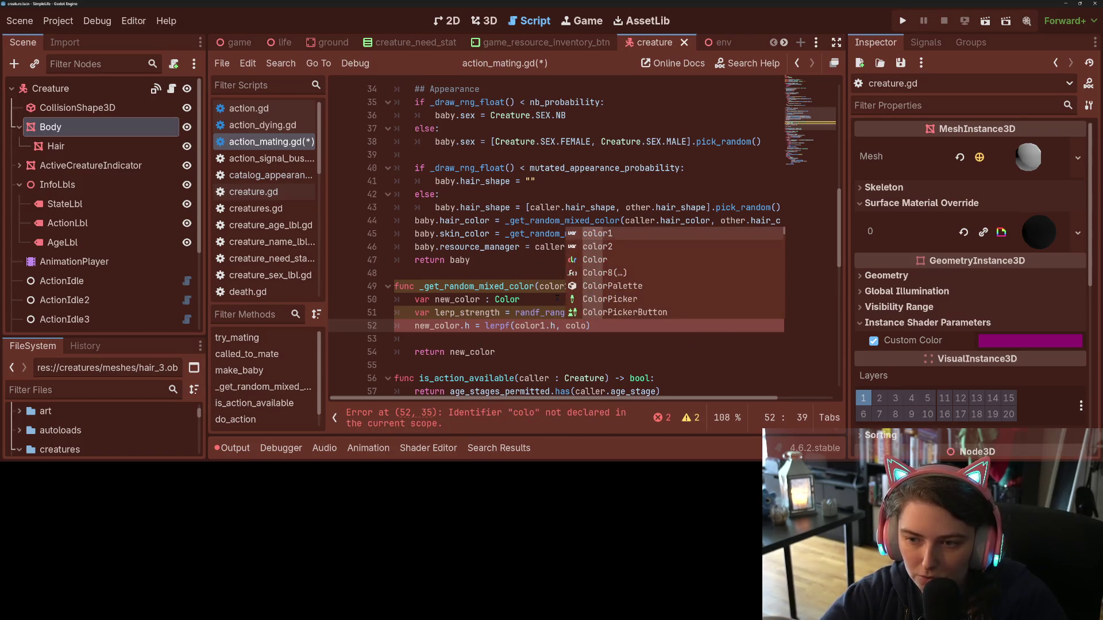
text(r2.h)
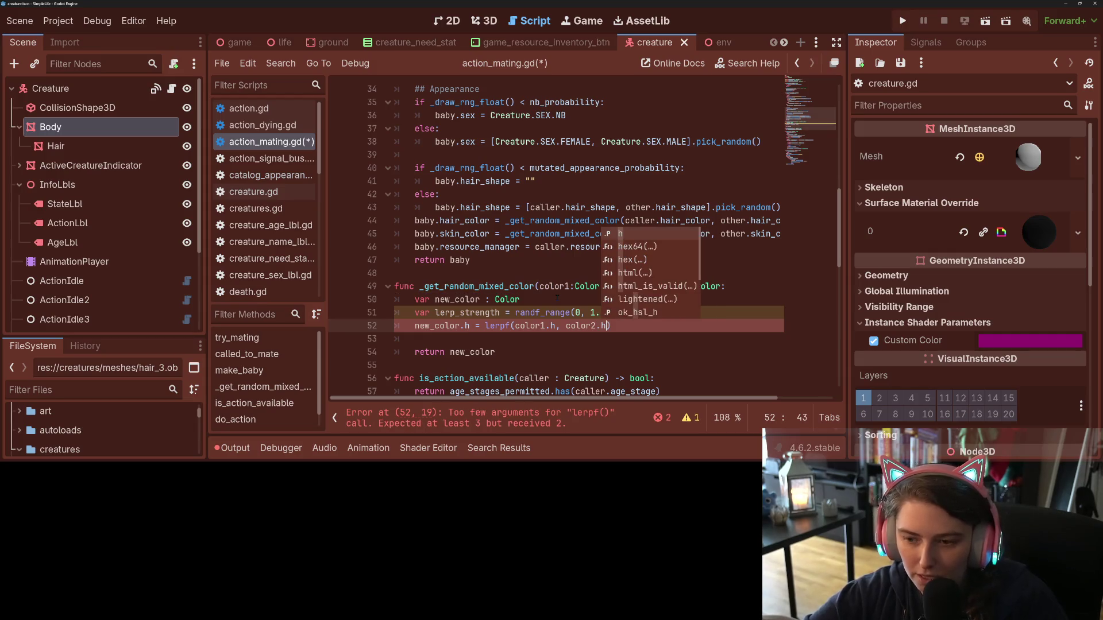
text(, le)
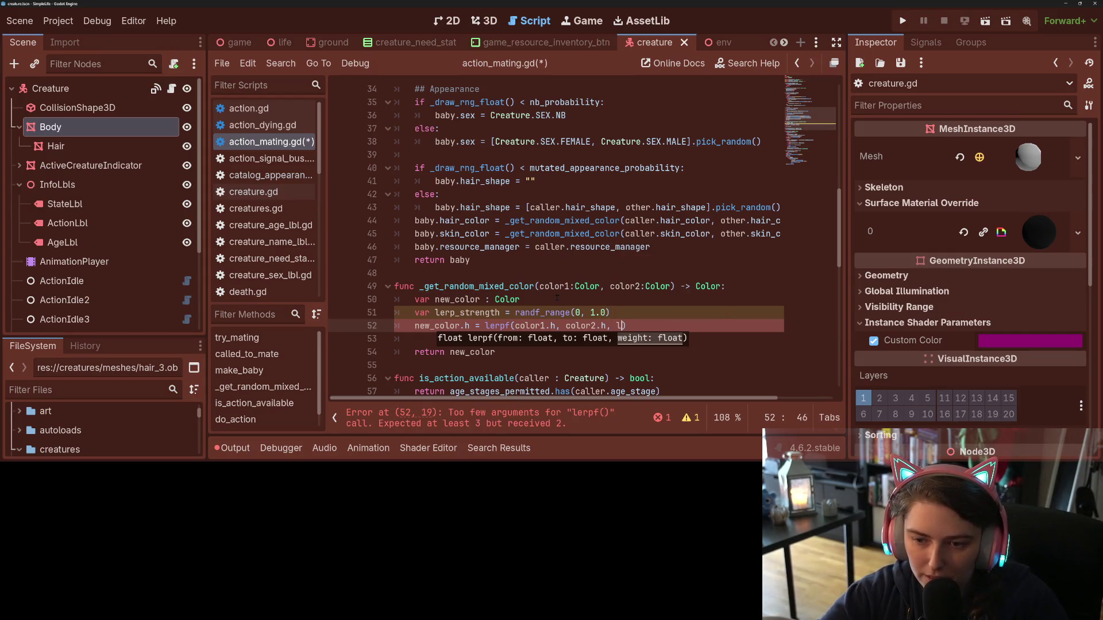
key(Return)
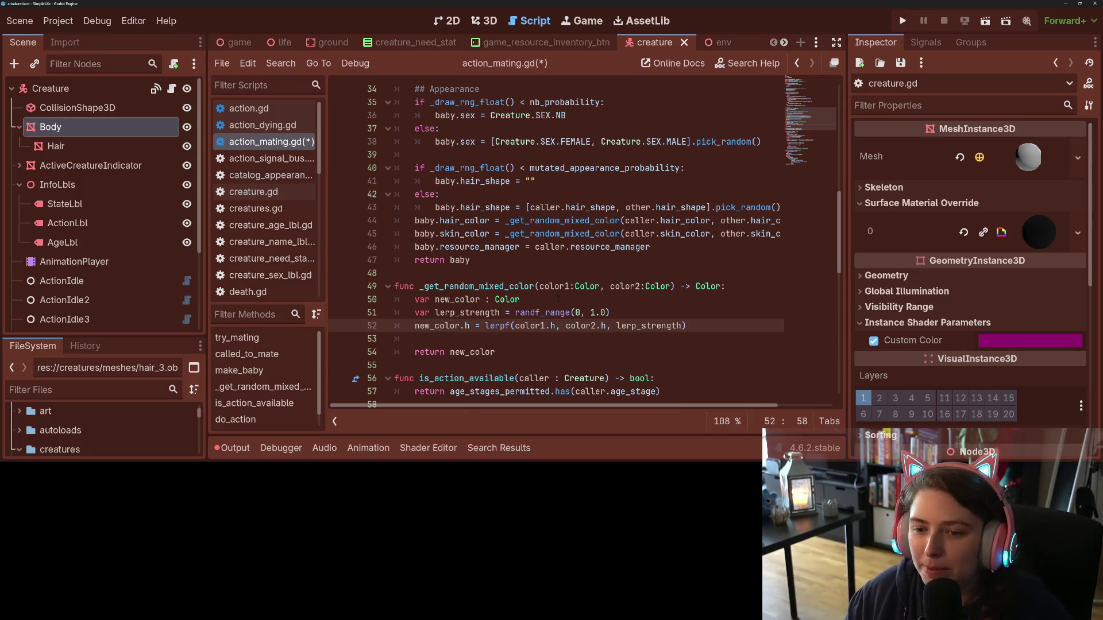
- Duplicate the lerp_strength and hue-blend lines twice below the original
drag(436, 312, 695, 324)
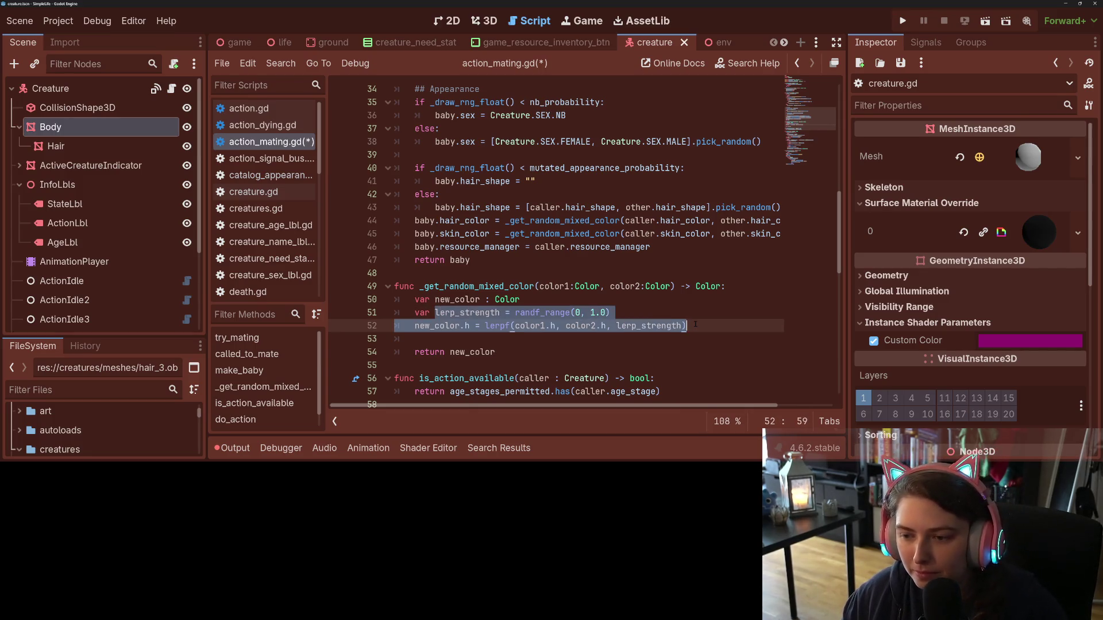
key(ctrl+c)
click(695, 325)
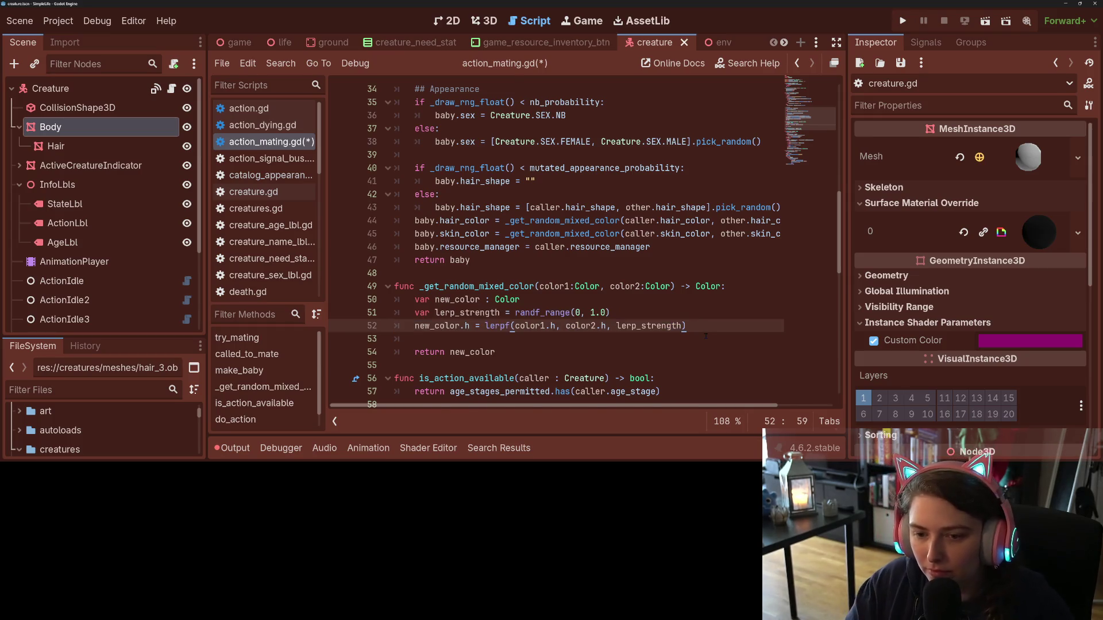
key(Return)
key(Return)
key(ctrl+v)
key(Return)
key(Return)
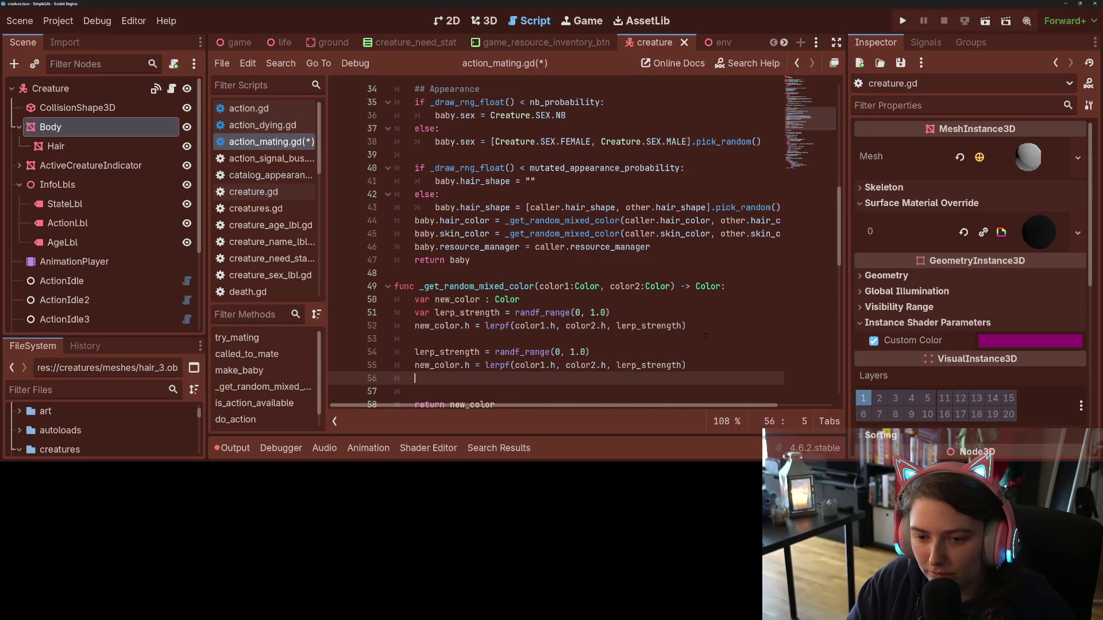
key(ctrl+v)
- Change the first copy's three .h references to .s for saturation
scroll(467, 232, down, 3)
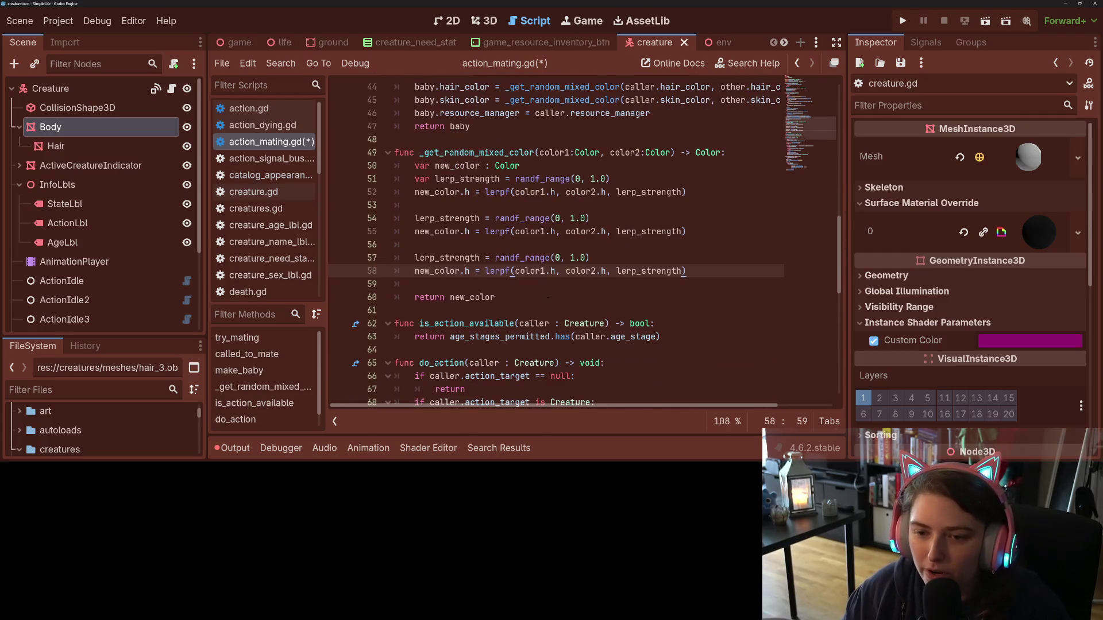
double_click(467, 232)
text(s)
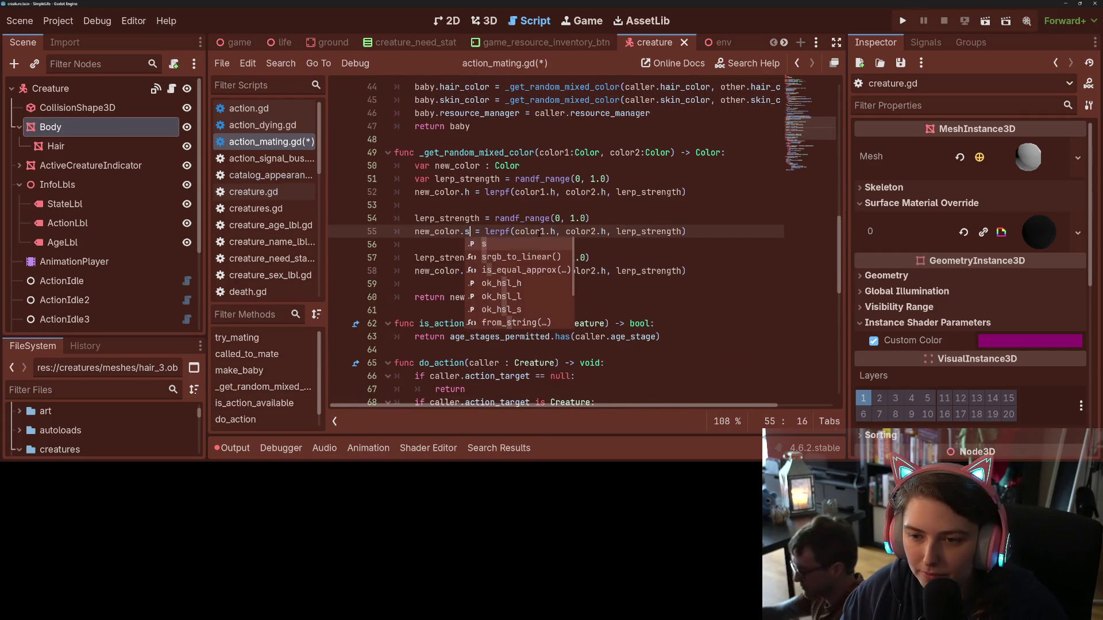
double_click(553, 231)
text(s)
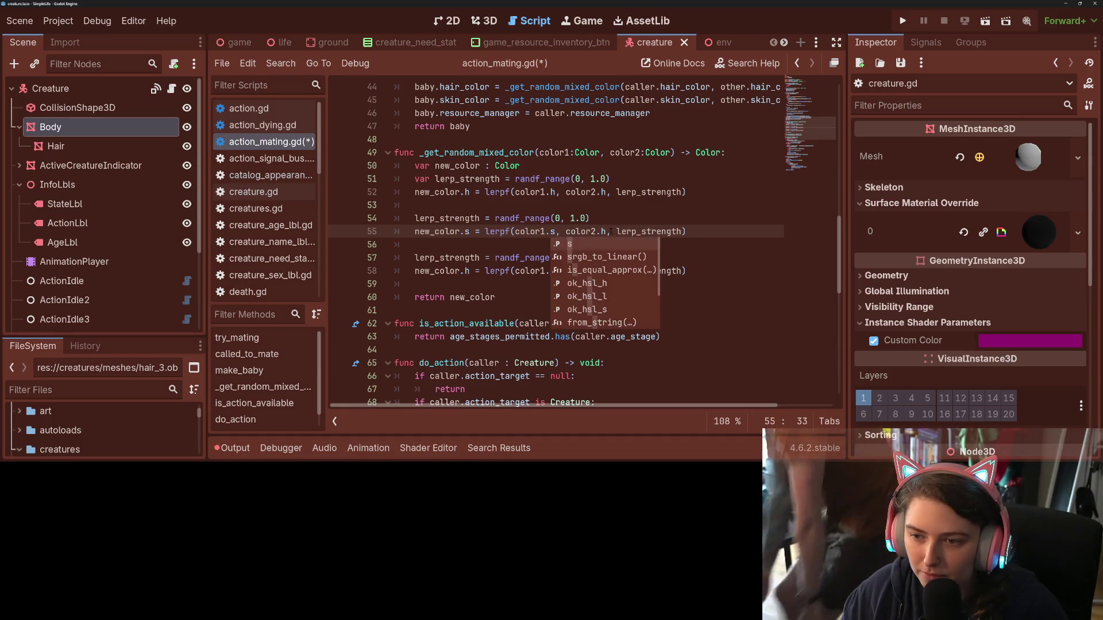
double_click(603, 232)
text(s)
- Change the second copy's three .h references to .v for value
click(547, 257)
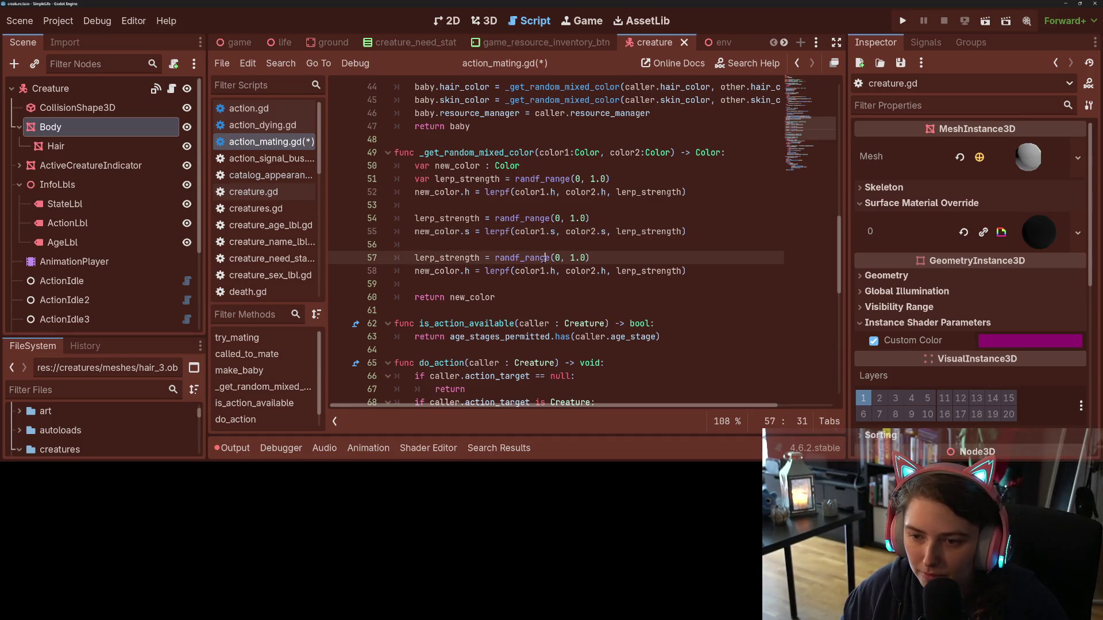
double_click(467, 270)
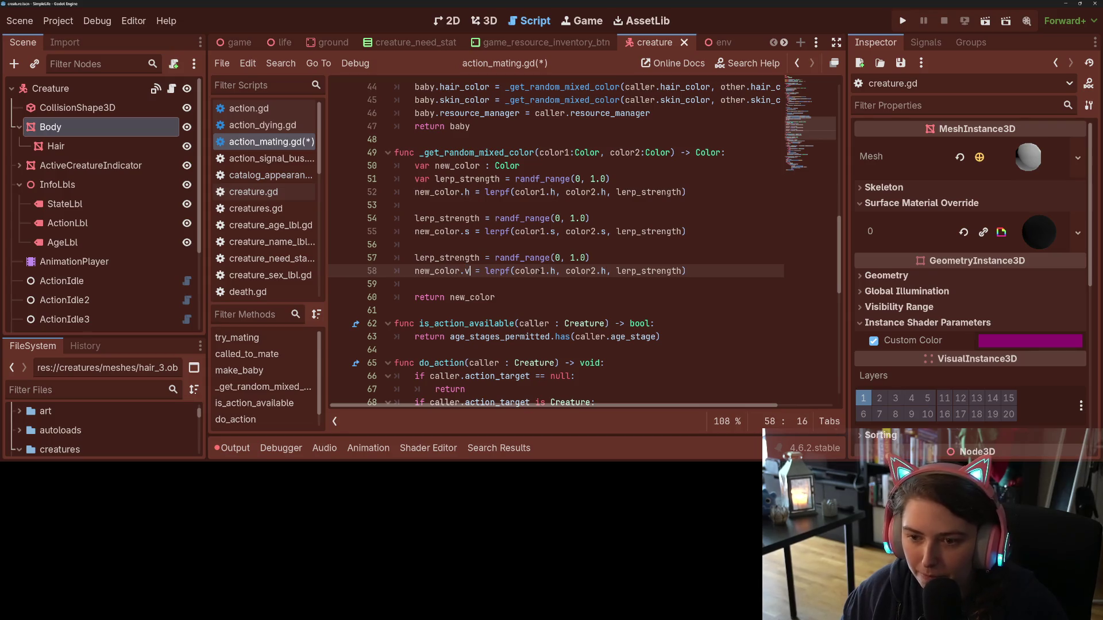
text(v)
double_click(553, 270)
text(v)
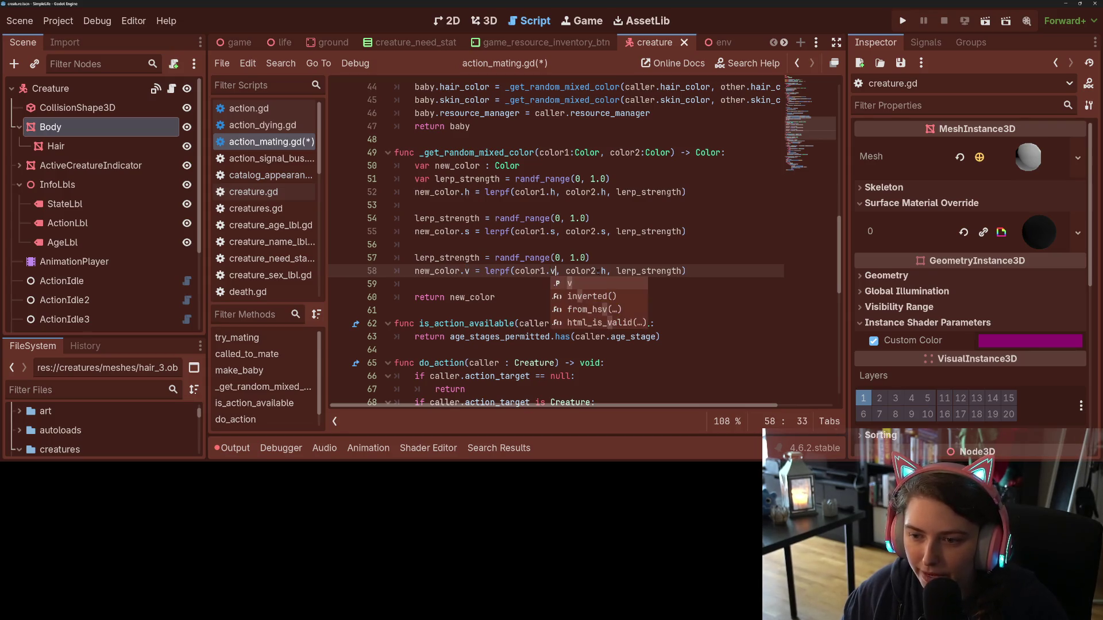
double_click(603, 270)
text(v)
- Save action_mating.gd and review the _get_random_mixed_color function
key(ctrl+s)
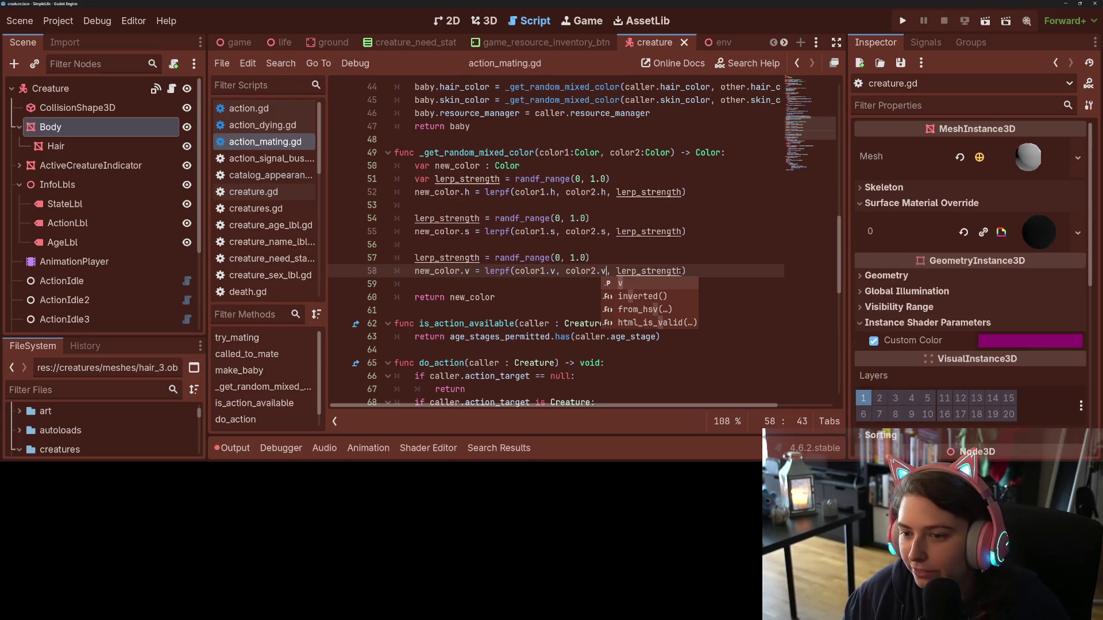
click(720, 275)
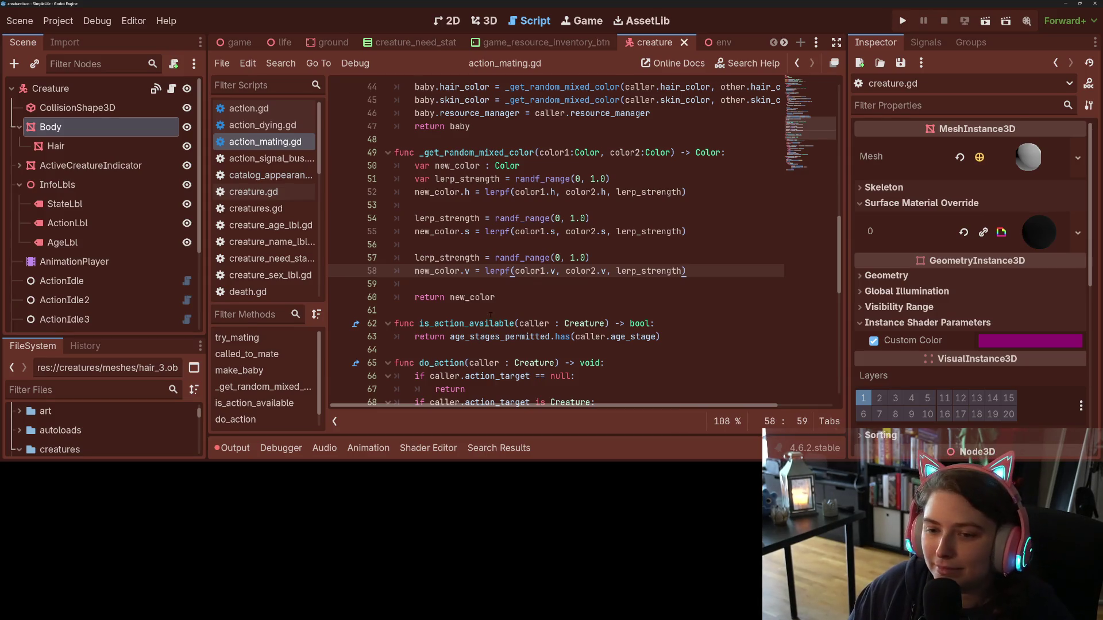
click(497, 297)
double_click(477, 153)
scroll(476, 153, up, 2)
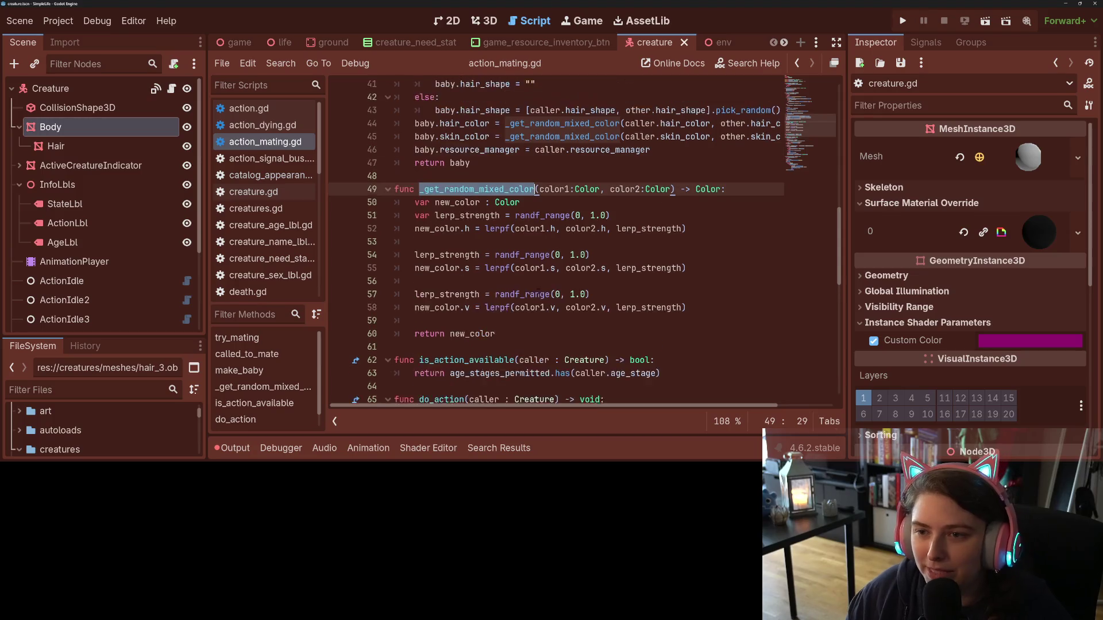
- Open the Color class documentation for the h property from new_color.h on line 52
scroll(581, 407, right, 2)
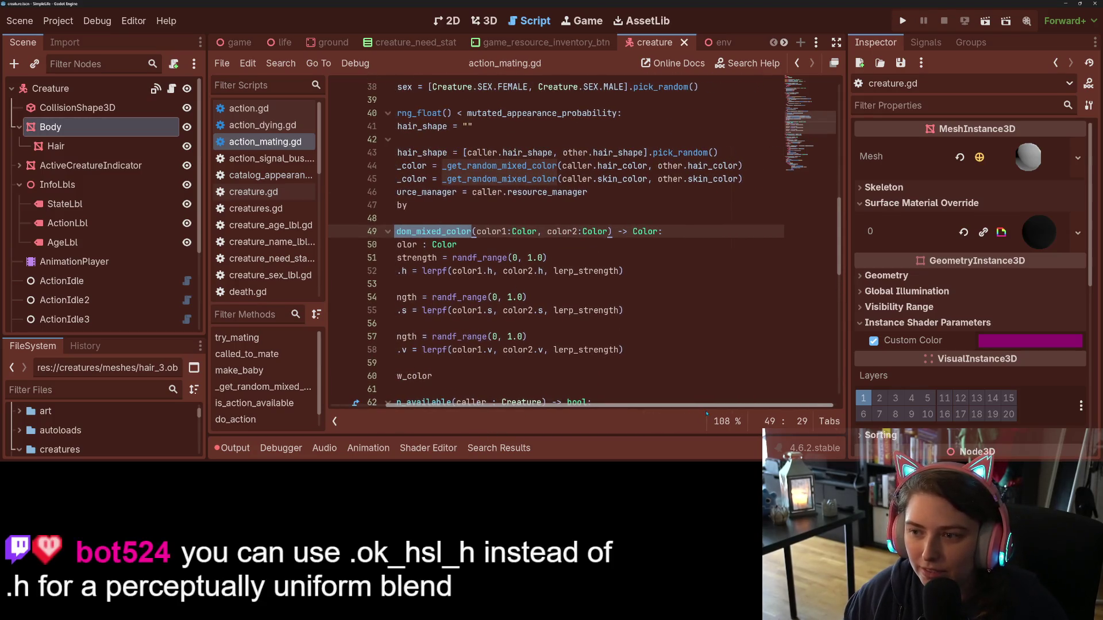
scroll(582, 408, left, 2)
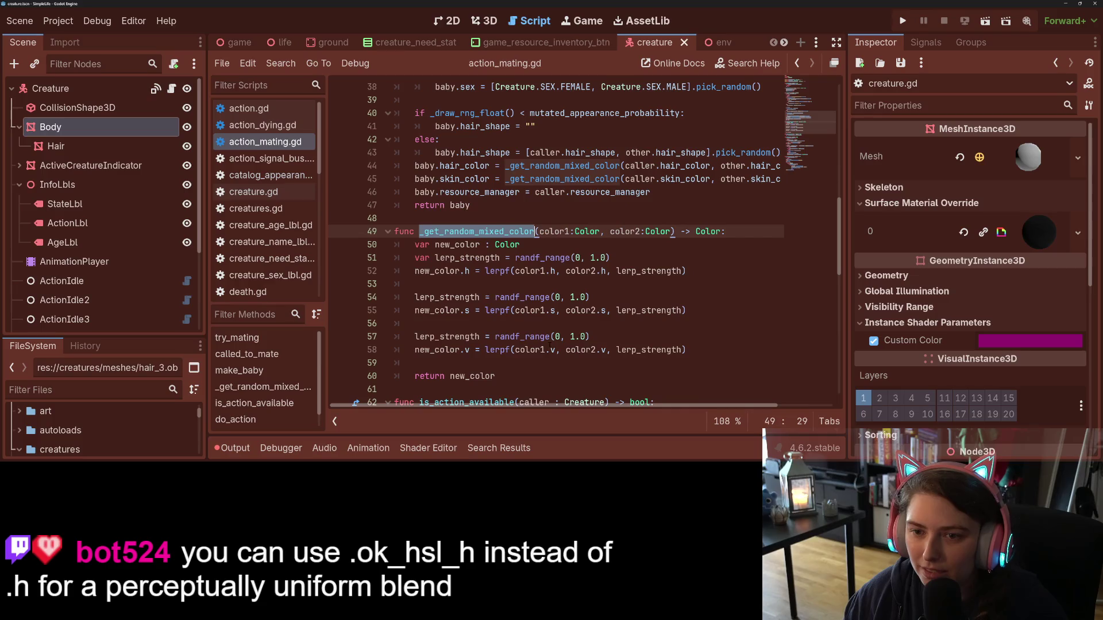
mouse_move(684, 166)
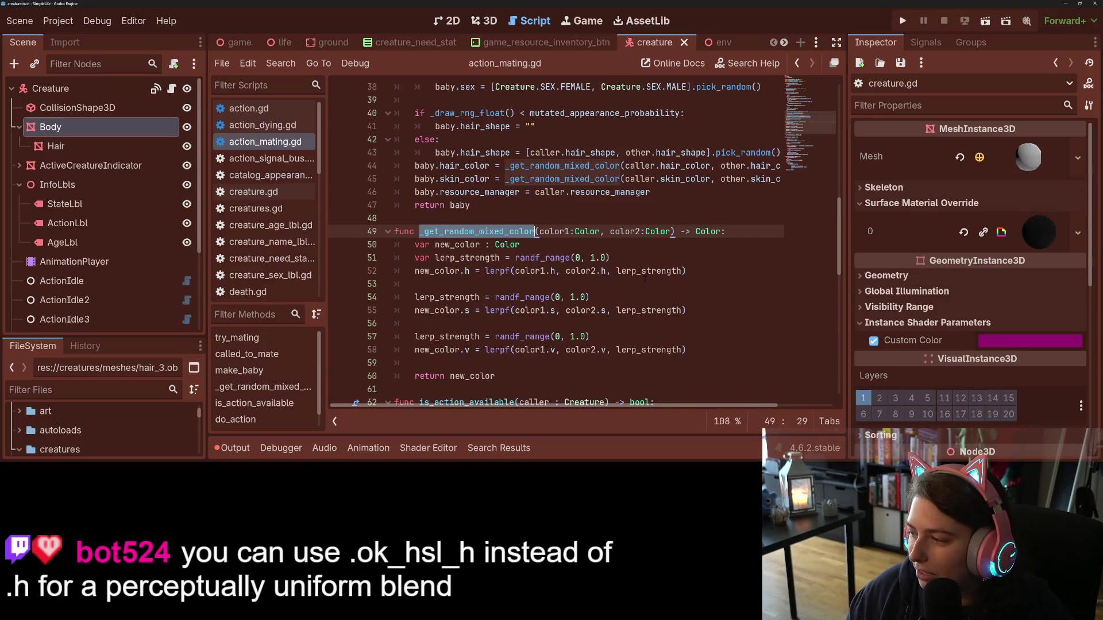
scroll(630, 294, down, 1)
scroll(630, 294, up, 1)
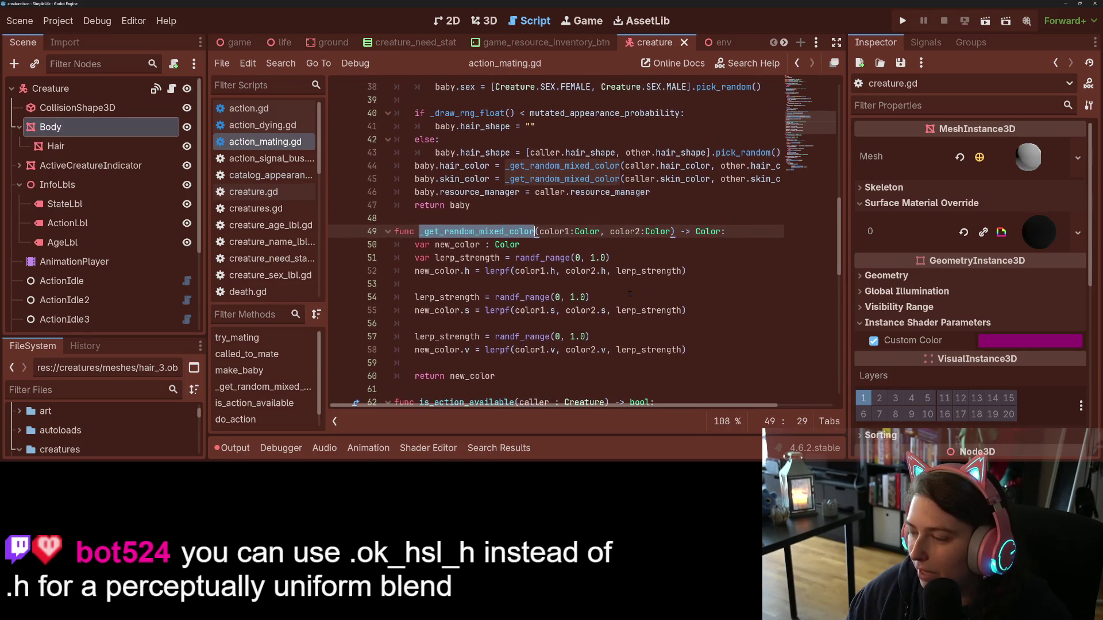
click(500, 257)
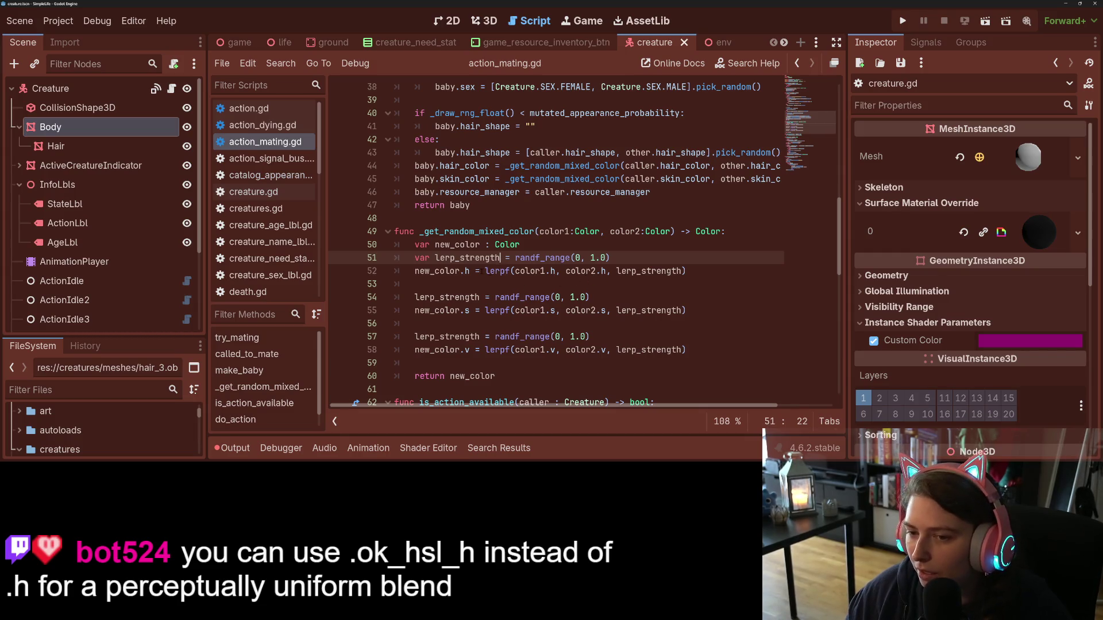
click(470, 270)
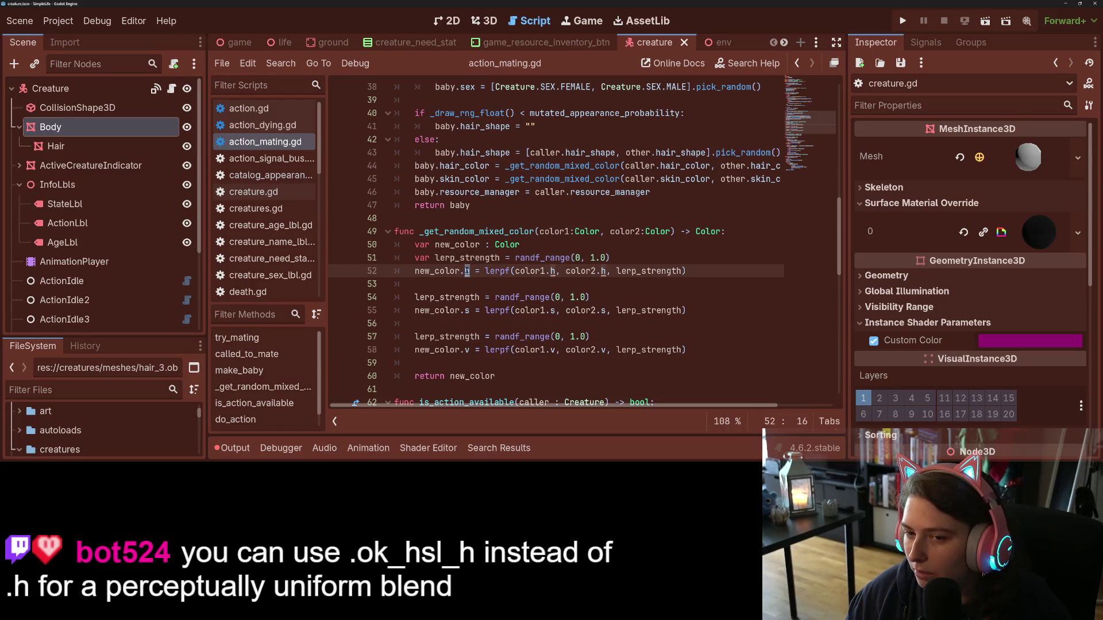
ctrl+click(467, 270)
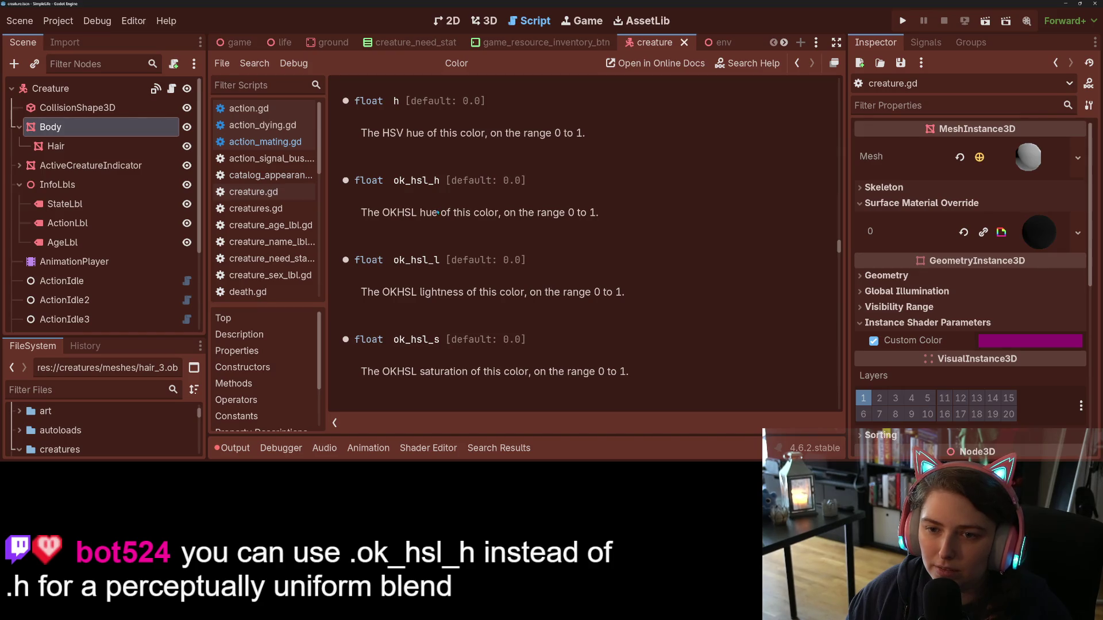
- Read the Color reference's OKHSL hue, lightness and saturation entries, then switch to the browser
drag(415, 213, 404, 214)
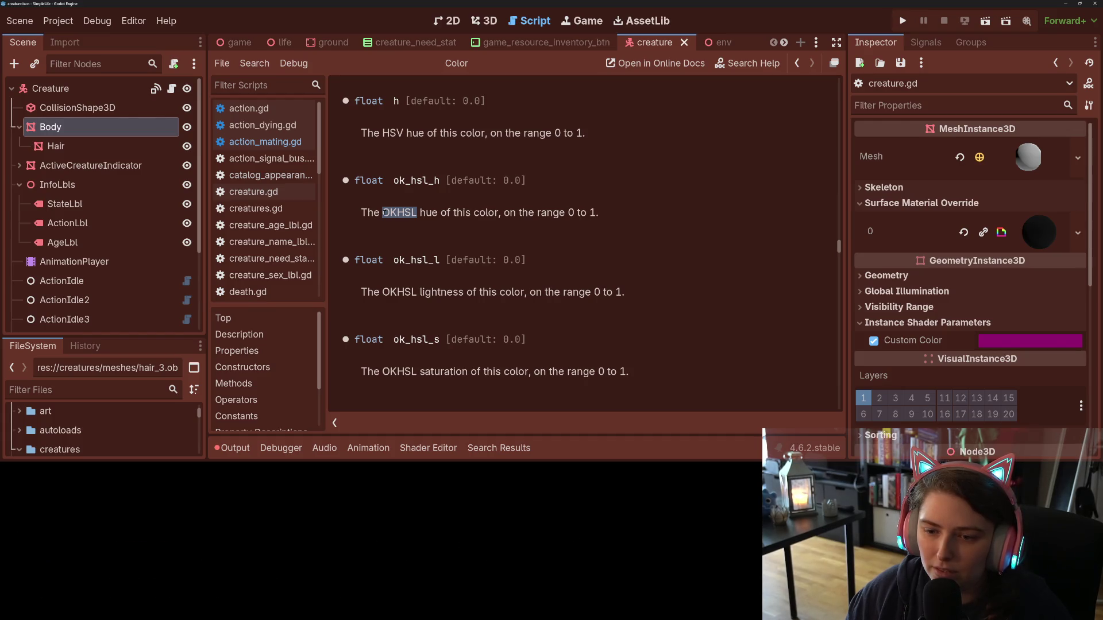
click(385, 214)
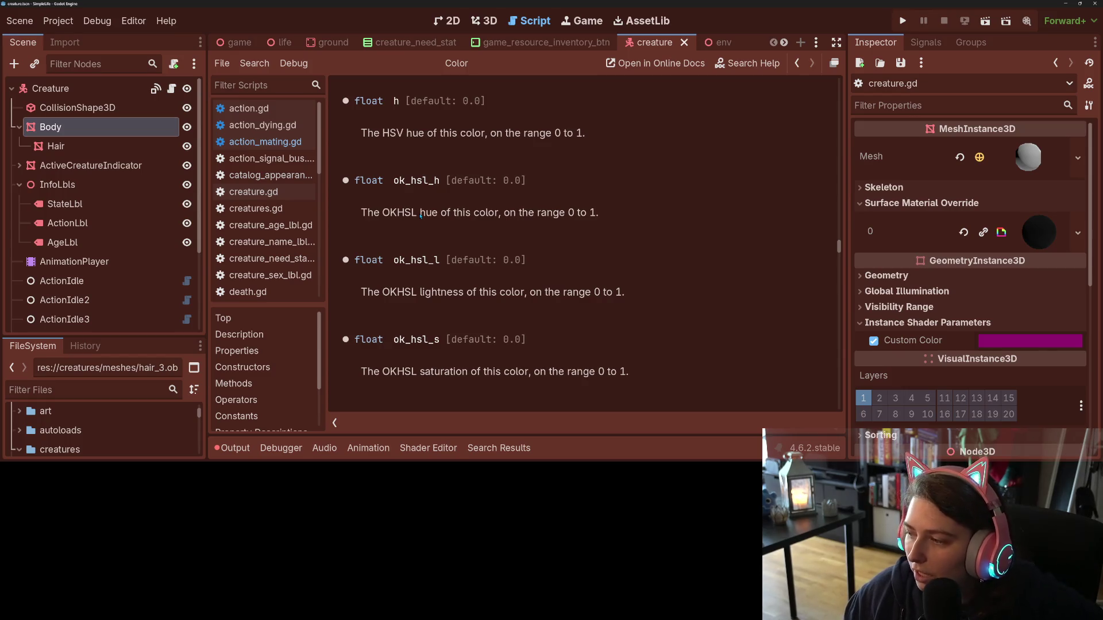
scroll(421, 215, down, 3)
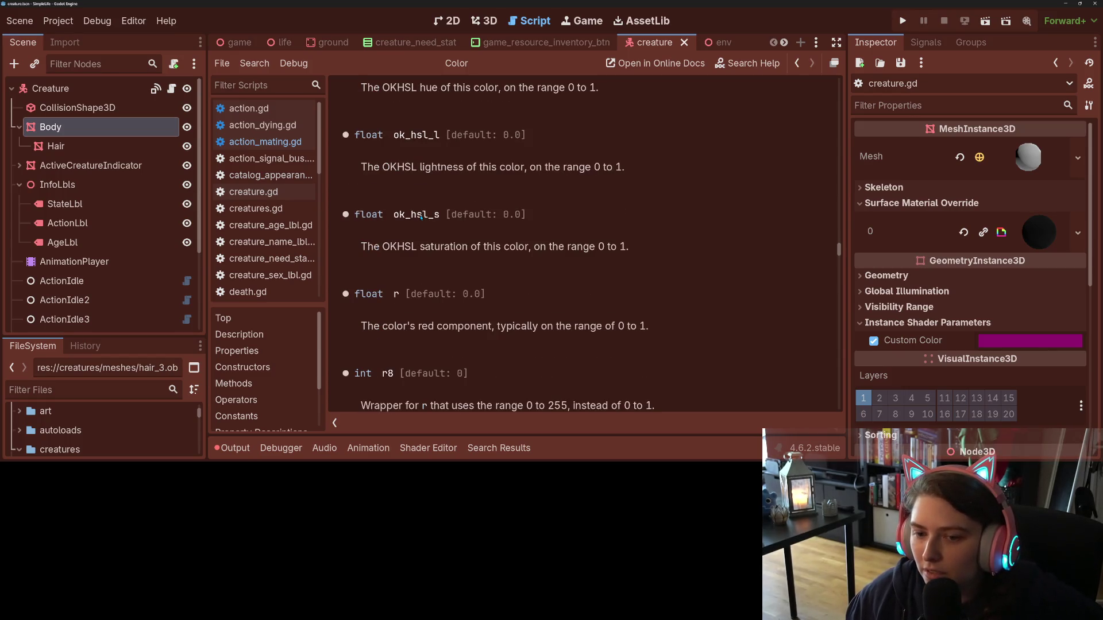
scroll(593, 271, up, 1)
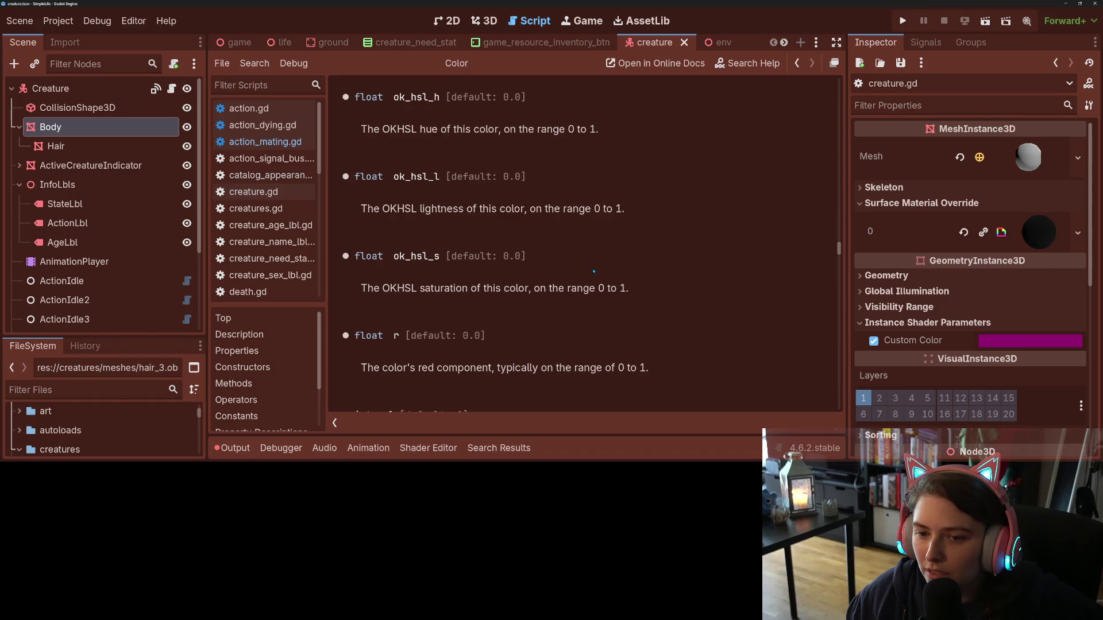
scroll(462, 289, up, 4)
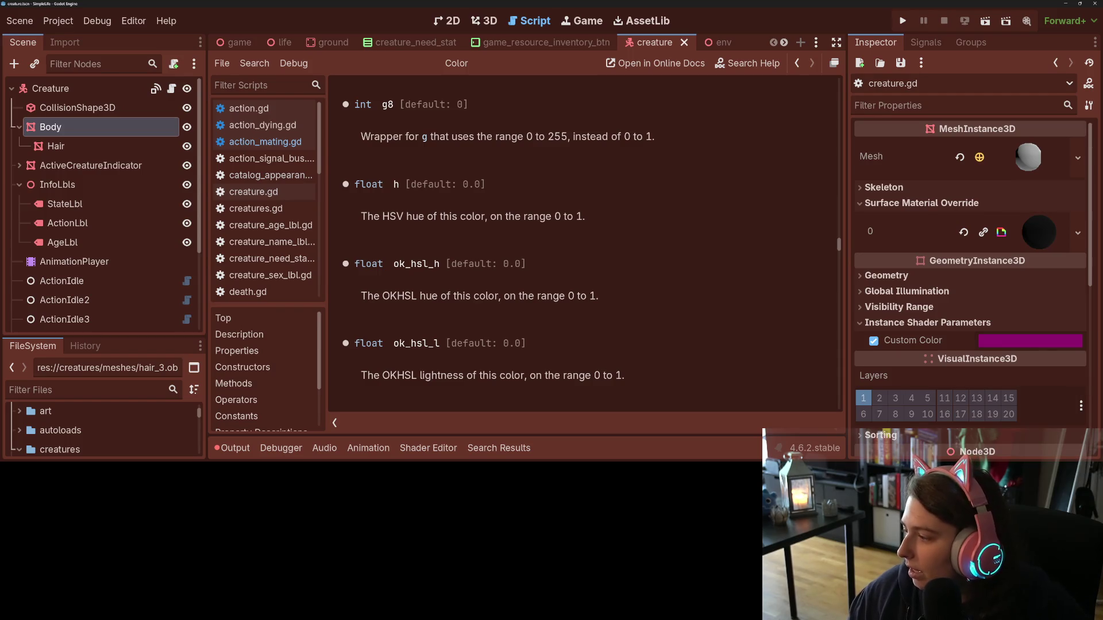
key(alt+Tab)
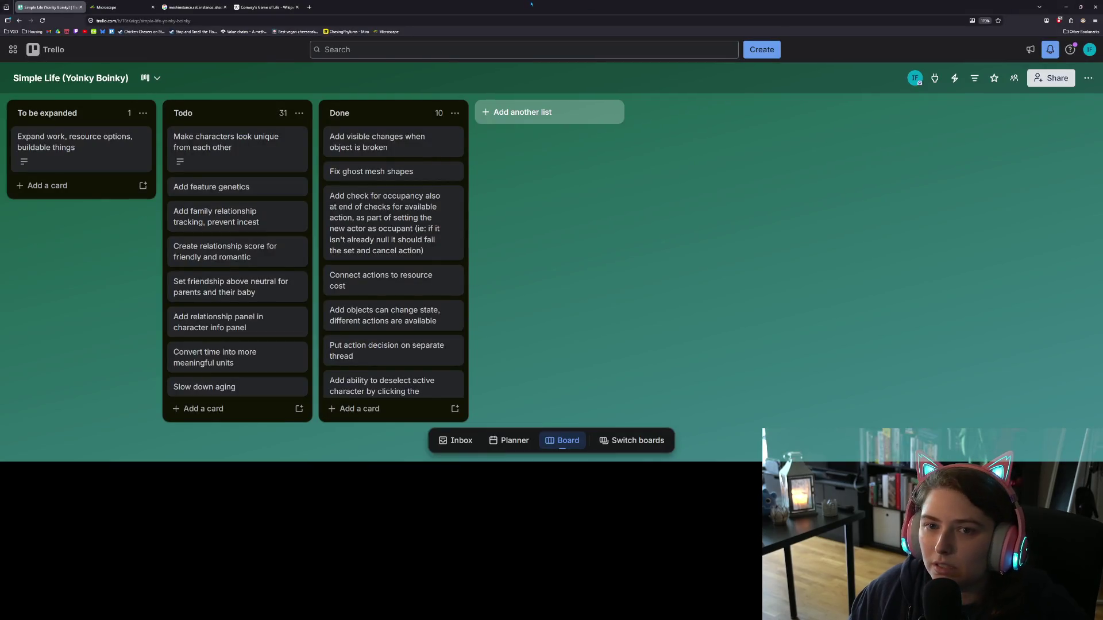
- In a new tab, Google 'godot ok hsl', then refine the query to 'godot okhsl'
key(ctrl+t)
text(godot ok s)
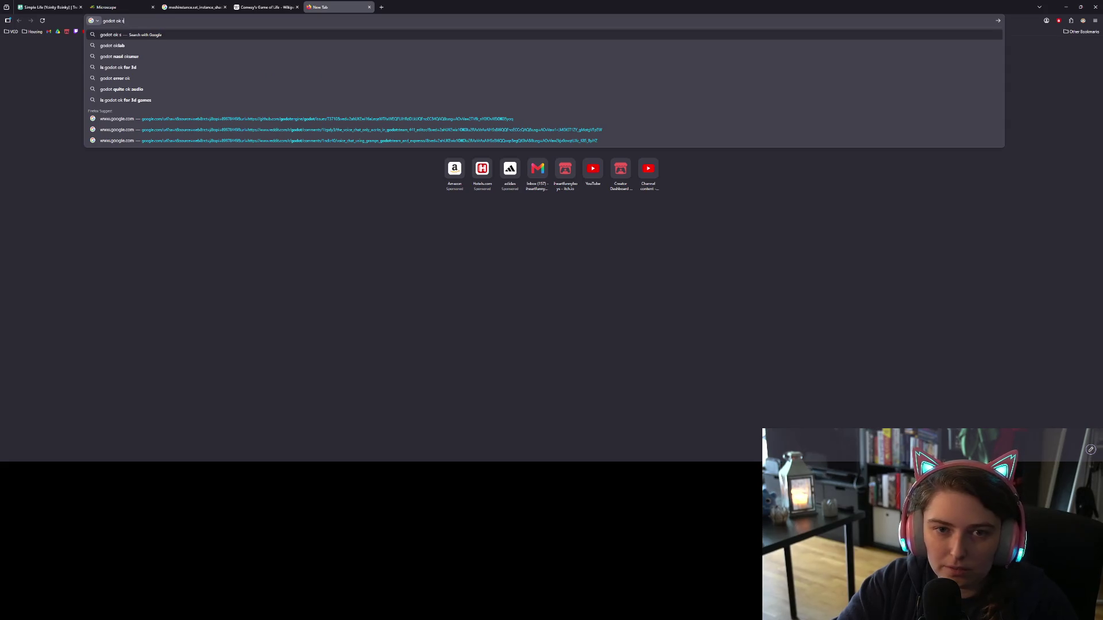
key(BackSpace)
text(hs)
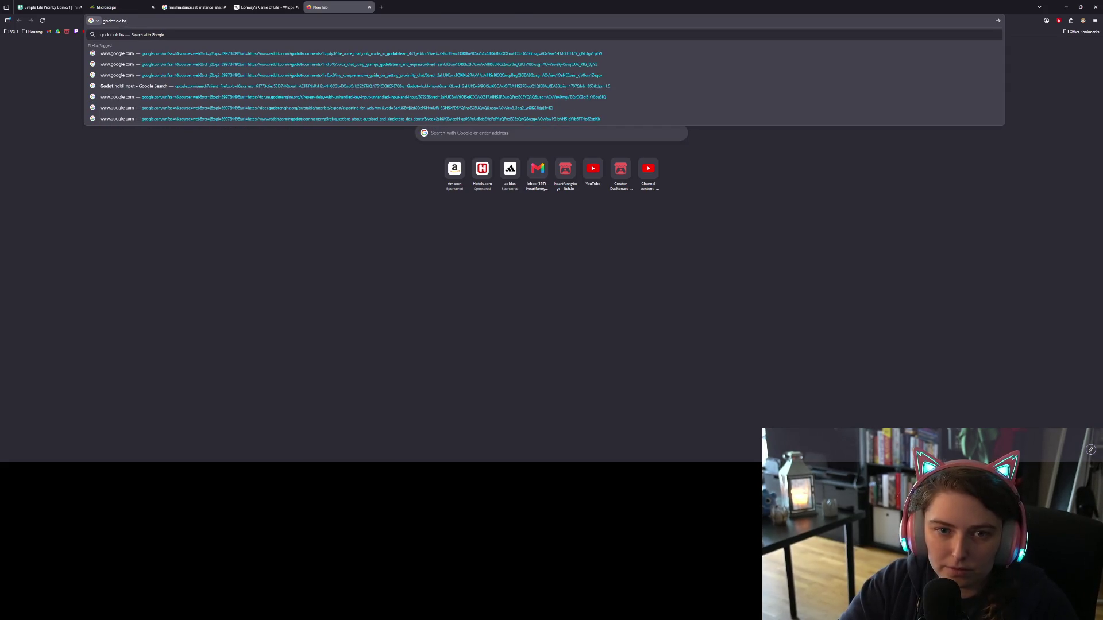
text(l)
key(Return)
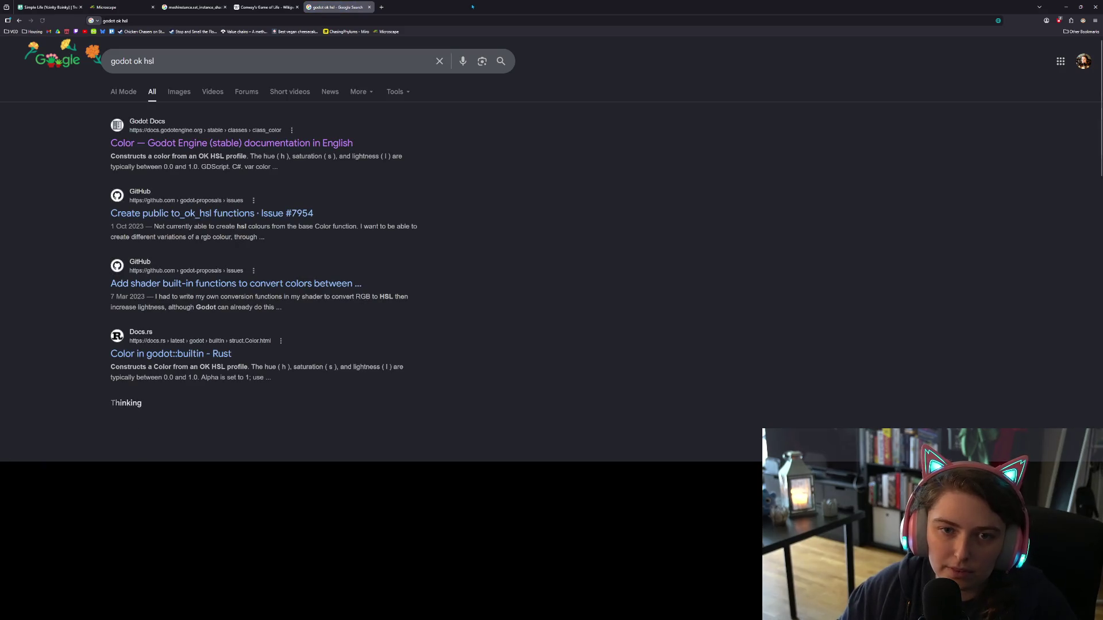
click(146, 62)
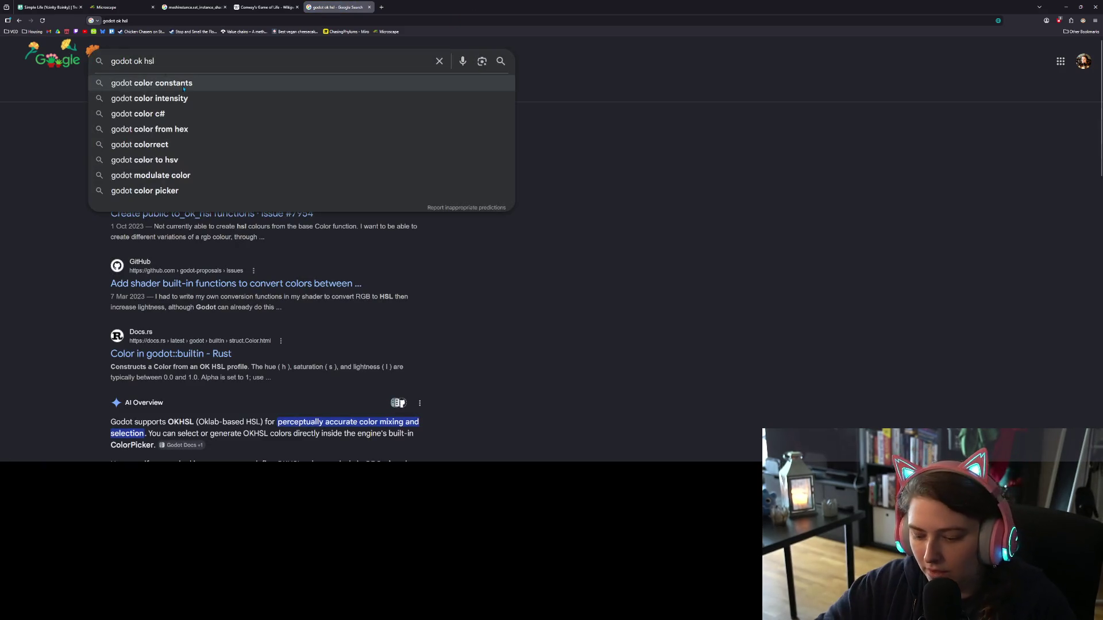
key(BackSpace)
key(Return)
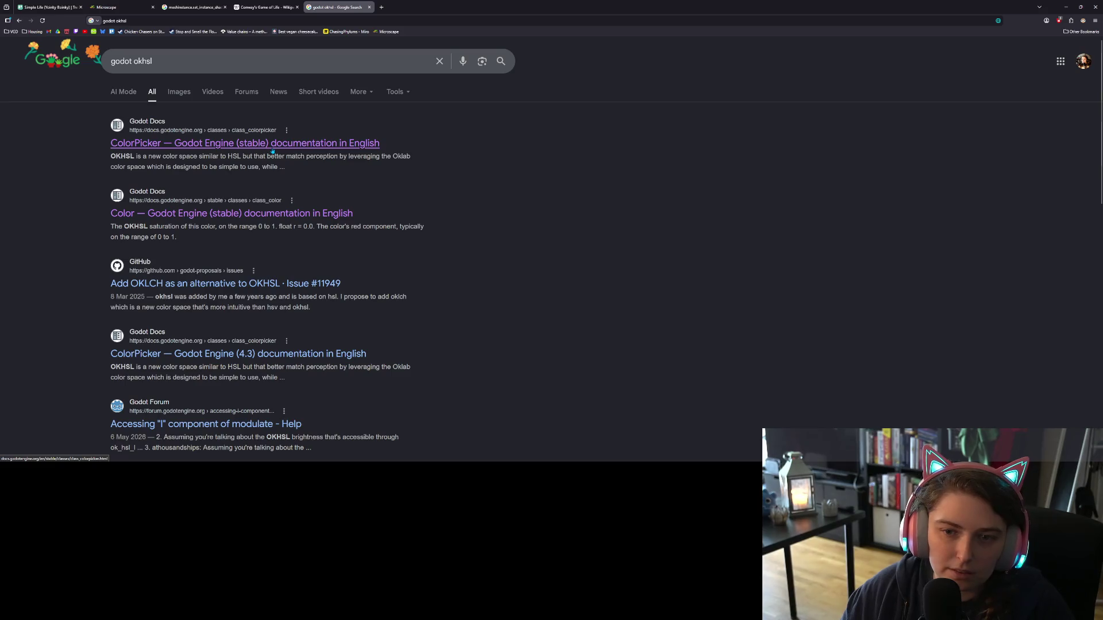
- Open the Godot ColorPicker documentation result in its own tab and view it
middle_click(273, 149)
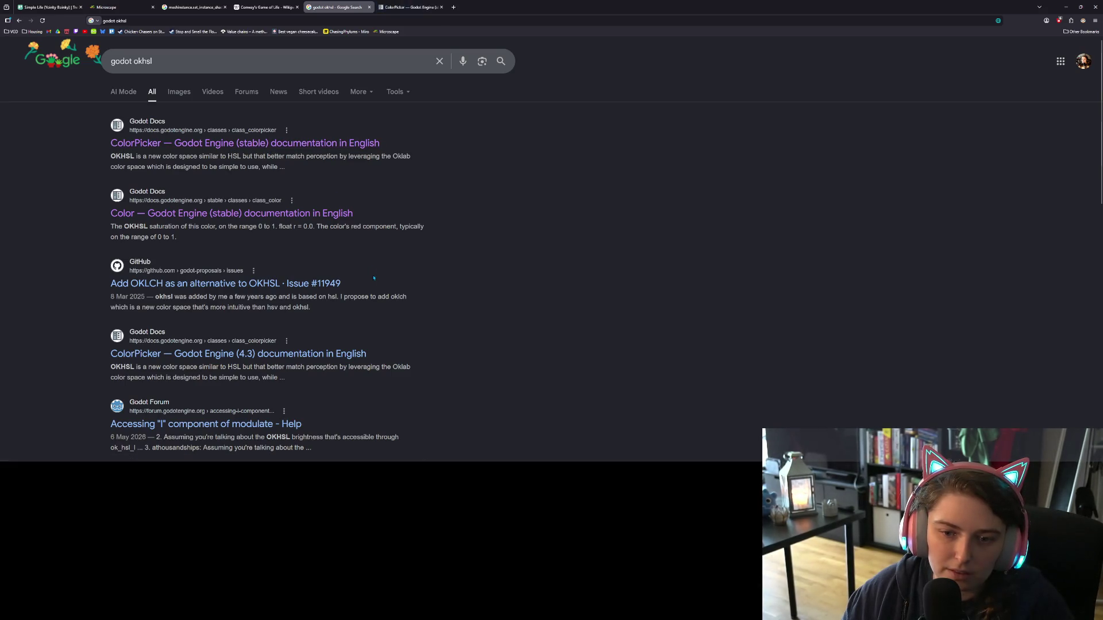
click(407, 8)
scroll(801, 339, down, 5)
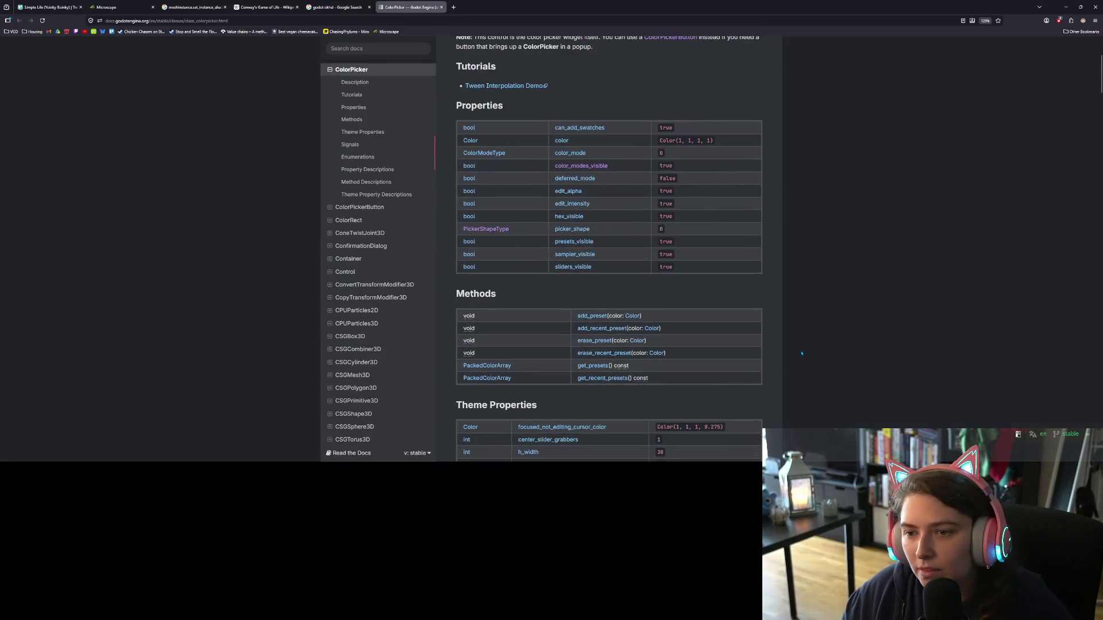
- Read the ColorPicker OKHSL color modes, then view Google image results for 'godot okhsl'
scroll(800, 339, down, 15)
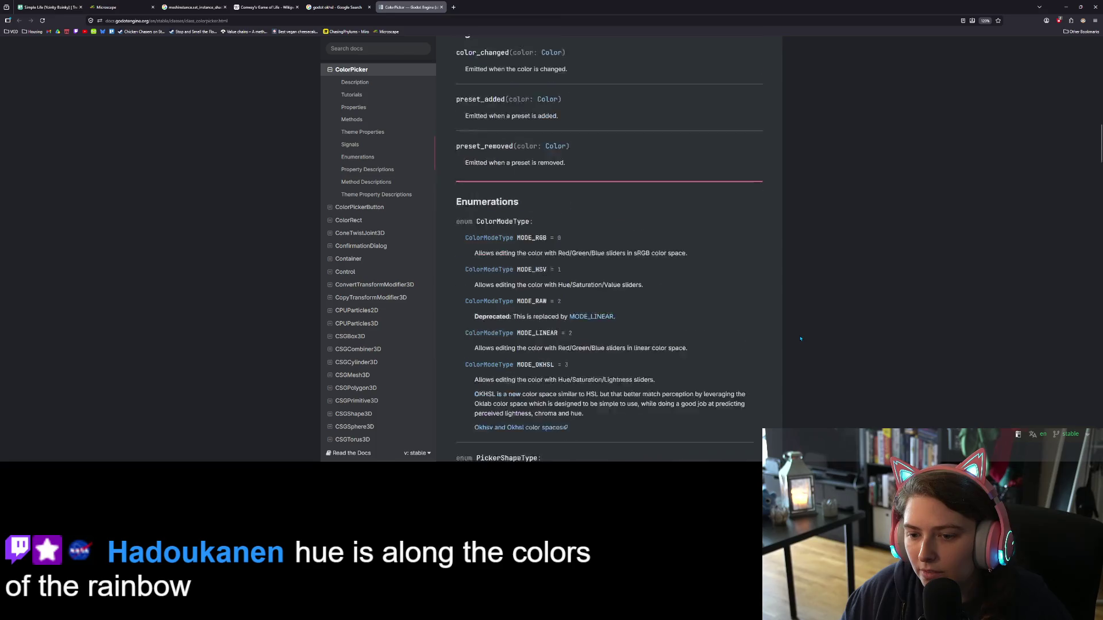
scroll(799, 336, down, 10)
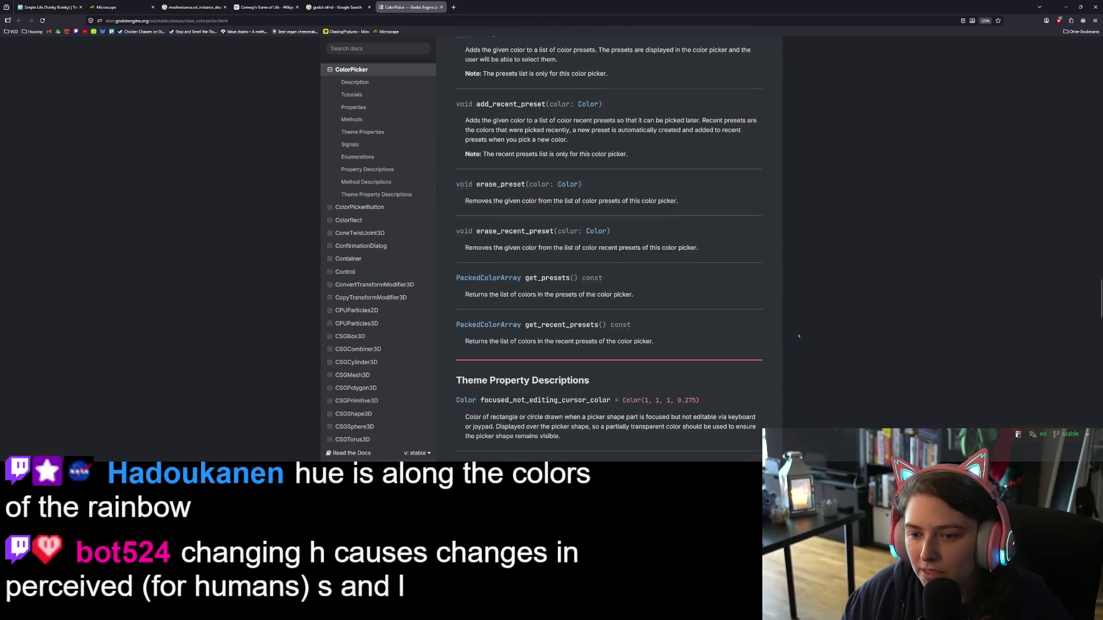
scroll(754, 332, up, 8)
scroll(754, 331, up, 8)
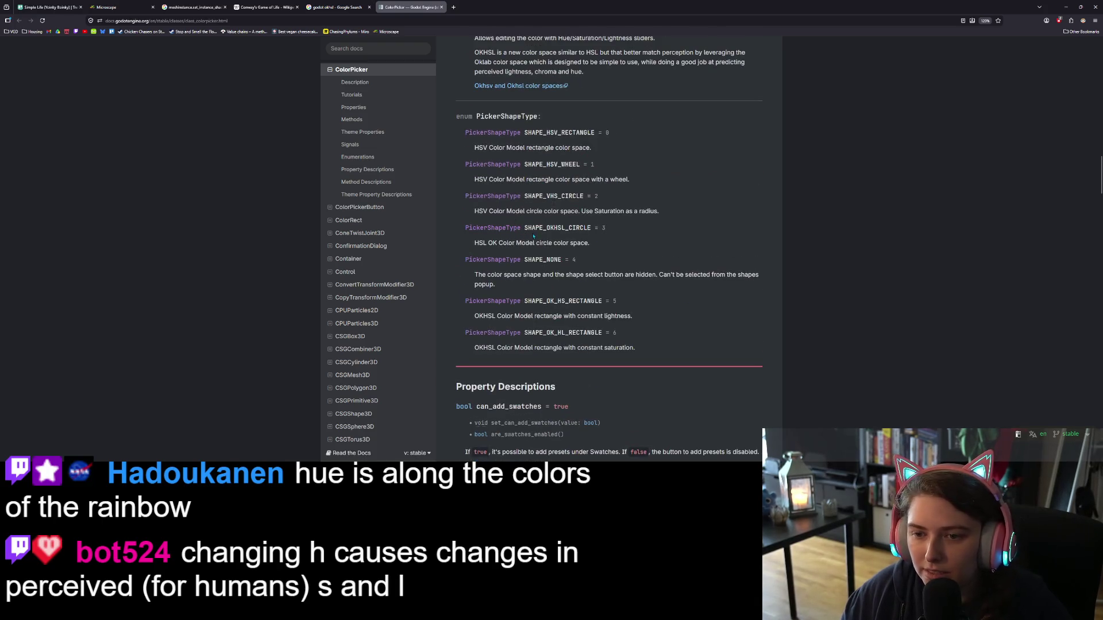
scroll(555, 236, up, 15)
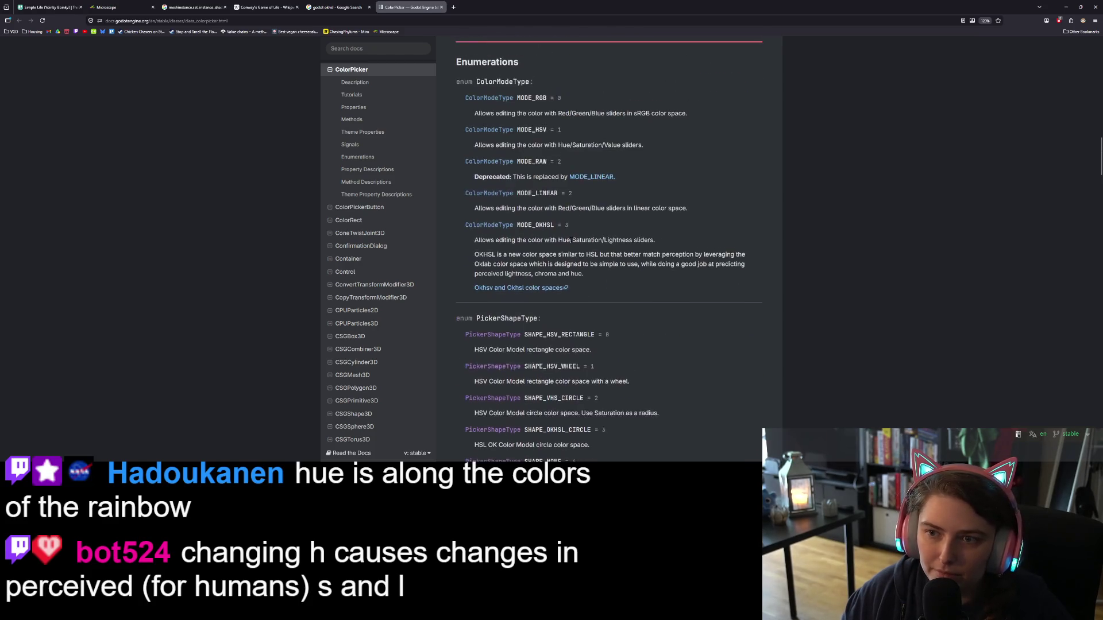
scroll(567, 240, up, 10)
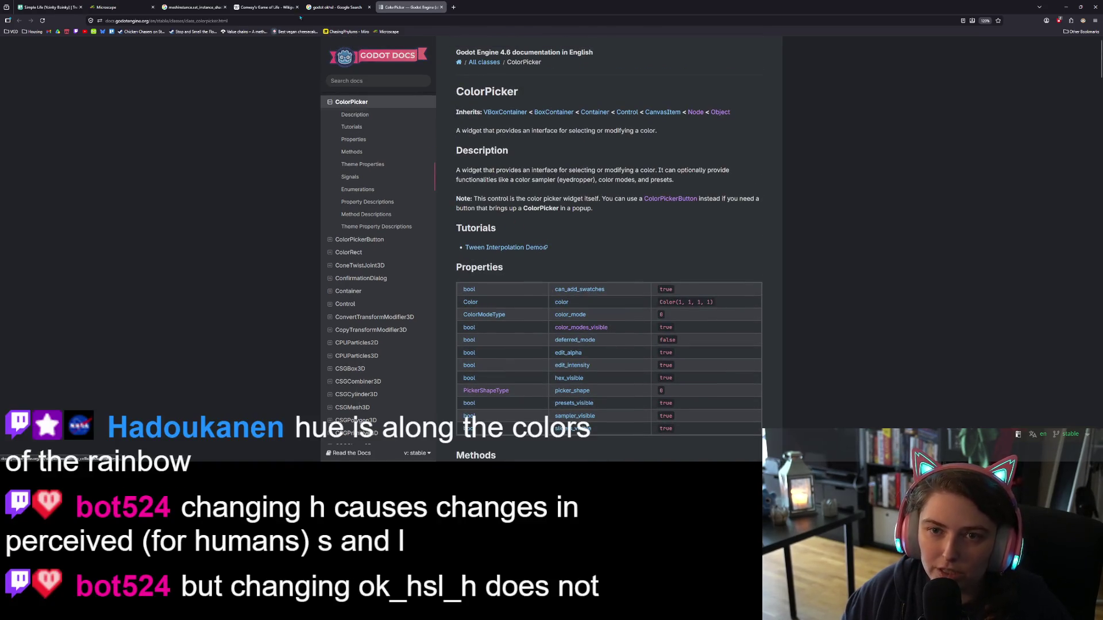
click(336, 7)
click(185, 94)
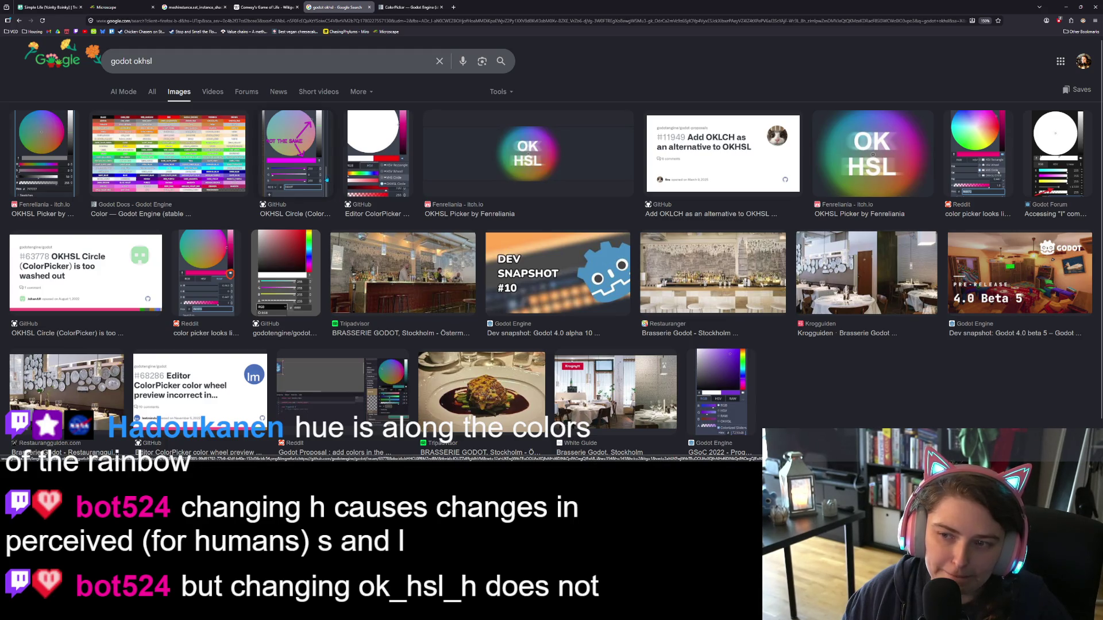
- Preview a Reddit colour picker image, close the search and ColorPicker tabs, and minimize the browser
click(205, 273)
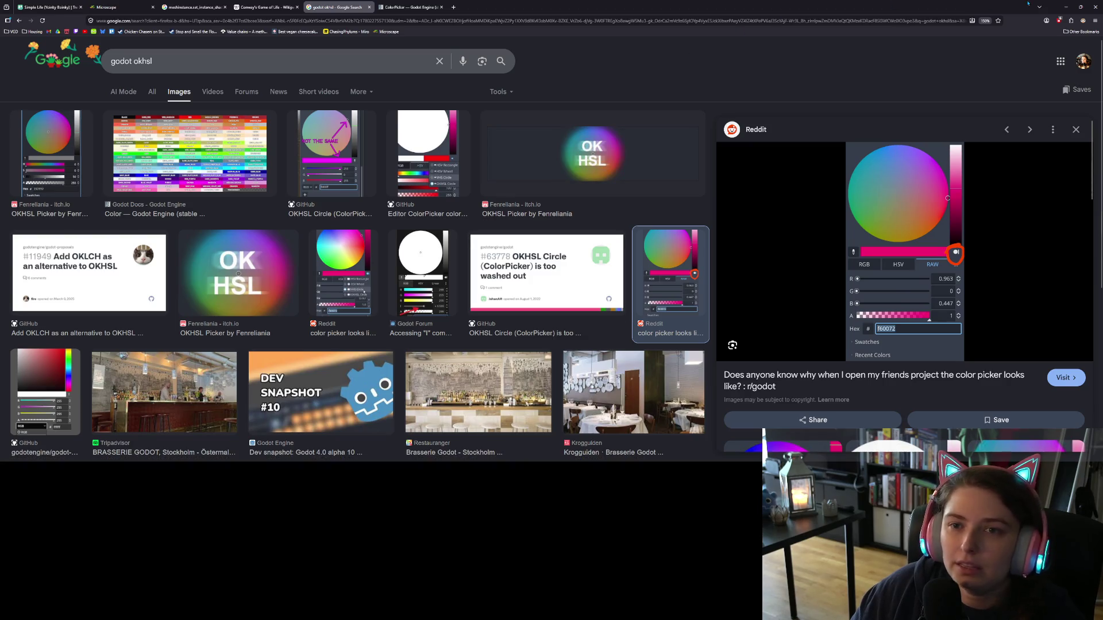
click(369, 7)
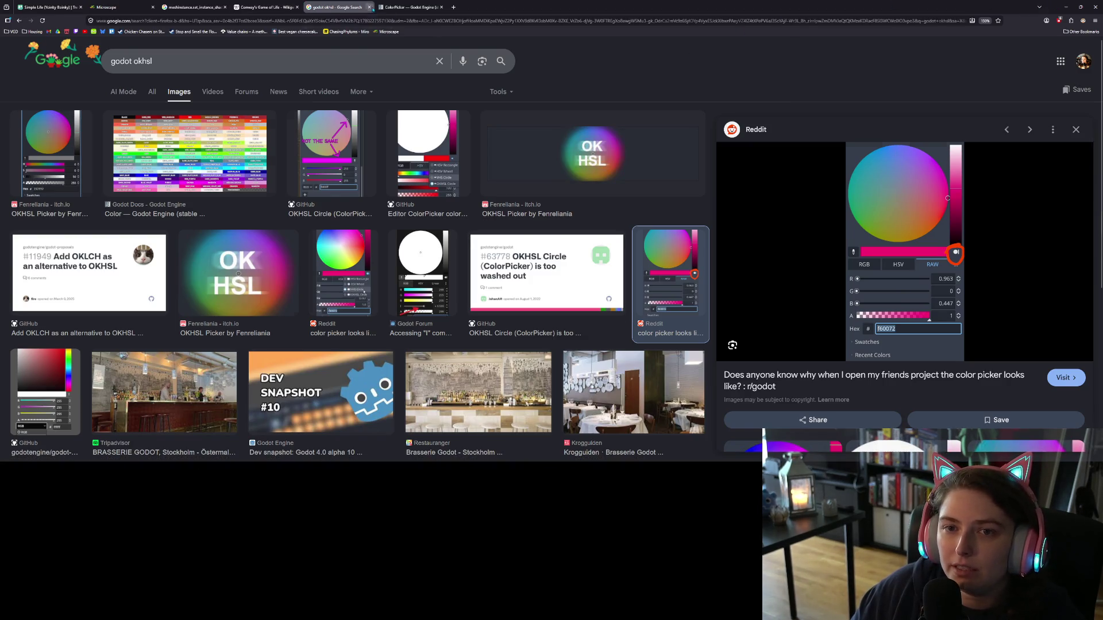
click(369, 6)
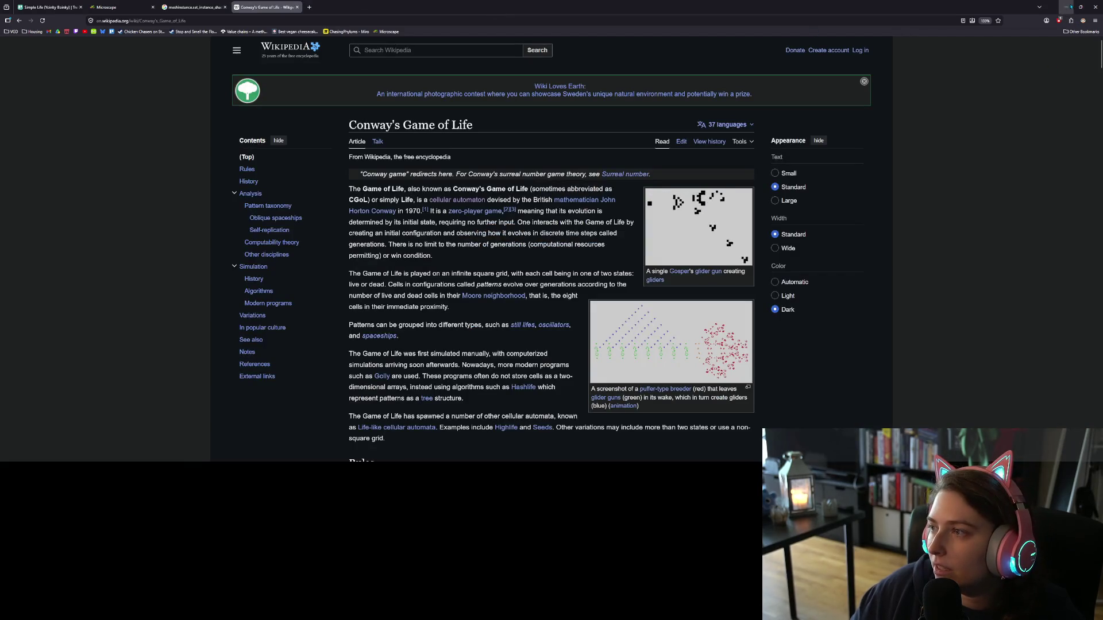
click(1065, 7)
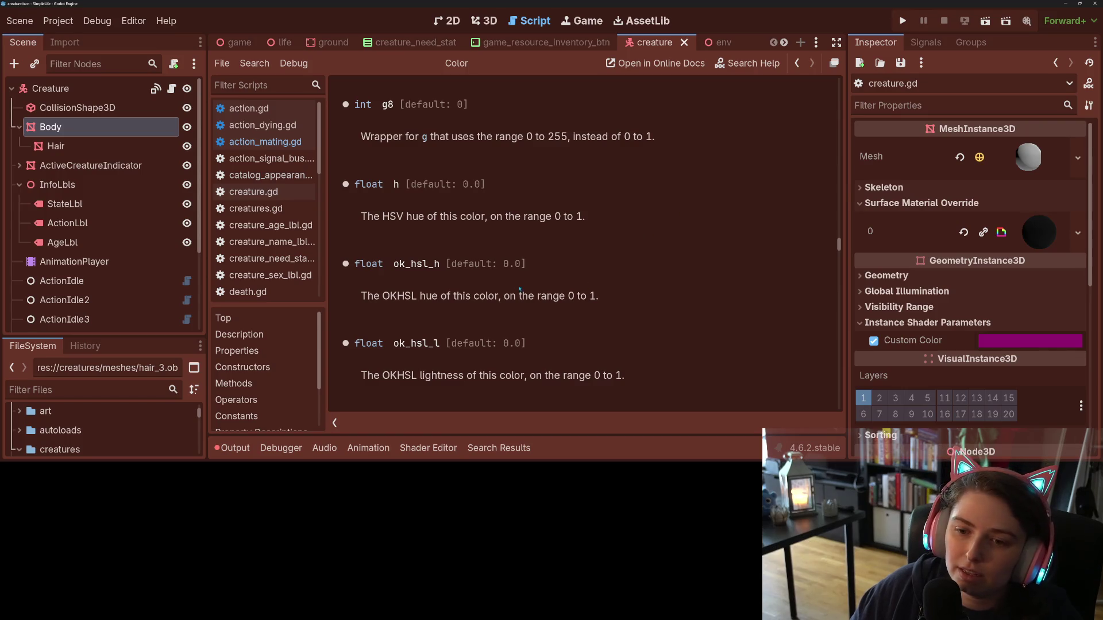
- Make new_color, color1 and color2 all use ok_hsl_h in the hue lerp on line 52
double_click(422, 263)
key(ctrl+c)
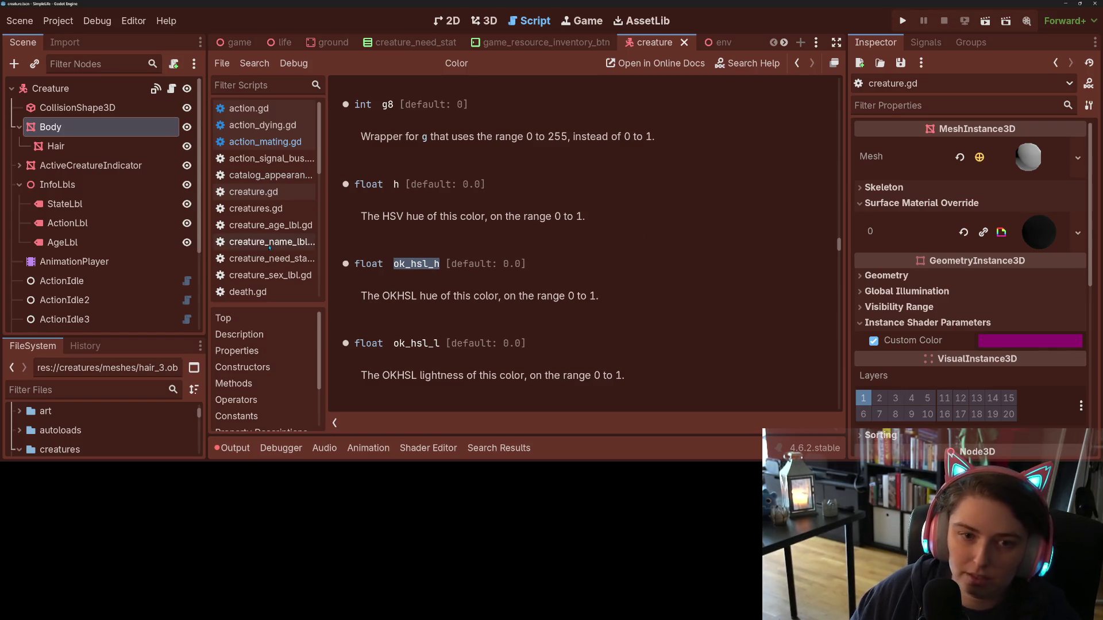
click(287, 143)
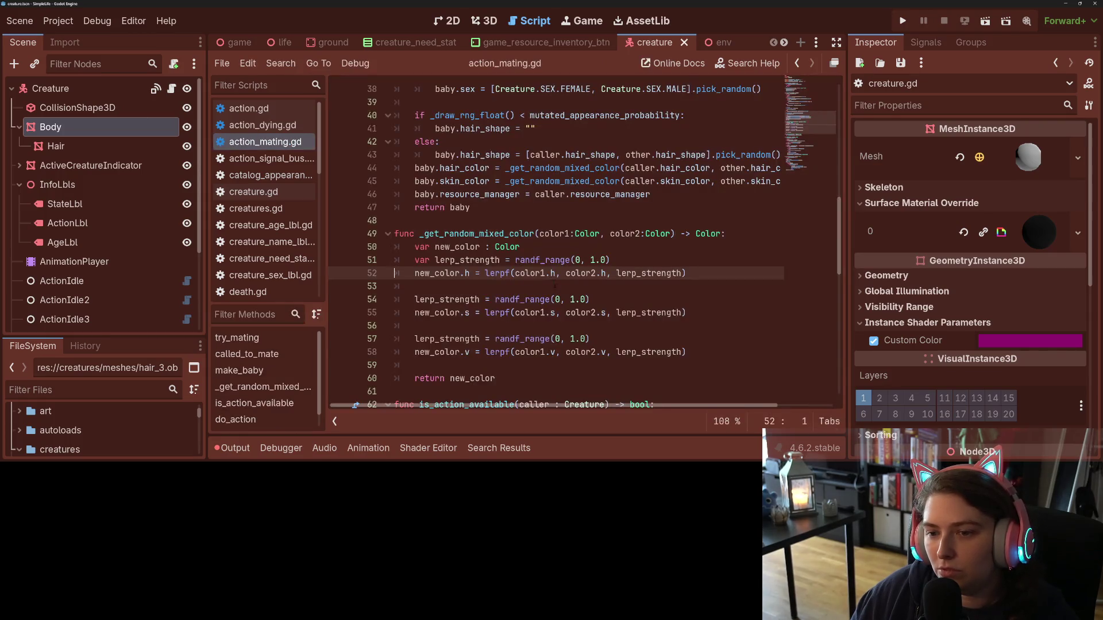
key(ctrl+v)
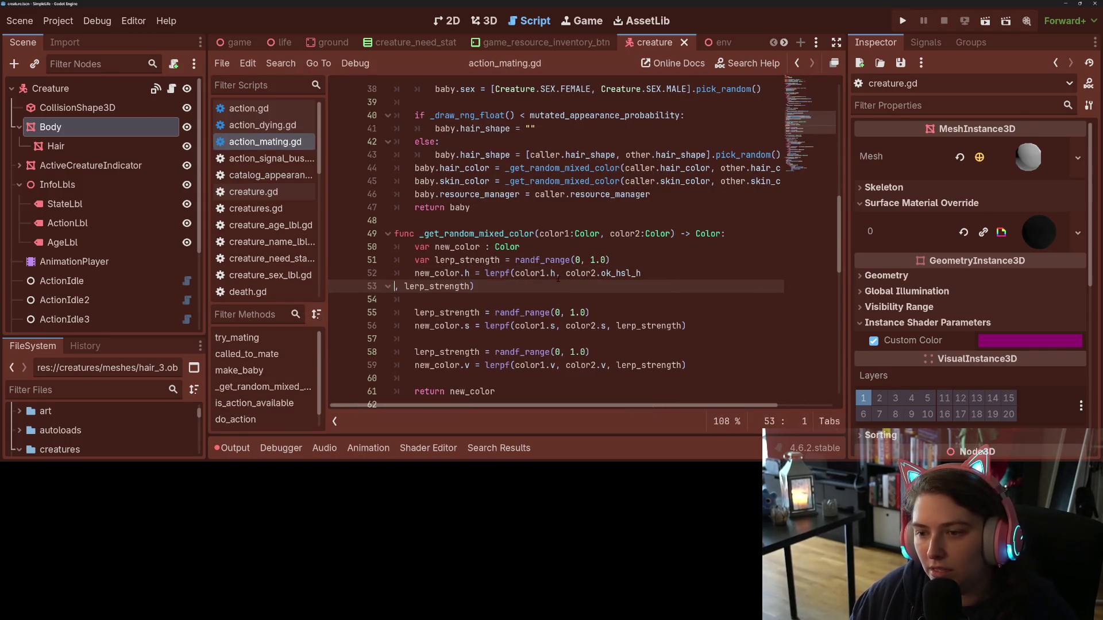
key(BackSpace)
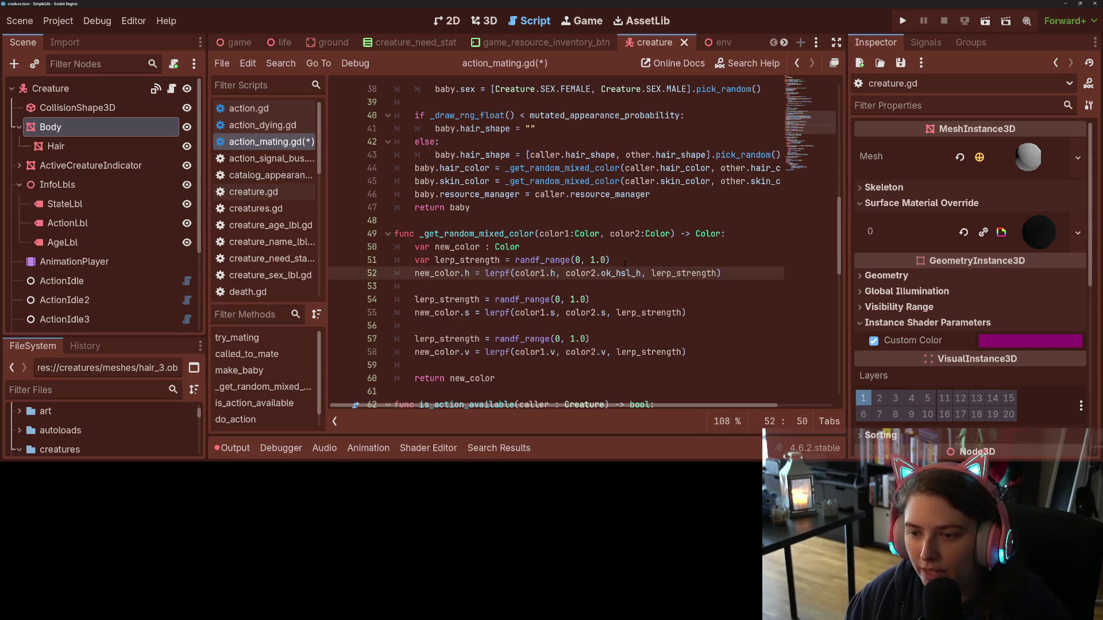
double_click(623, 273)
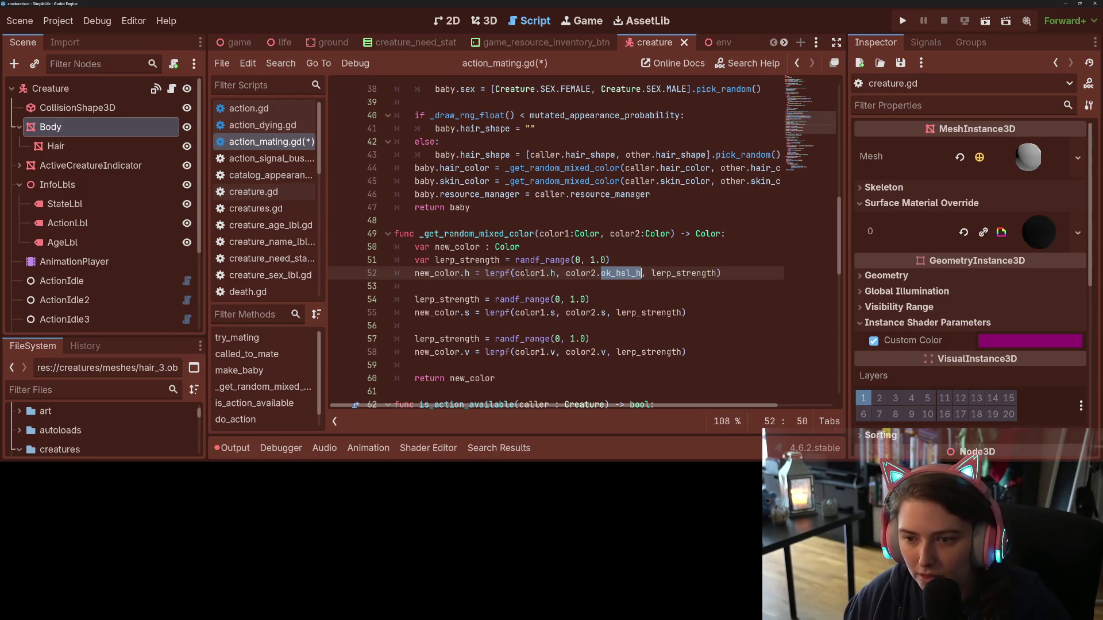
double_click(552, 274)
key(ctrl+v)
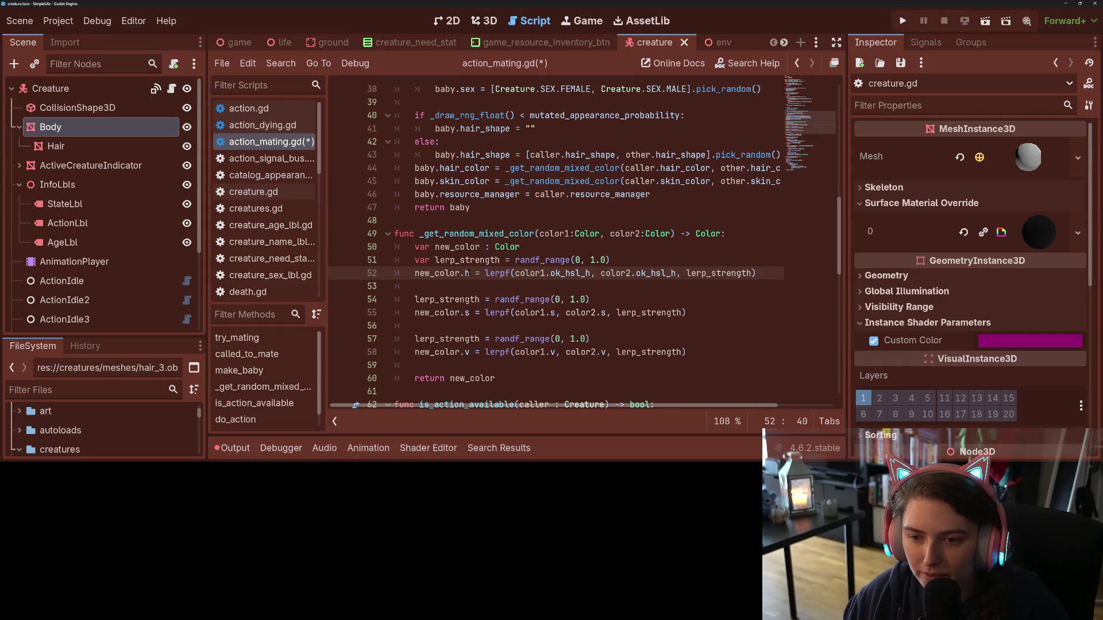
key(ctrl+v)
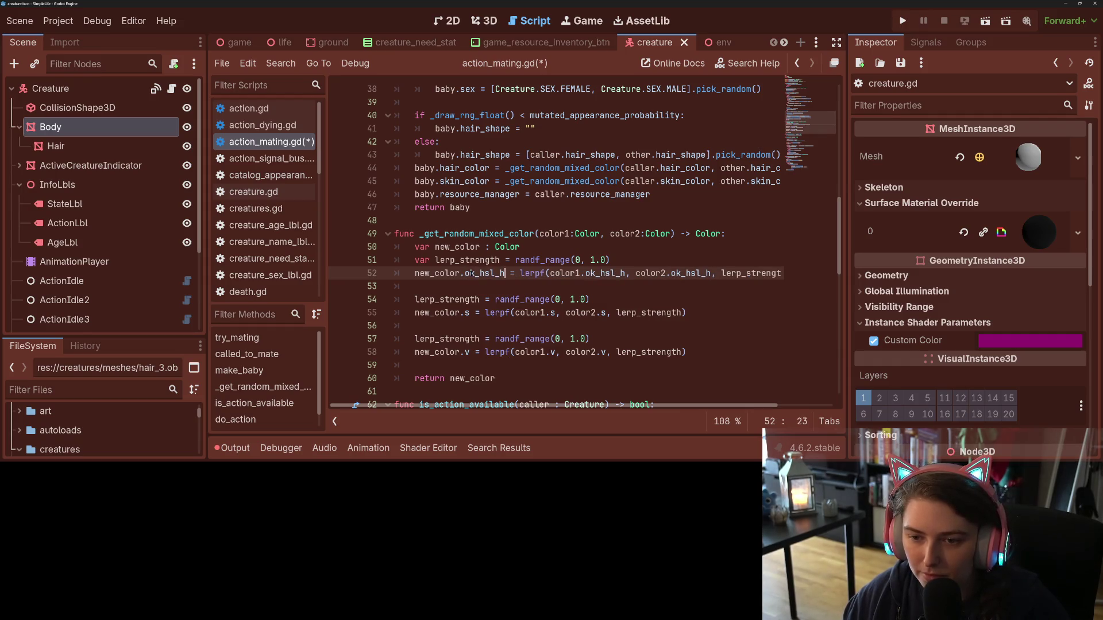
- Prefix the saturation and value terms of new_color, color1 and color2 with ok_hsl_
key(shift+Right)
key(shift+Right)
key(shift+Right)
key(ctrl+c)
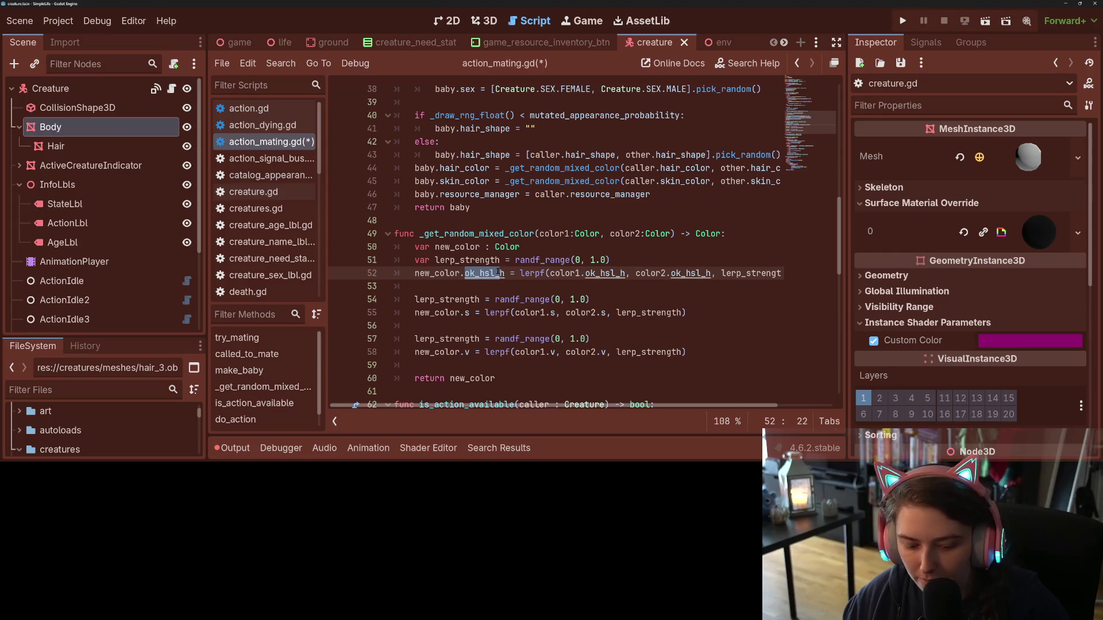
key(Left)
key(Down)
key(Down)
key(Down)
key(ctrl+v)
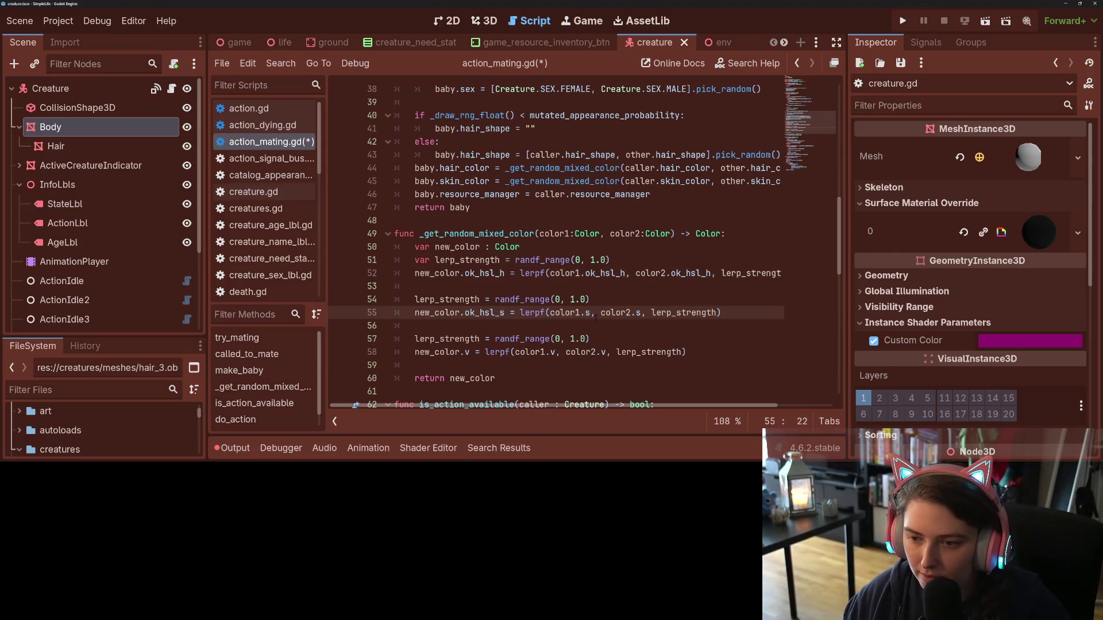
key(ctrl+v)
key(ctrl+v)
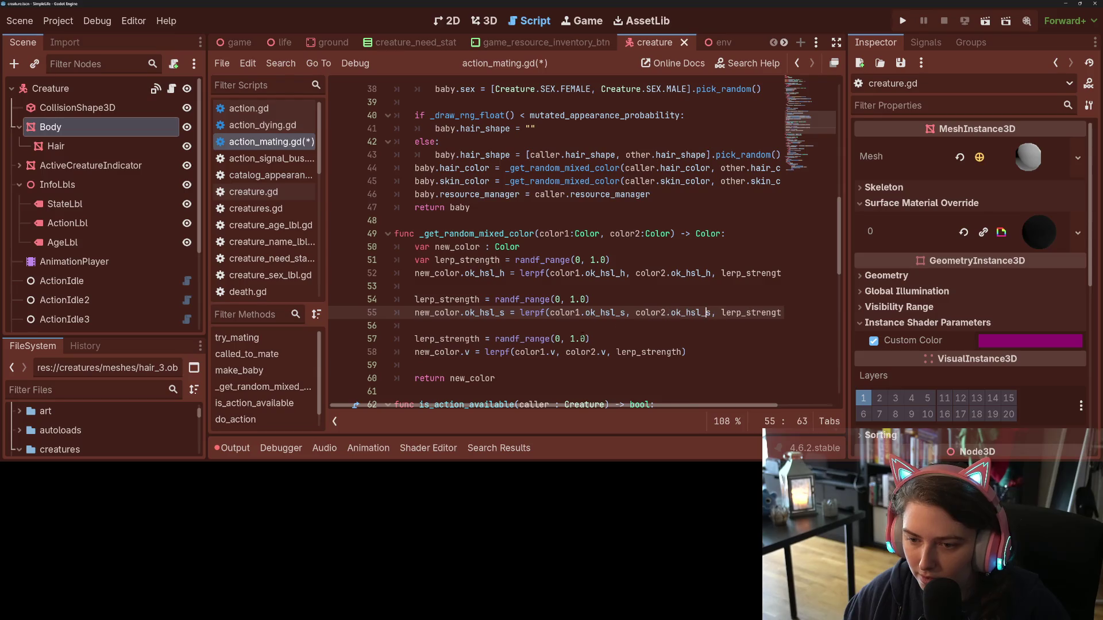
click(459, 352)
key(ctrl+v)
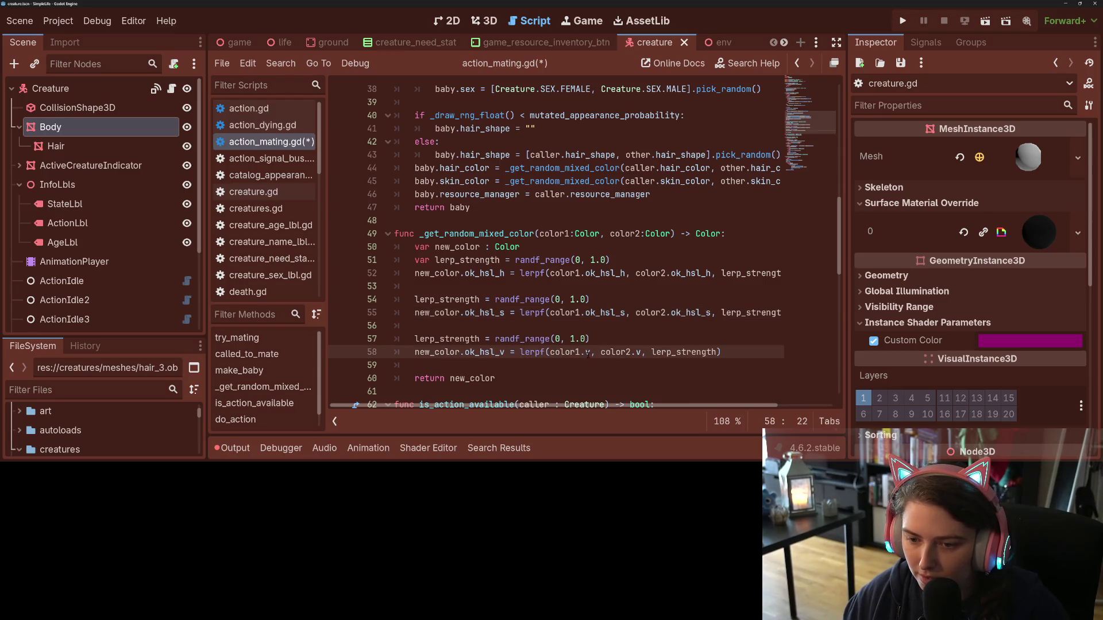
key(ctrl+v)
click(673, 352)
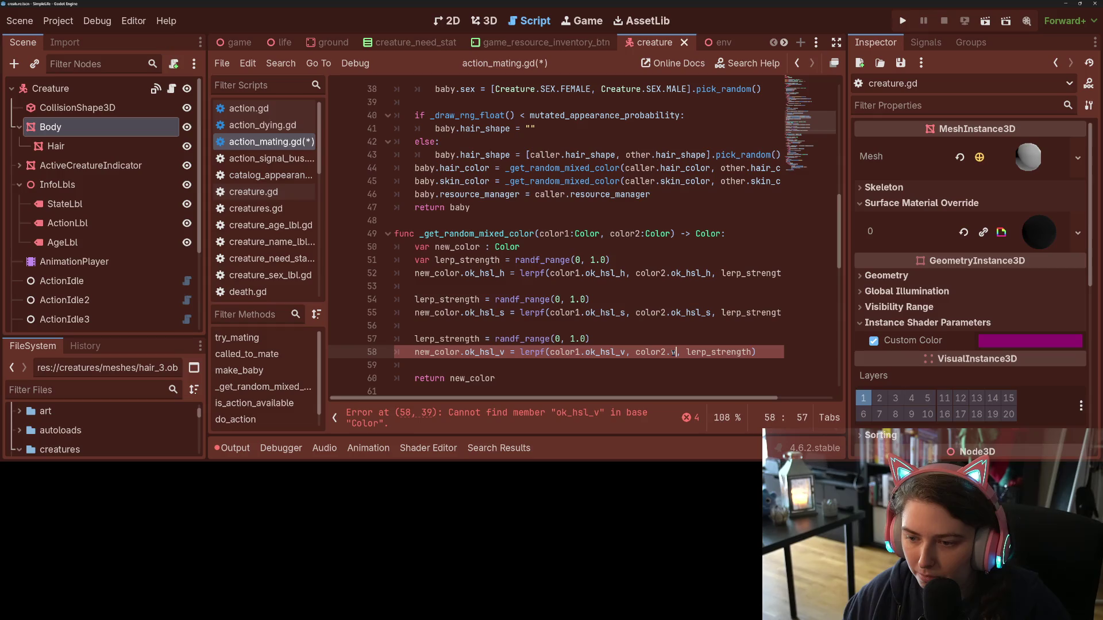
key(ctrl+v)
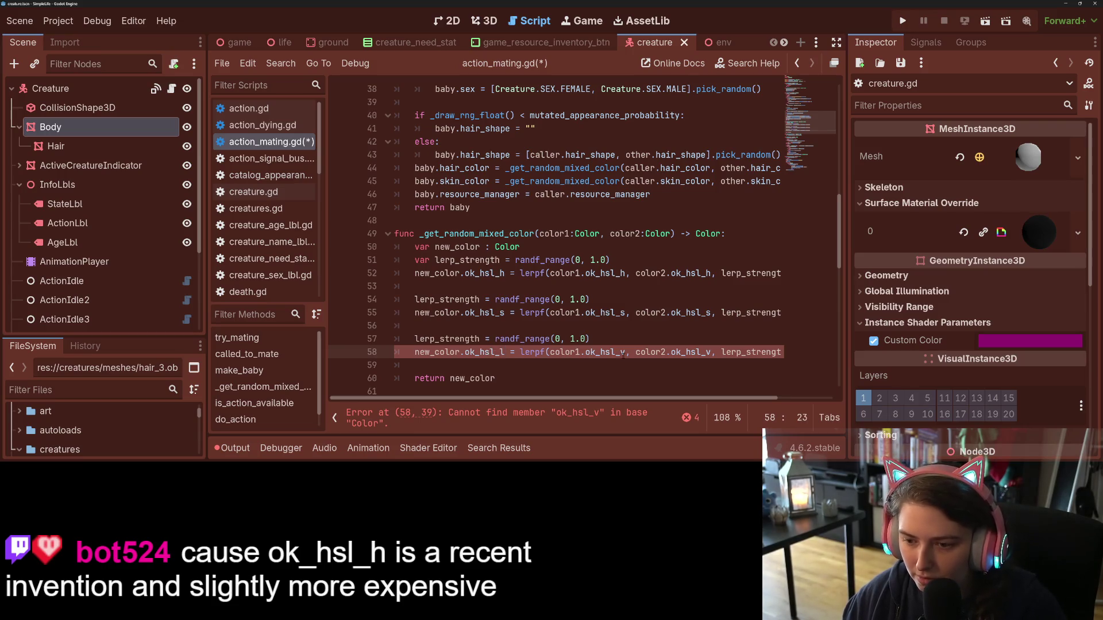
- Change the invalid v component to l, save action_mating.gd, and run the project
click(710, 352)
key(BackSpace)
text(l)
key(ctrl+s)
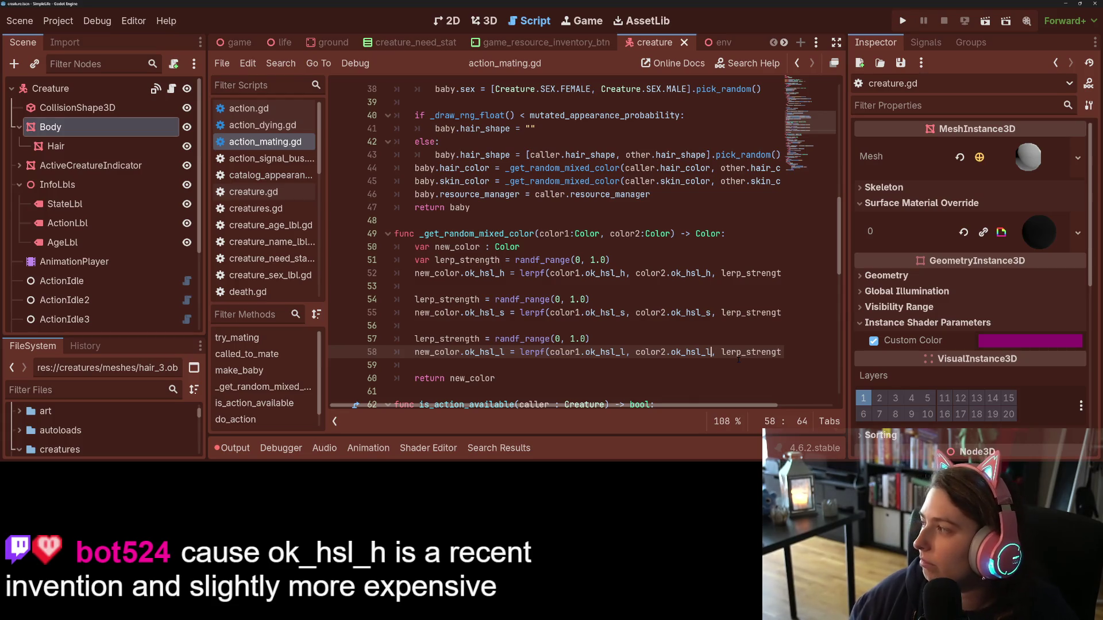
key(F5)
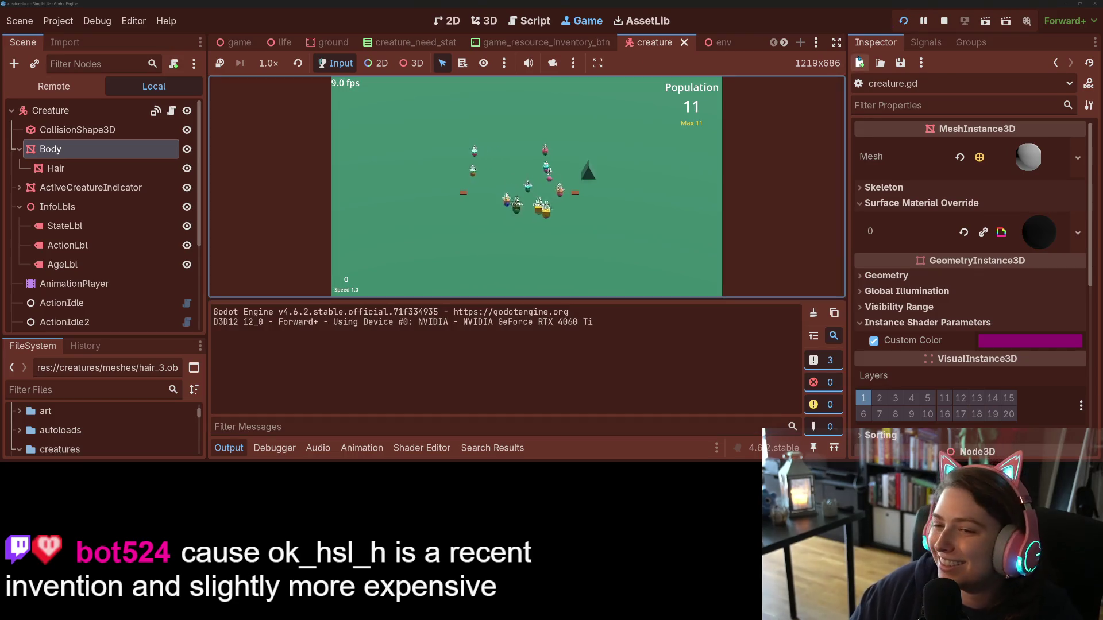
- Hide the output log and side docks, then inspect creatures such as Bailey, Butters and Zelda
click(221, 453)
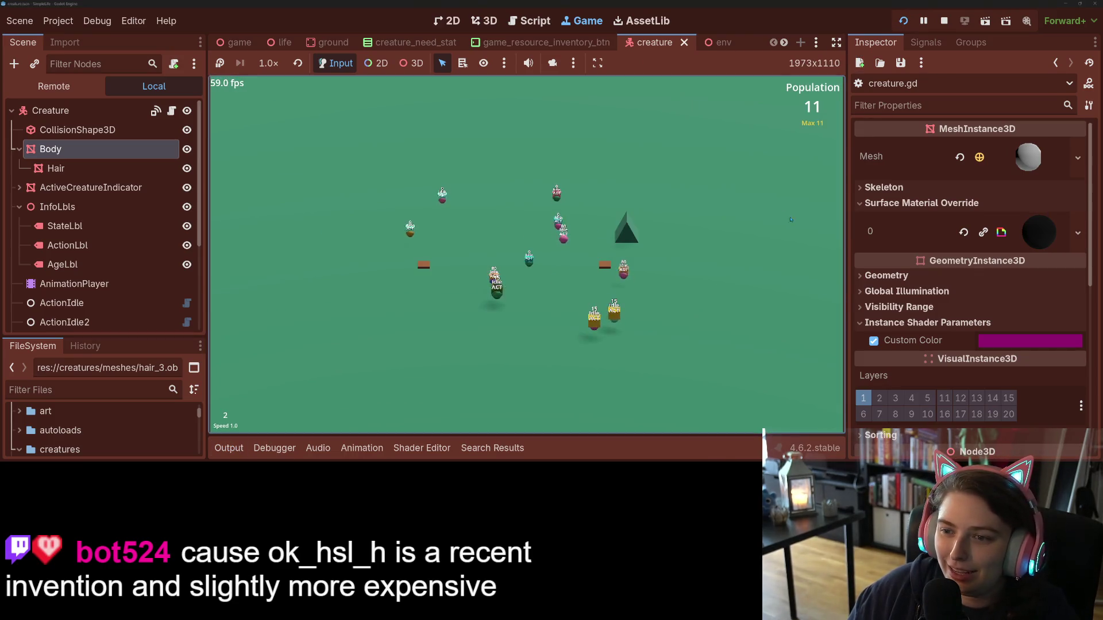
click(836, 43)
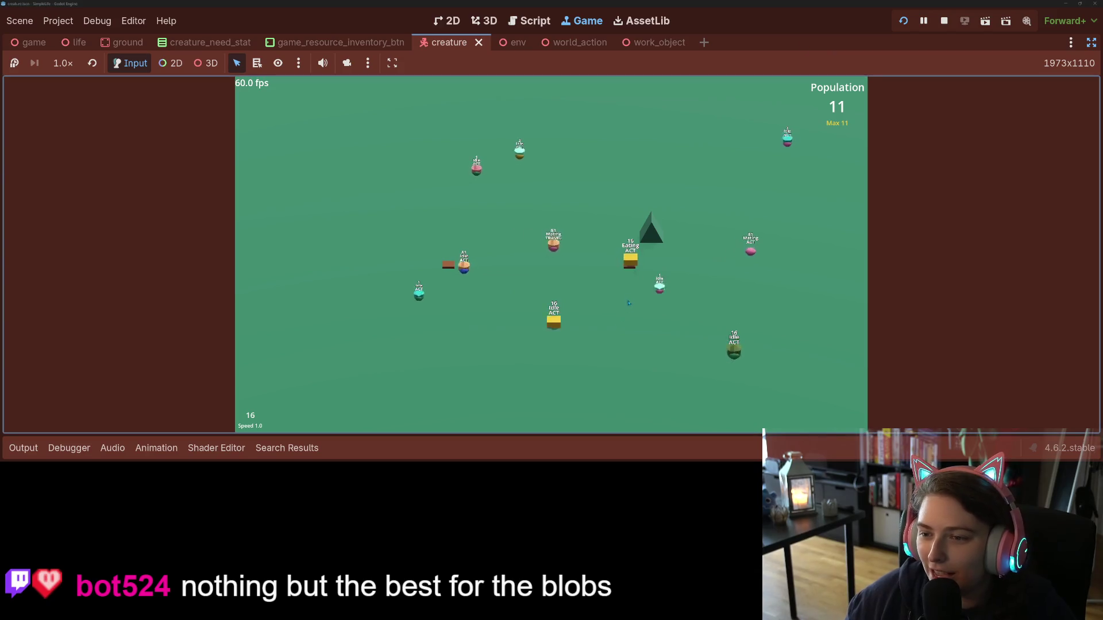
click(630, 262)
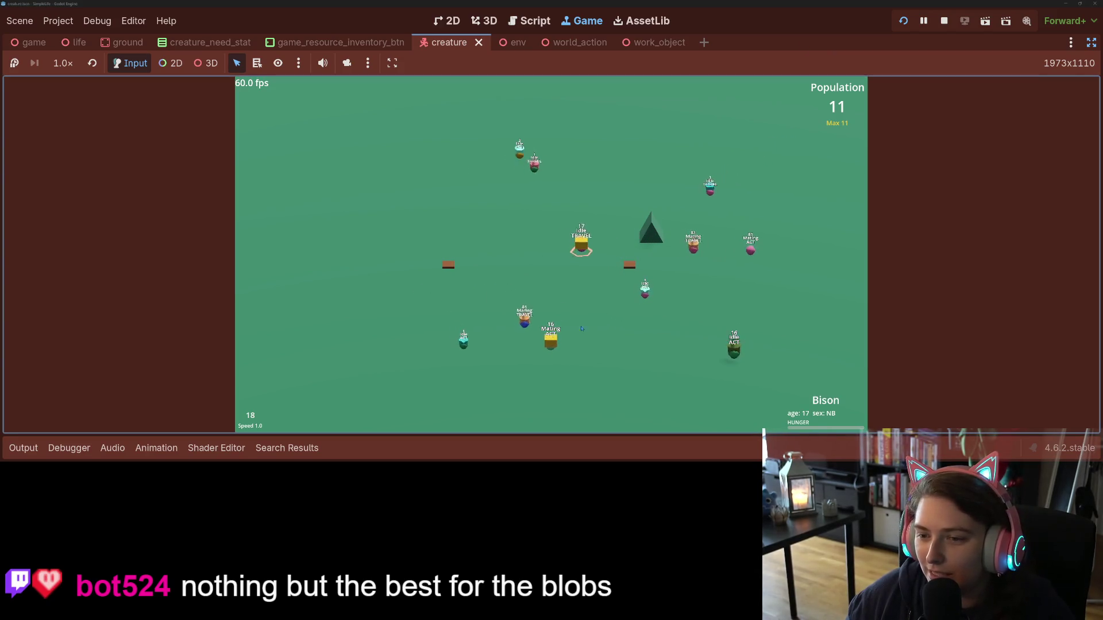
click(552, 343)
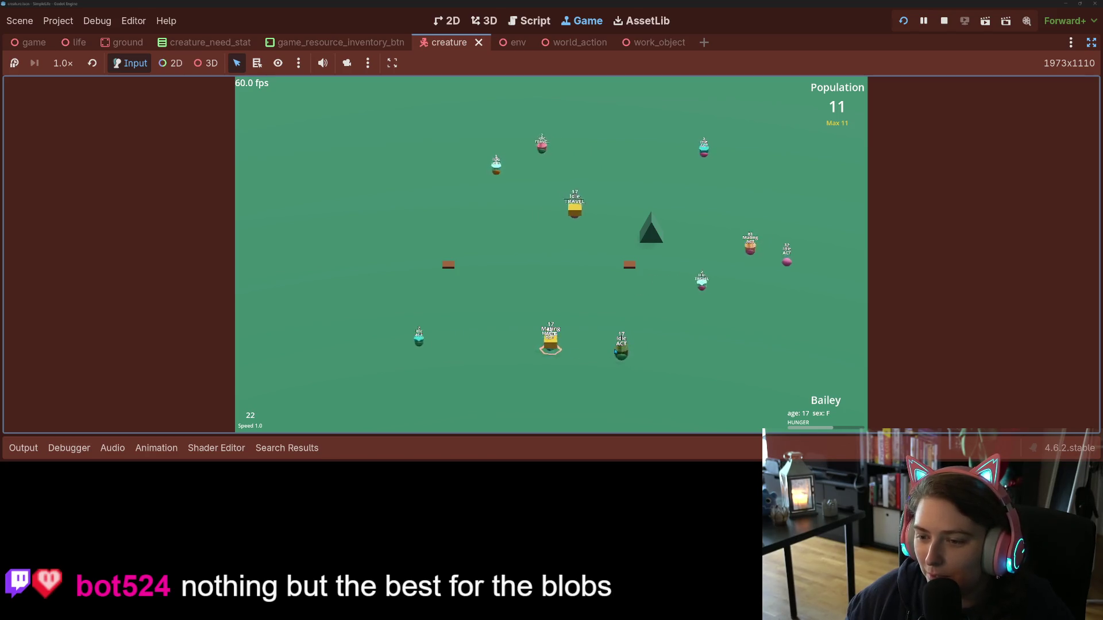
click(620, 350)
click(421, 345)
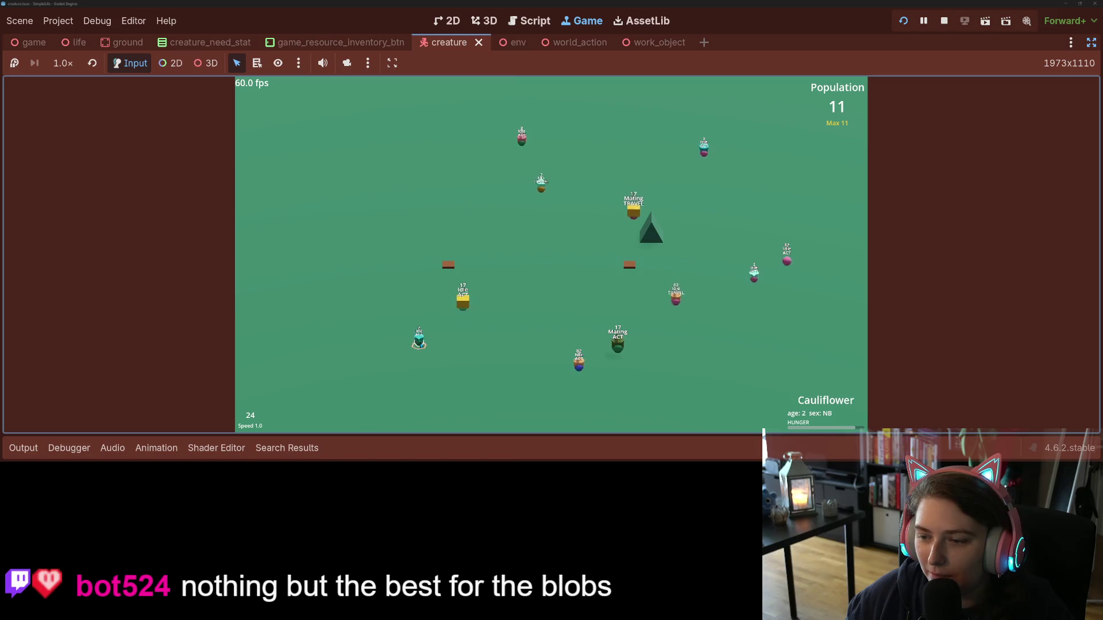
click(735, 286)
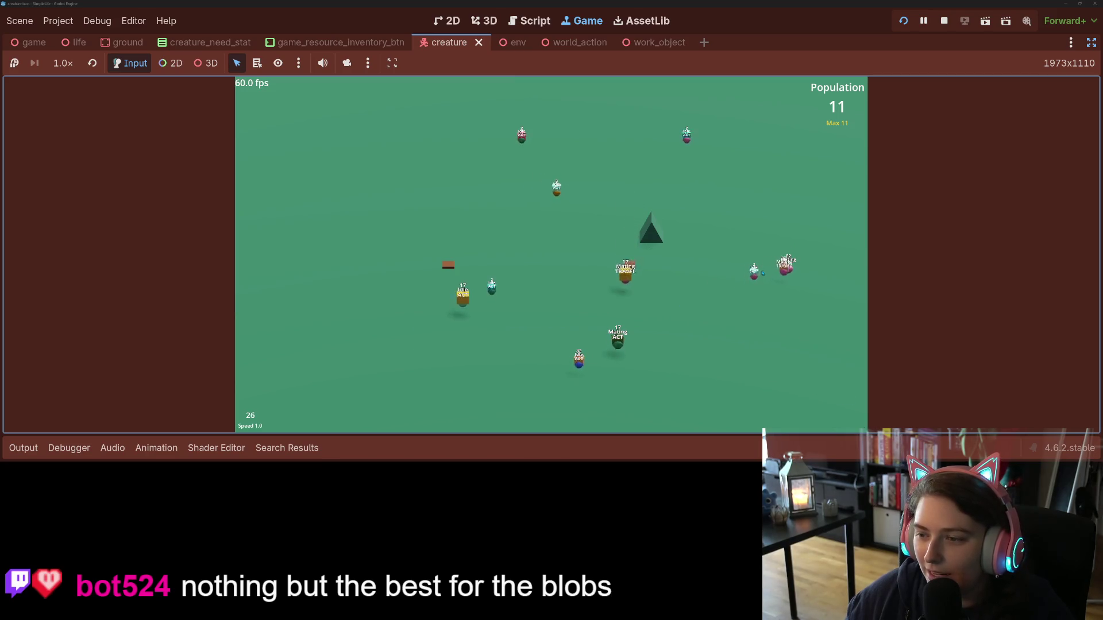
click(617, 345)
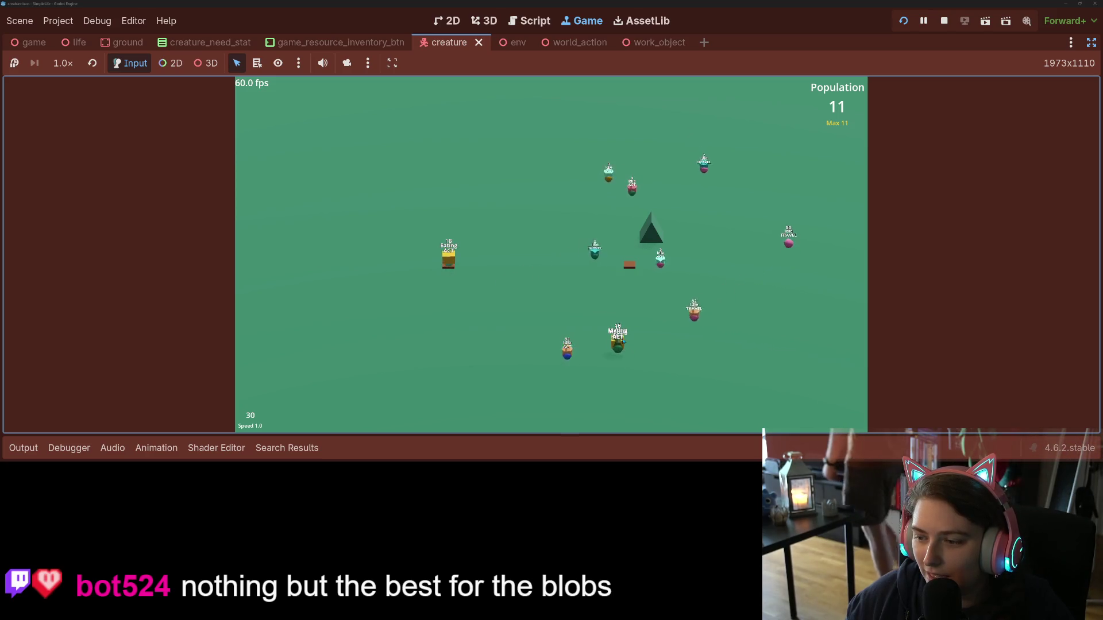
click(618, 343)
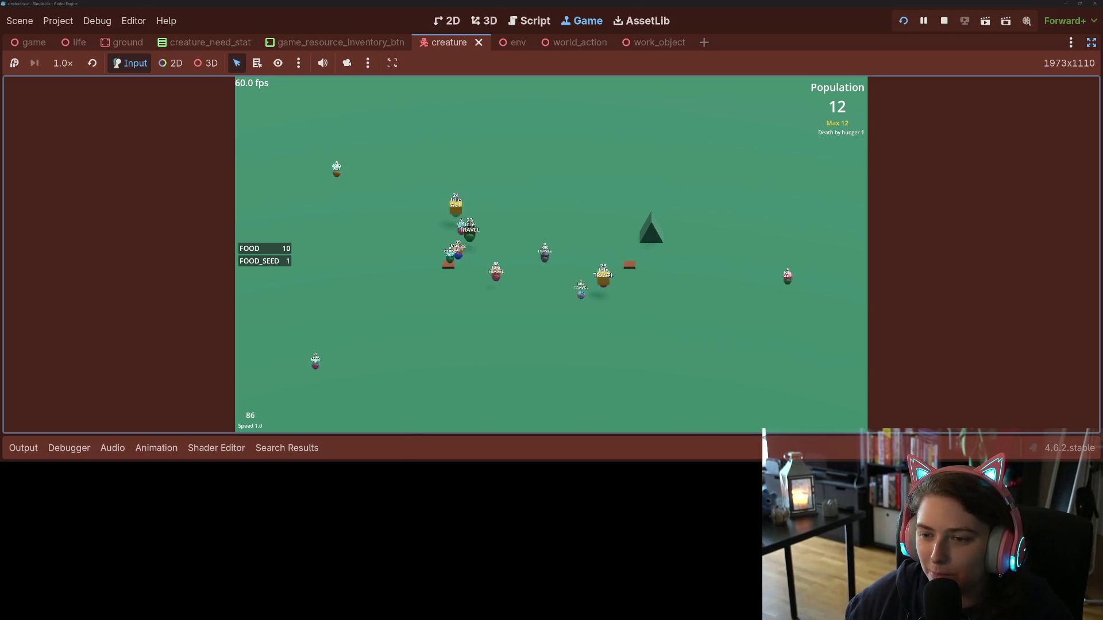
- Inspect April and Butters 2, then switch the simulation between 1x, 2x and 4x speed
click(573, 320)
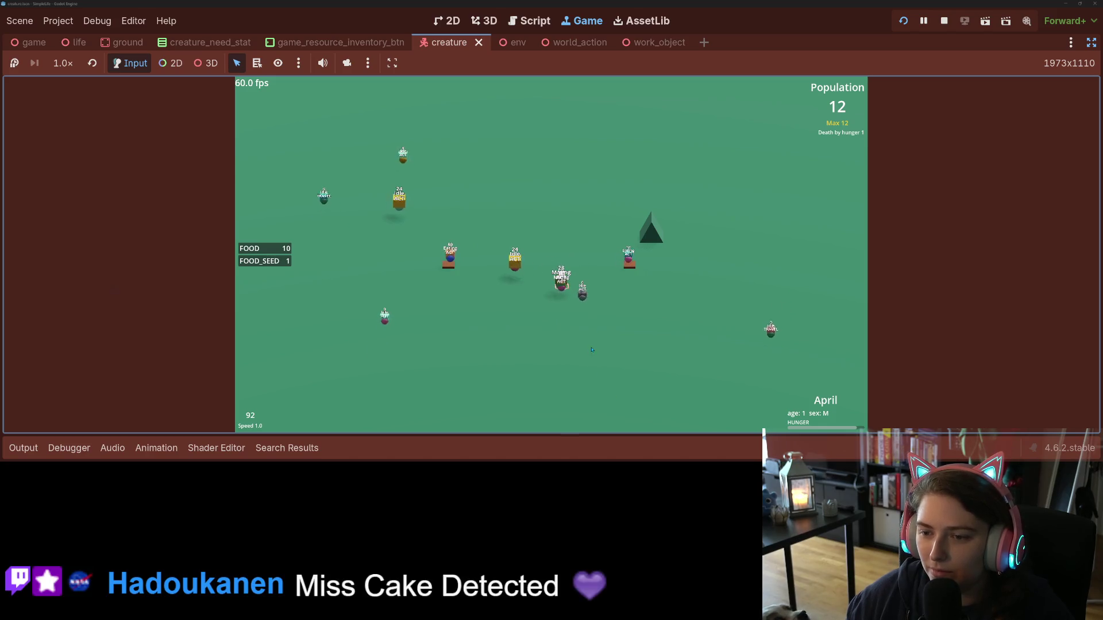
click(583, 293)
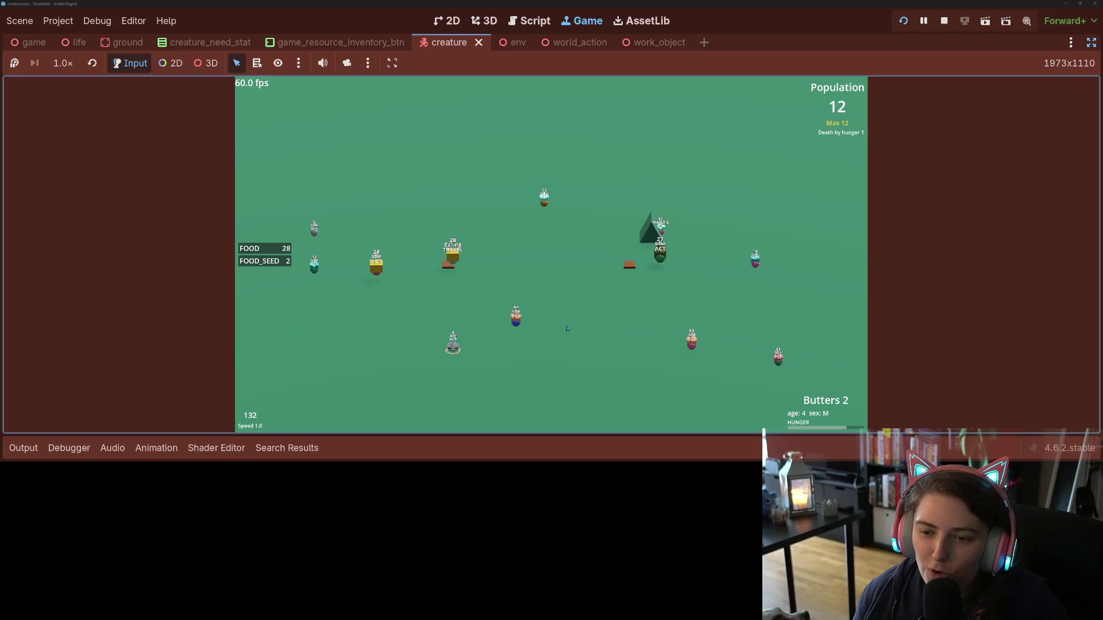
key(2)
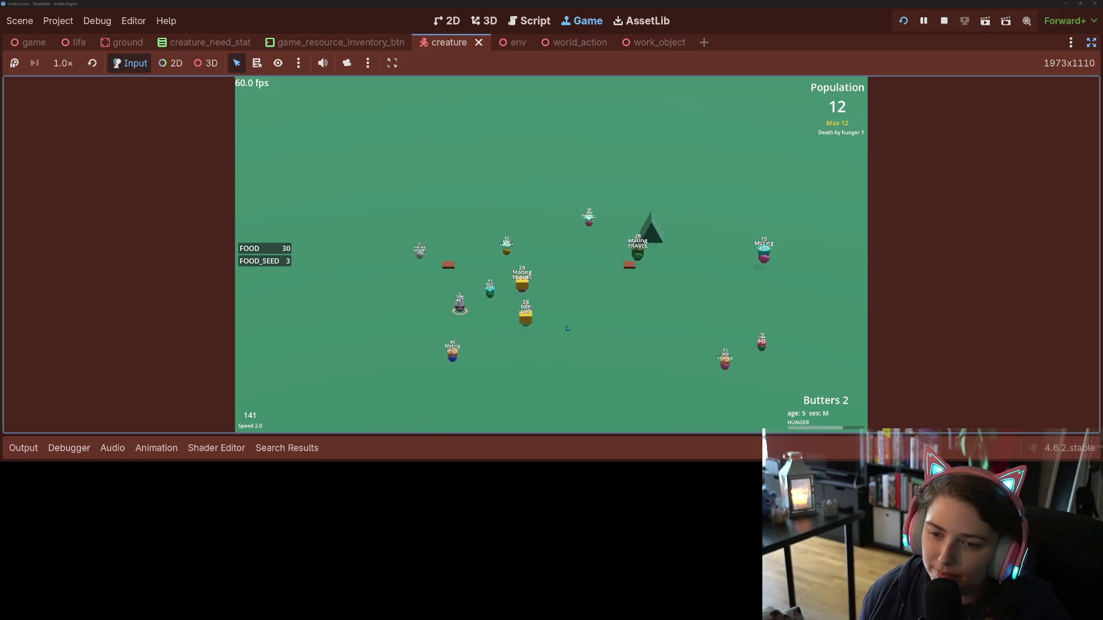
key(1)
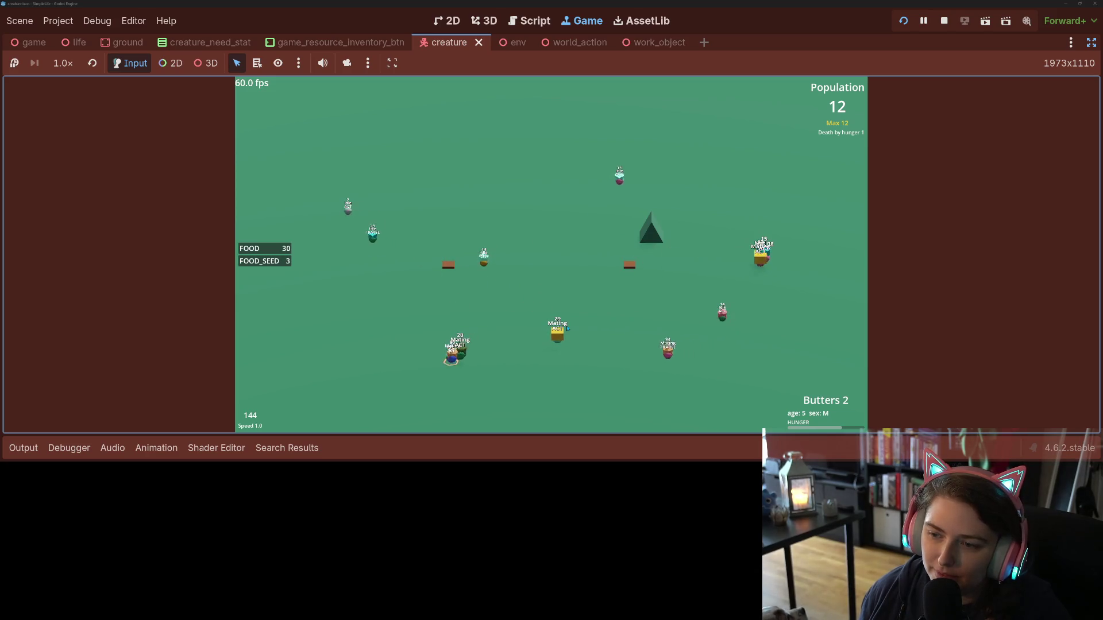
key(2)
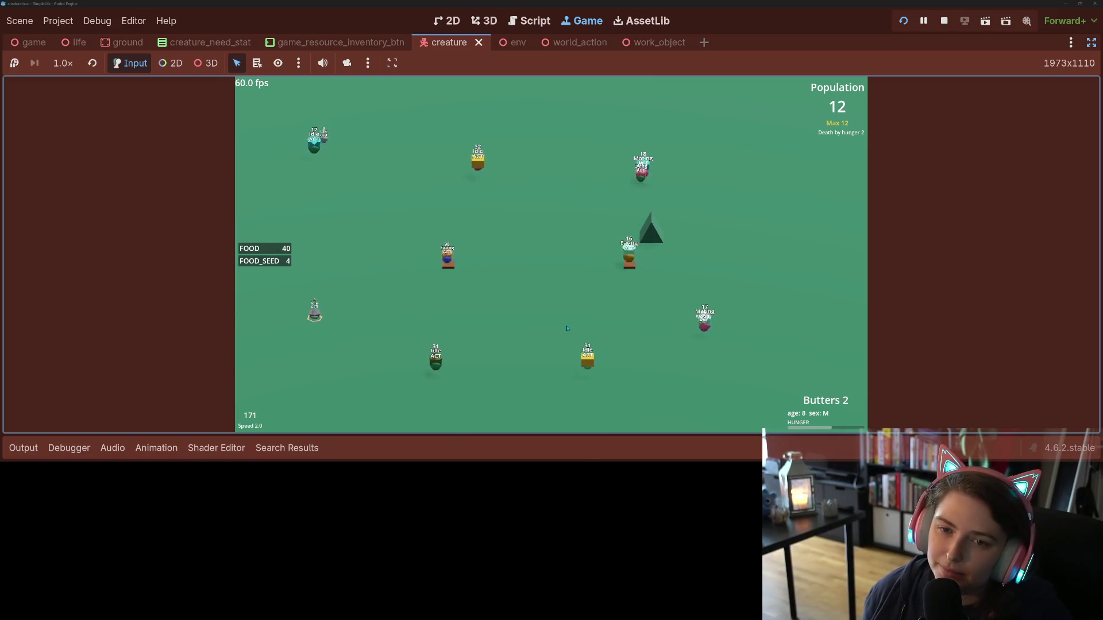
key(Up)
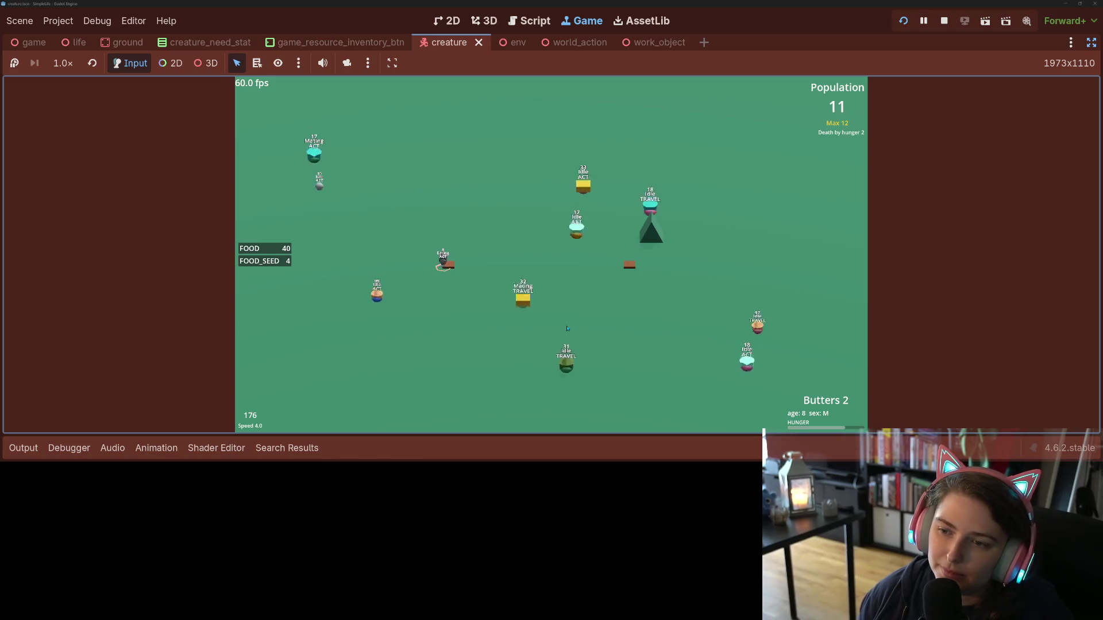
key(Down)
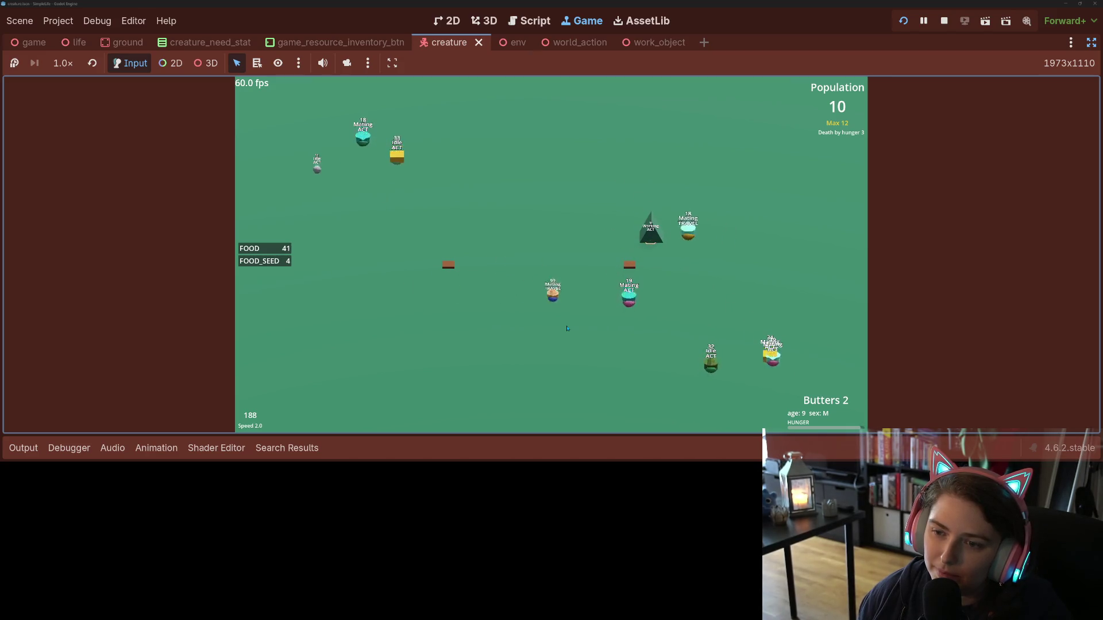
key(Up)
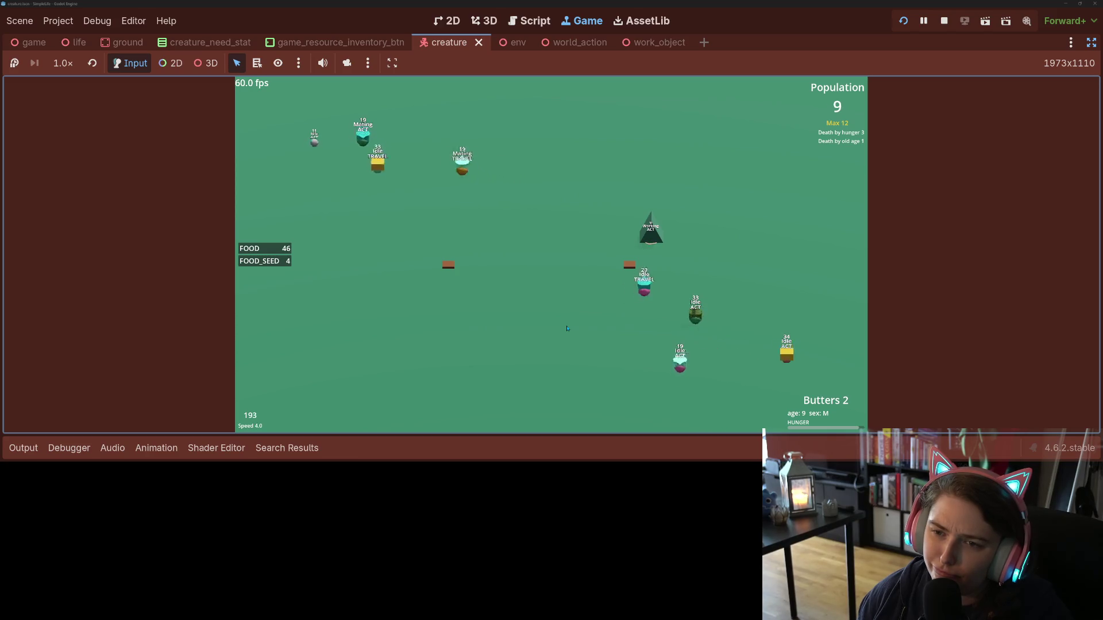
key(Down)
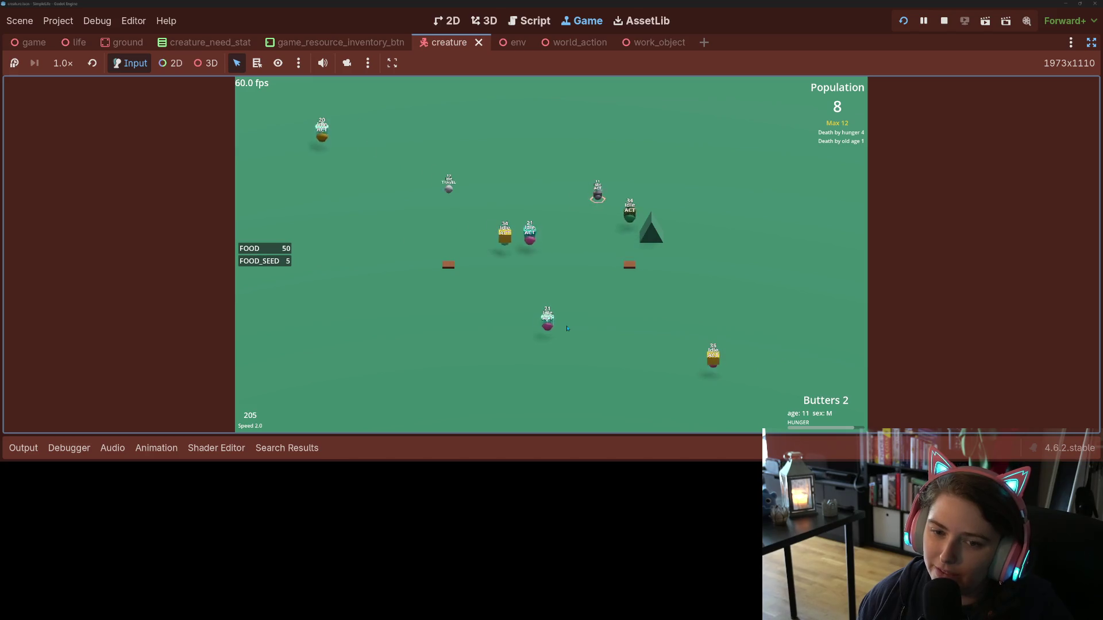
key(Up)
key(Down)
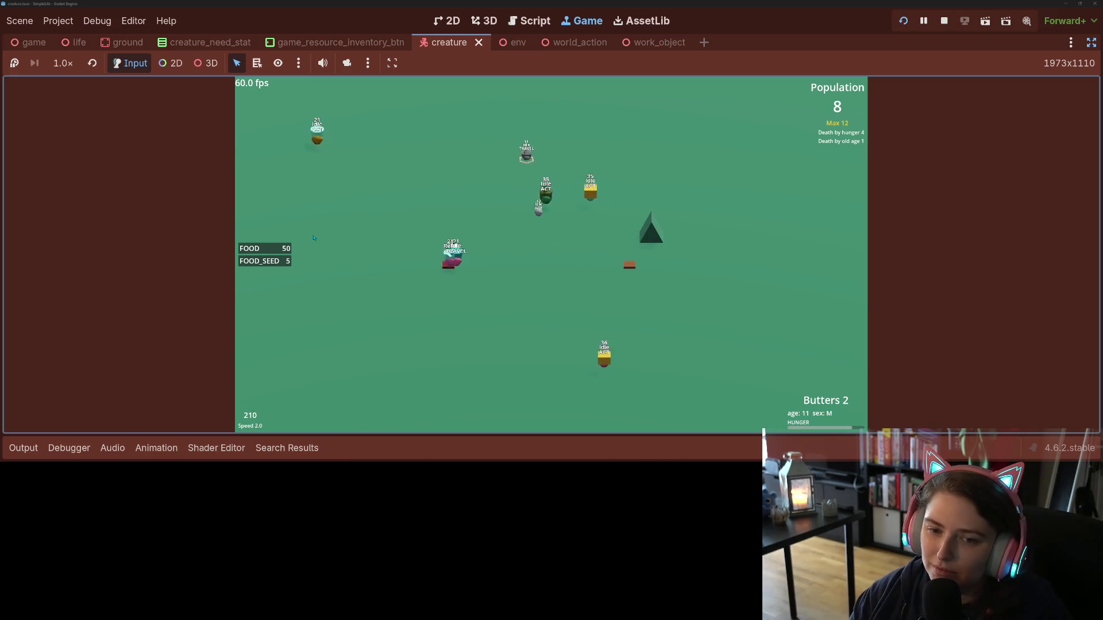
- Plant the stored seeds as a tree, drop stored food, and vary speed between 1x and 2x
click(268, 261)
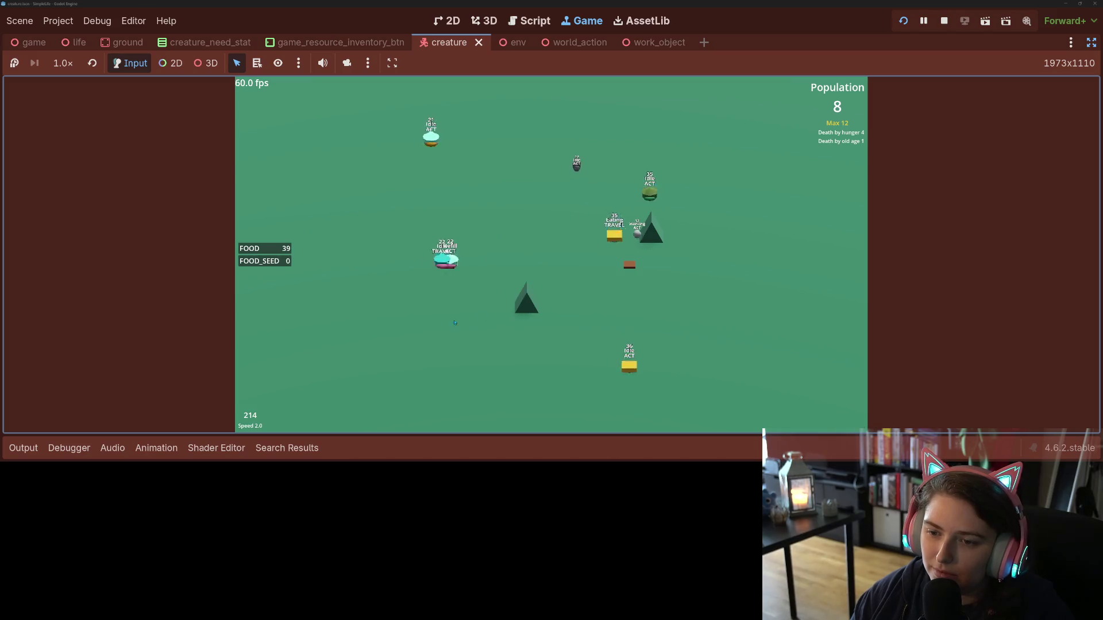
click(284, 255)
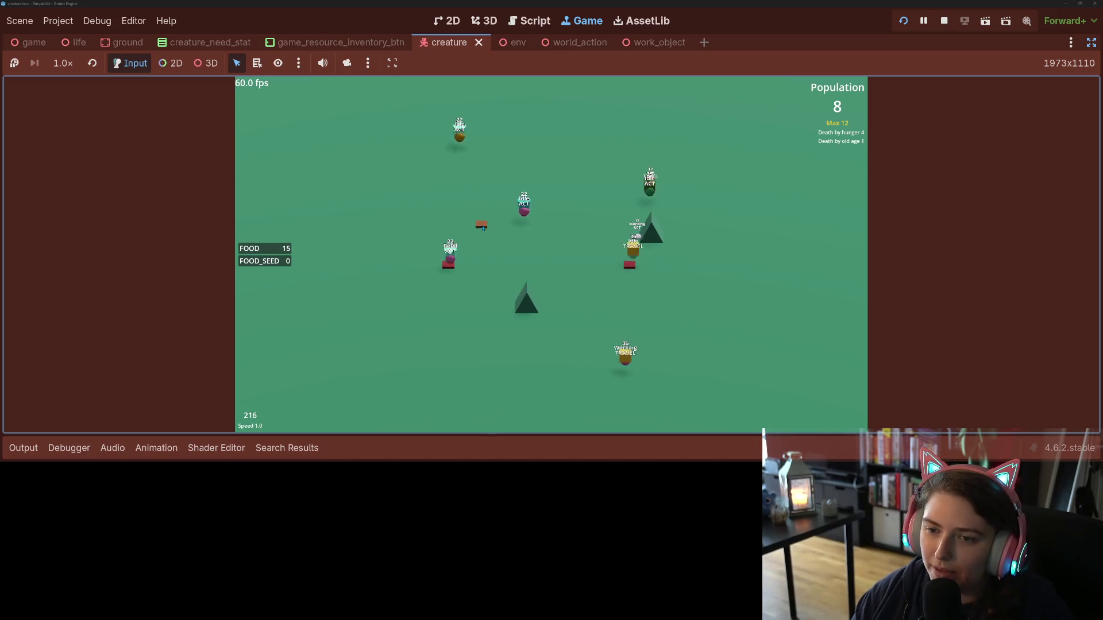
key(Up)
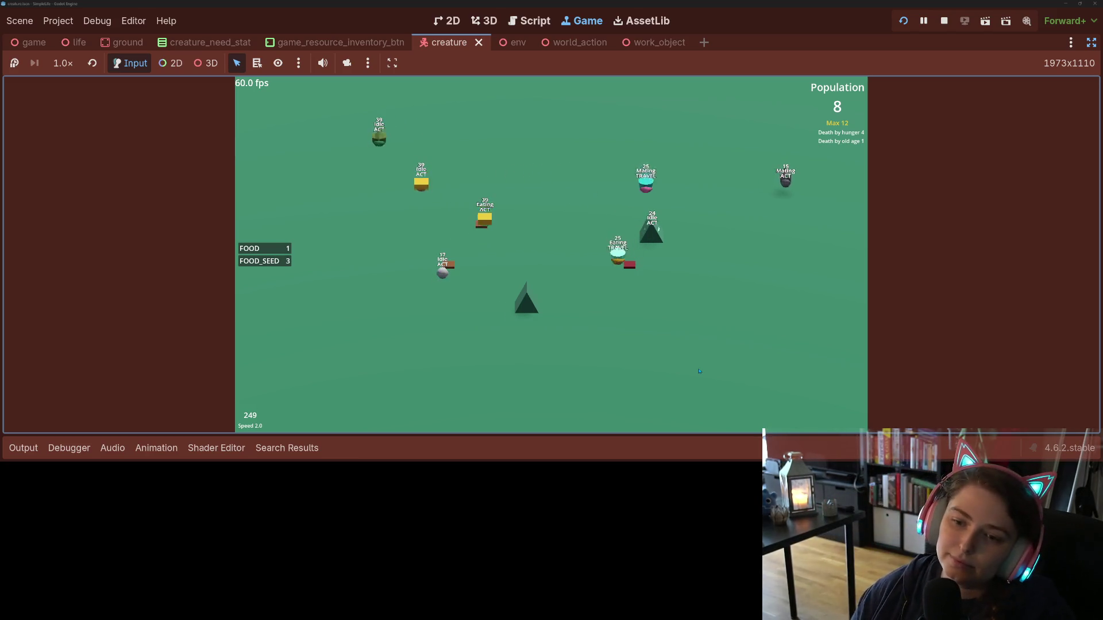
key(1)
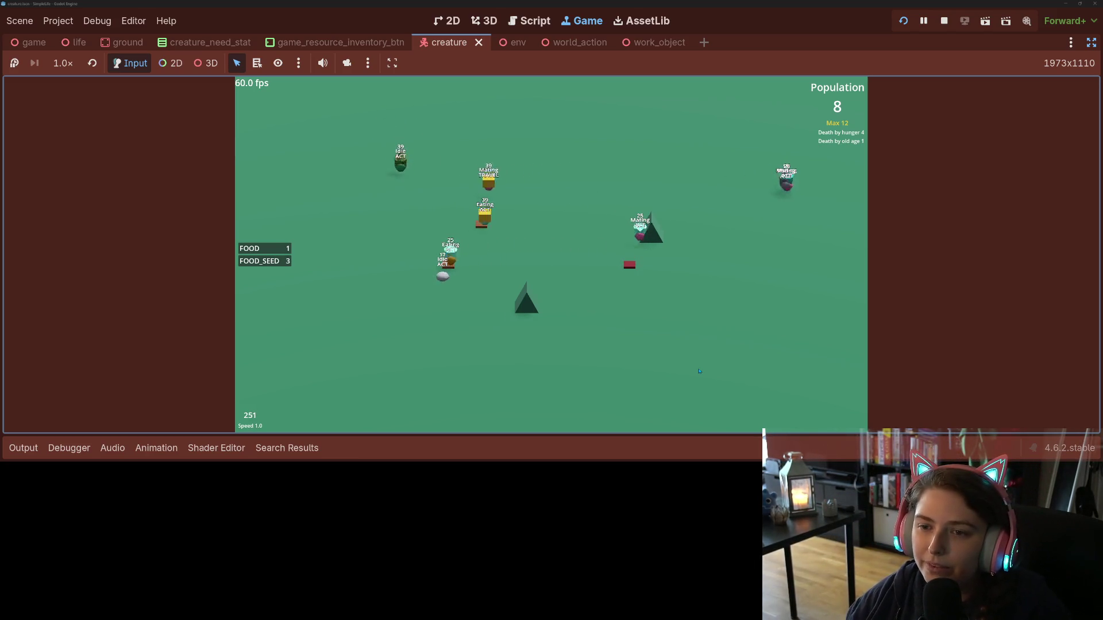
key(2)
key(1)
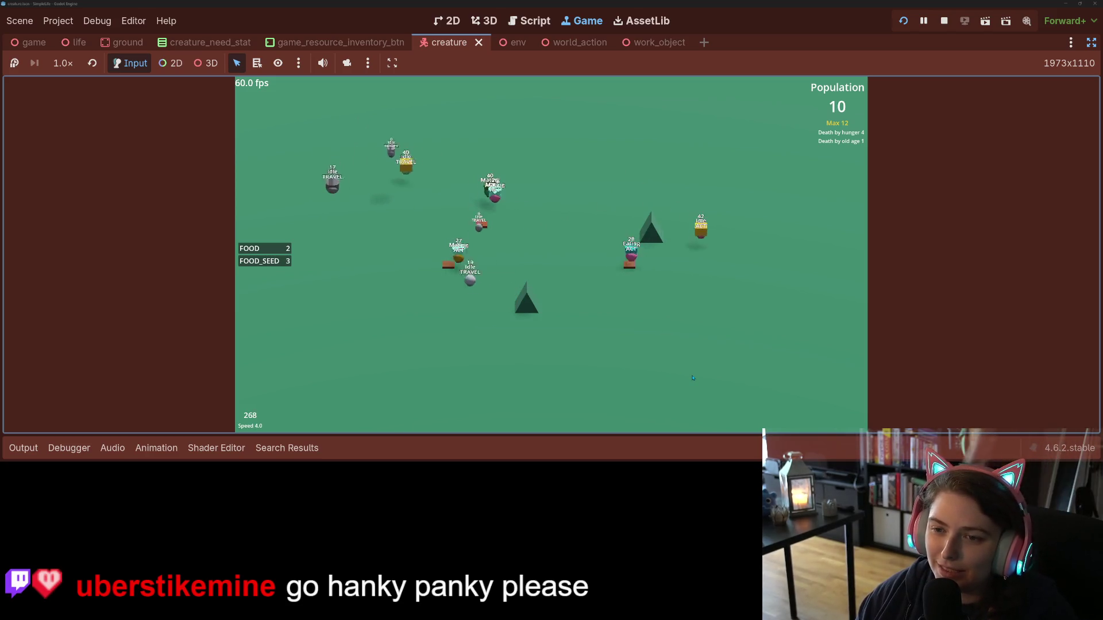
key(1)
- Select a creature, run at 2x speed, then stop the simulation
click(495, 253)
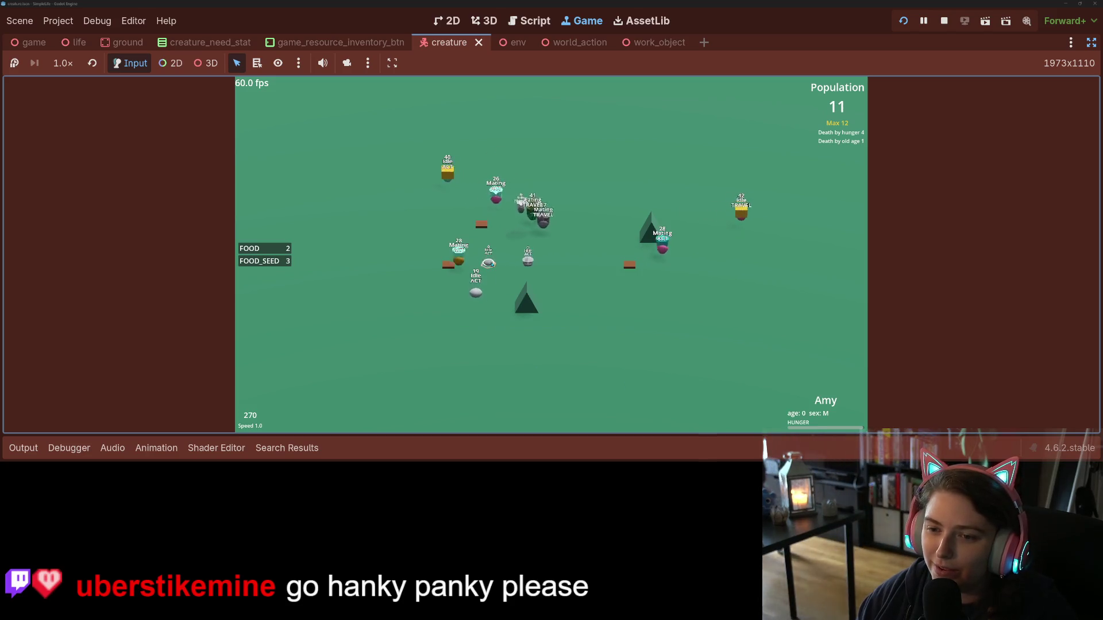
key(2)
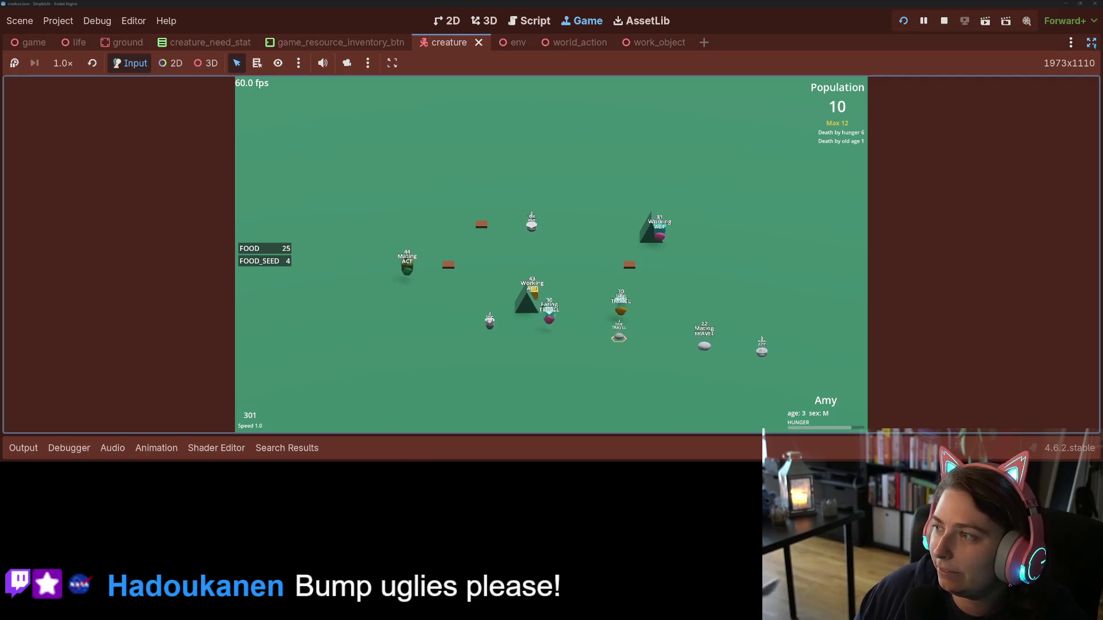
click(944, 21)
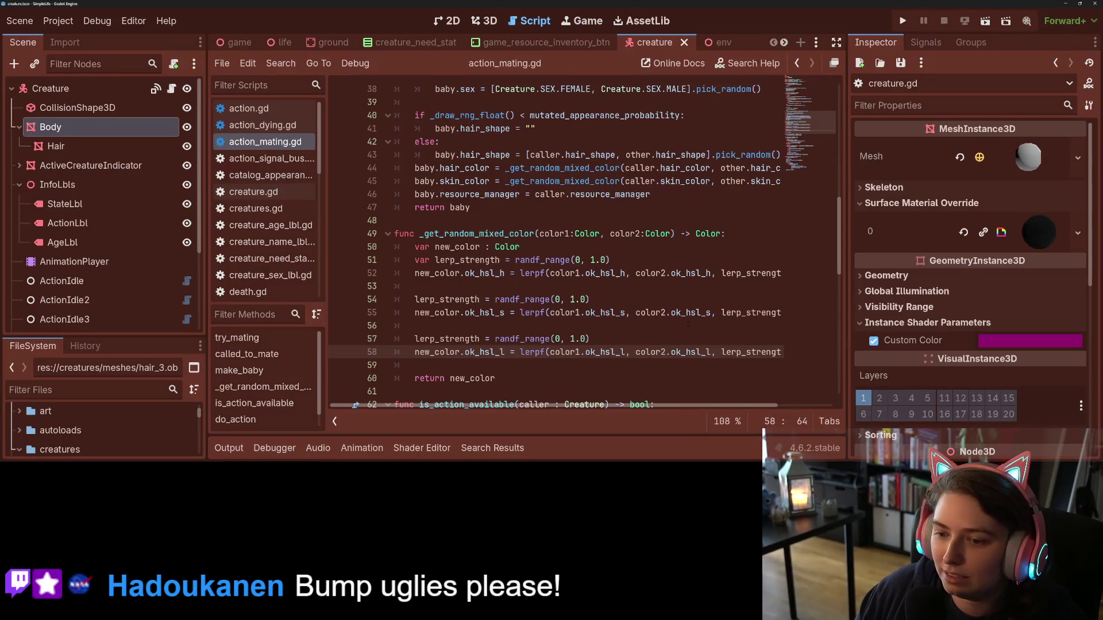
- Change the lightness terms on line 58 from ok_hsl_l to v
click(614, 325)
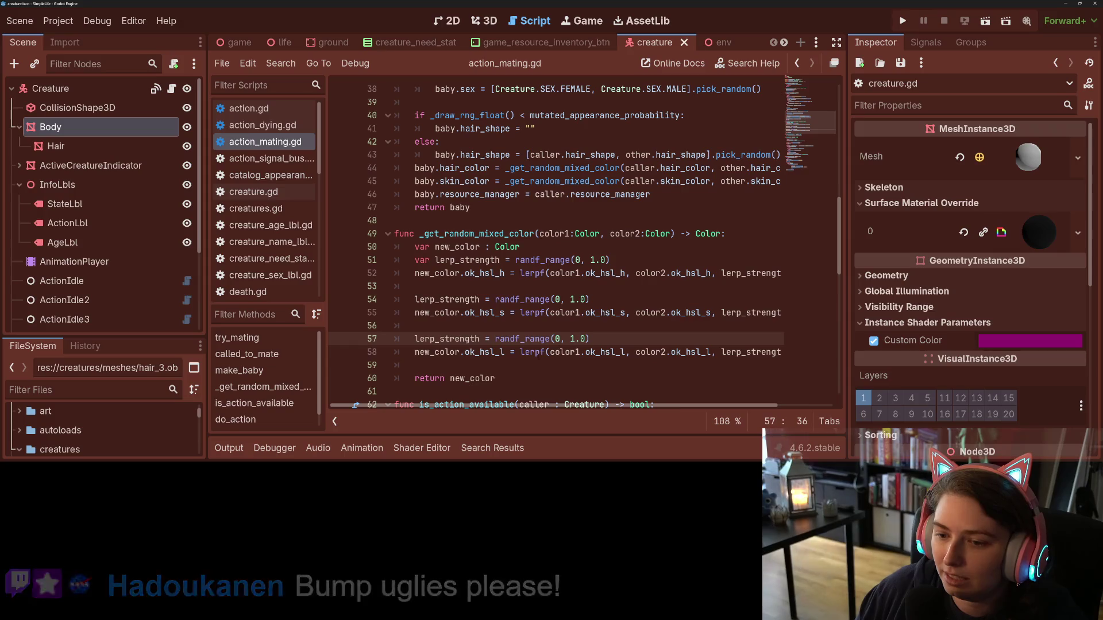
click(499, 352)
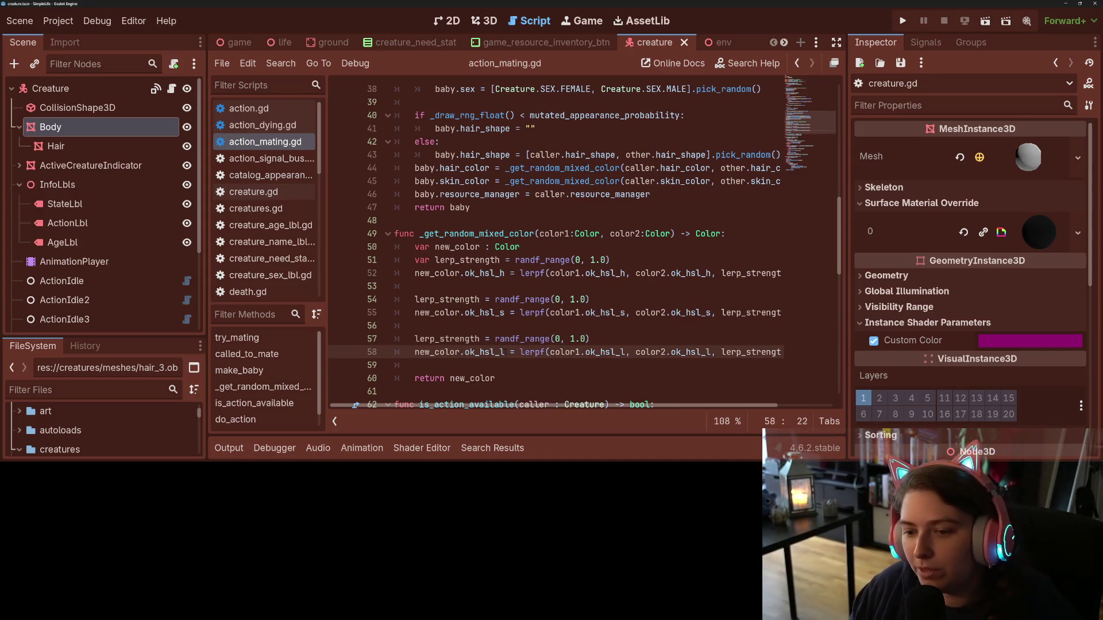
text(v)
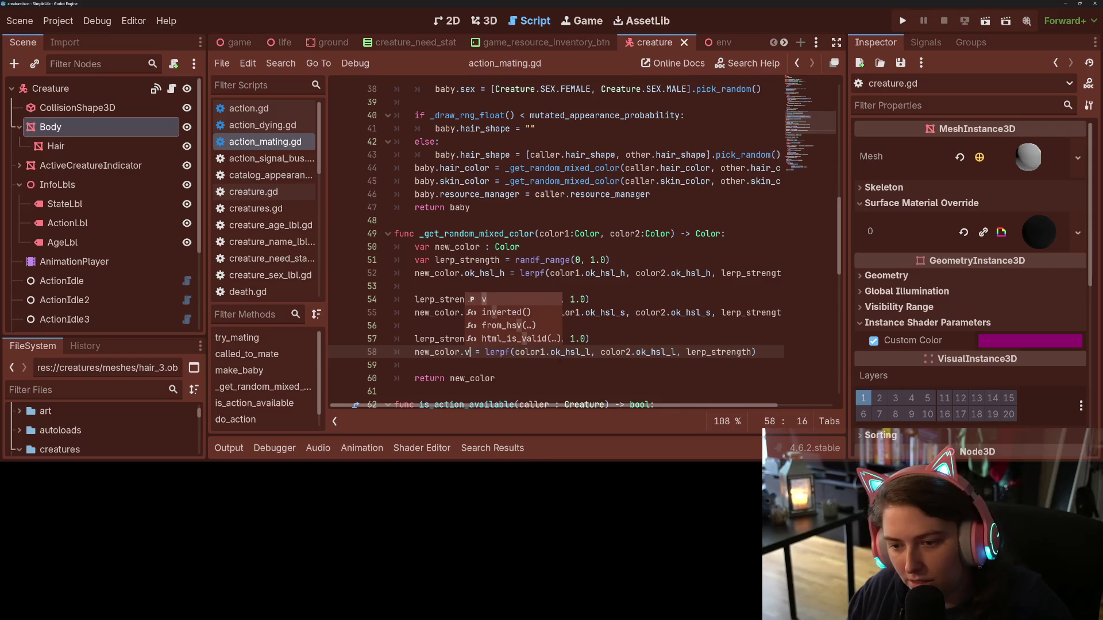
drag(551, 352, 577, 352)
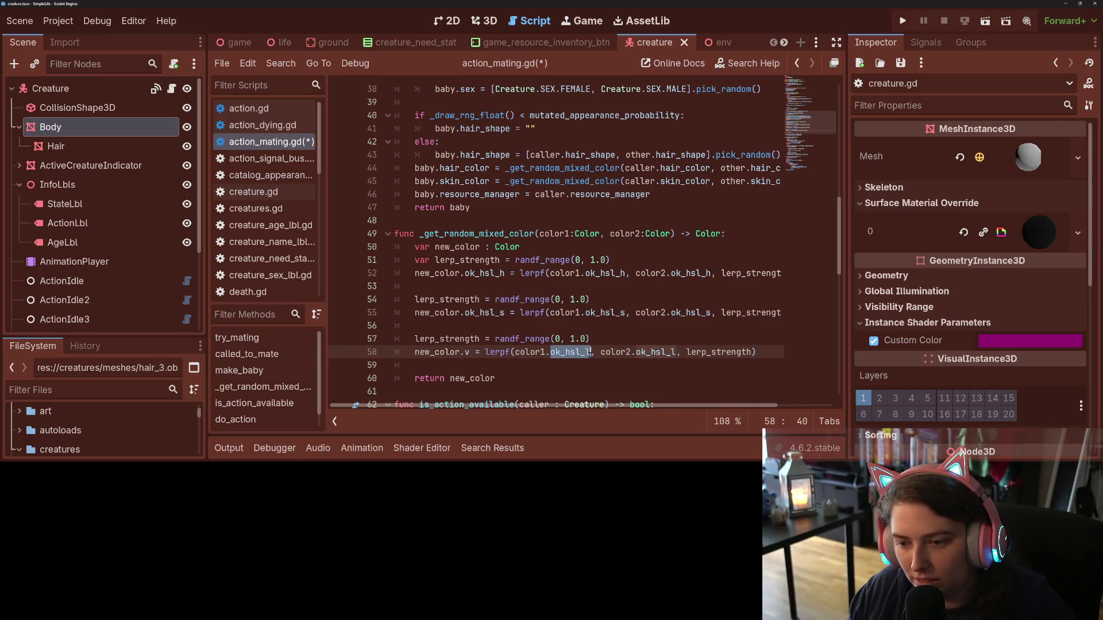
text(v)
click(602, 351)
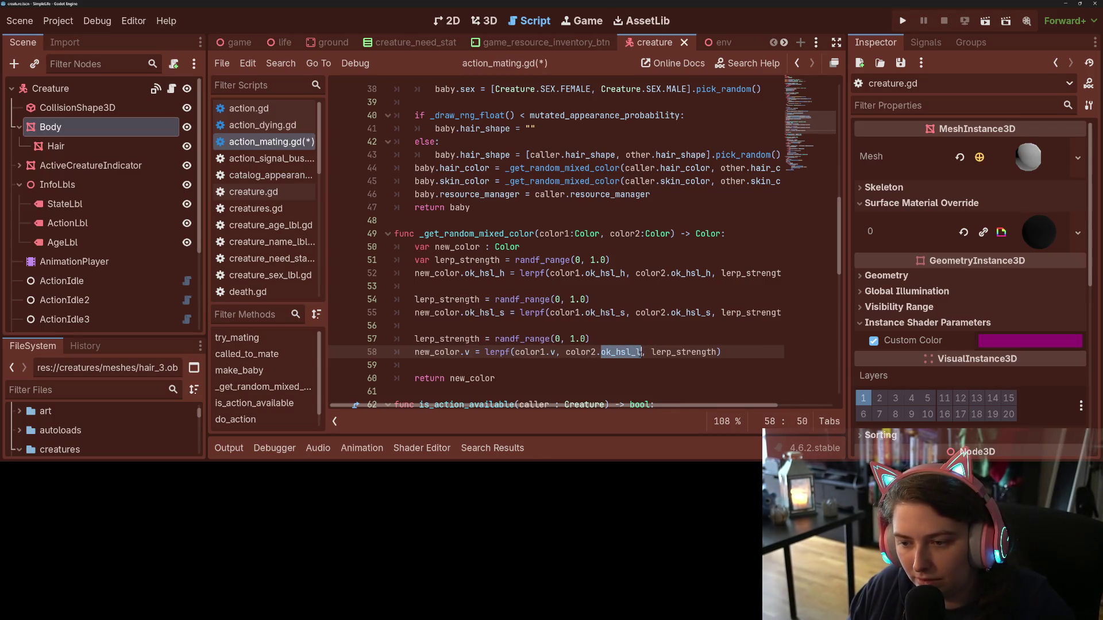
text(v)
- Replace ok_hsl_s with s for all three colours on line 55, save, and rerun the project
double_click(486, 313)
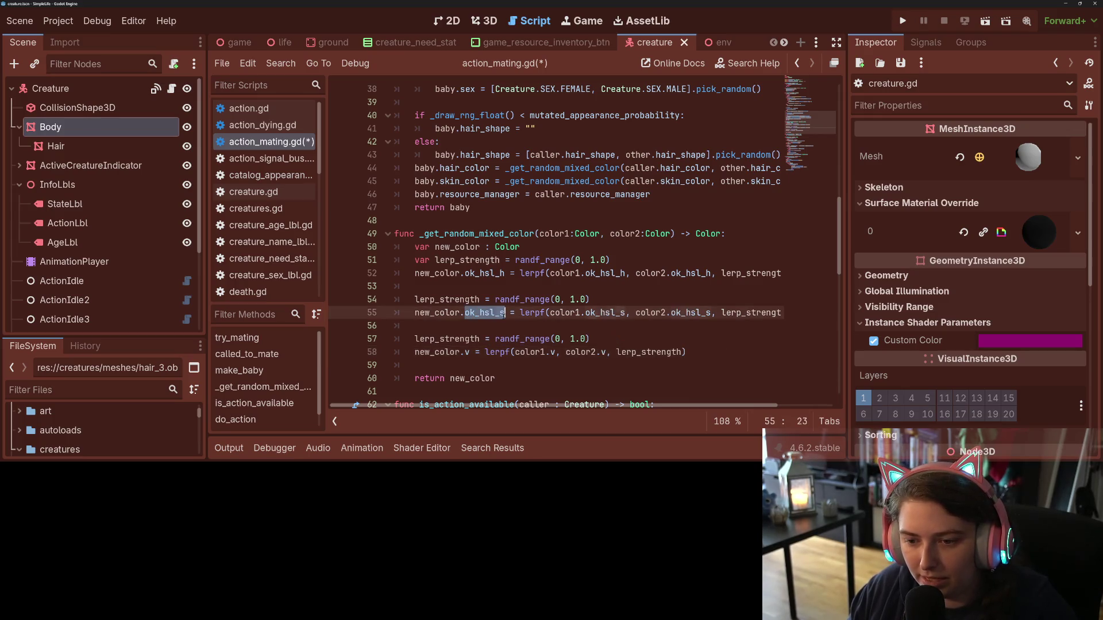
text(s)
double_click(576, 313)
text(s)
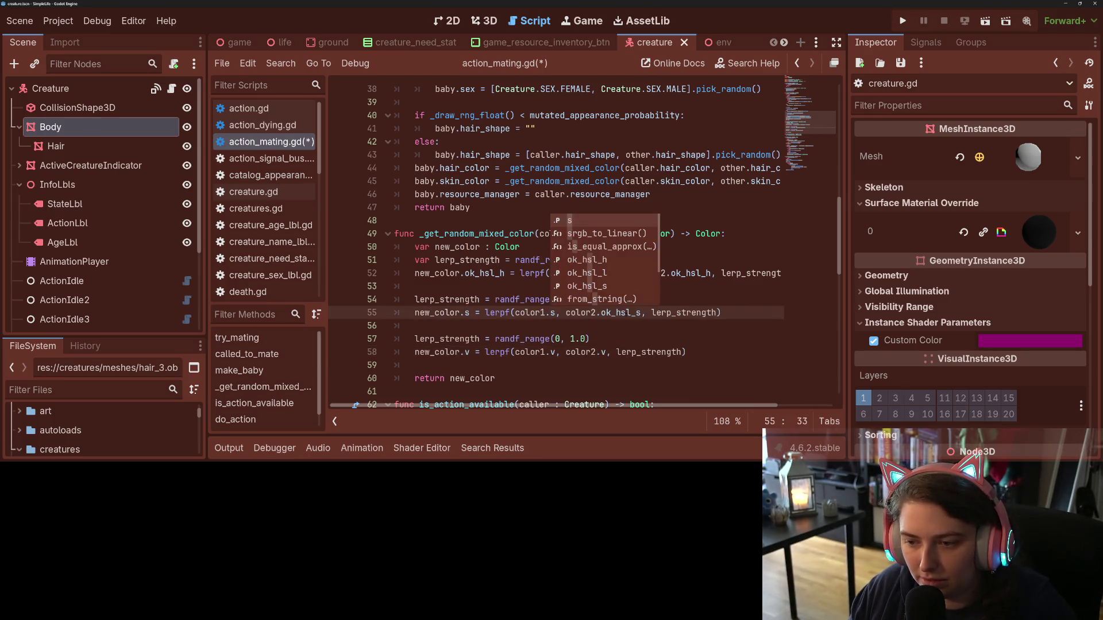
double_click(620, 312)
text(s)
key(ctrl+s)
click(687, 181)
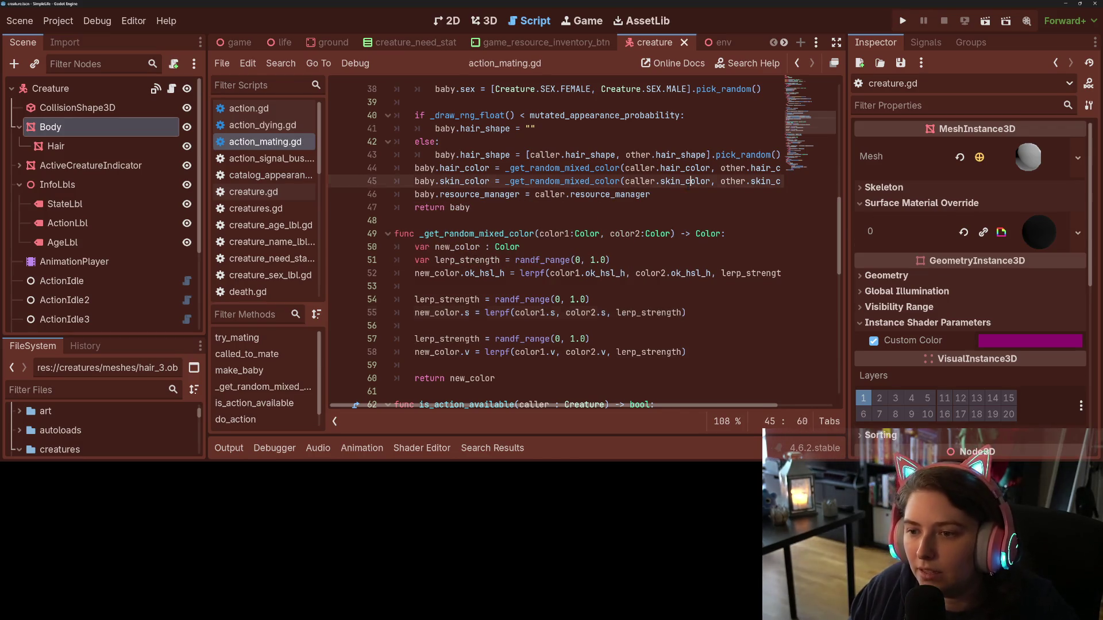
click(903, 21)
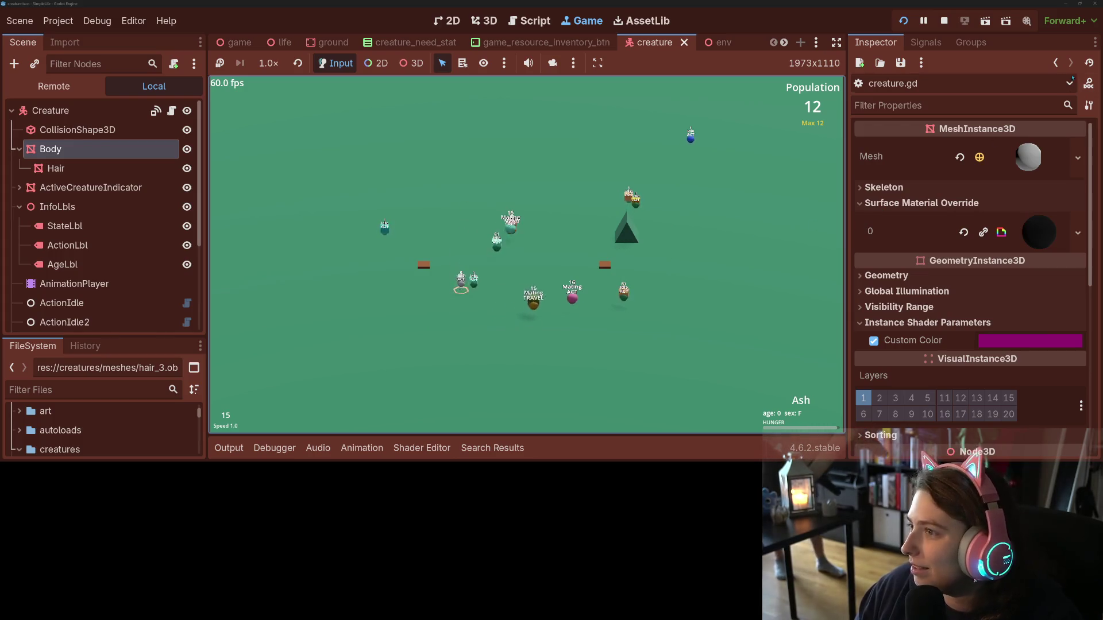
click(943, 21)
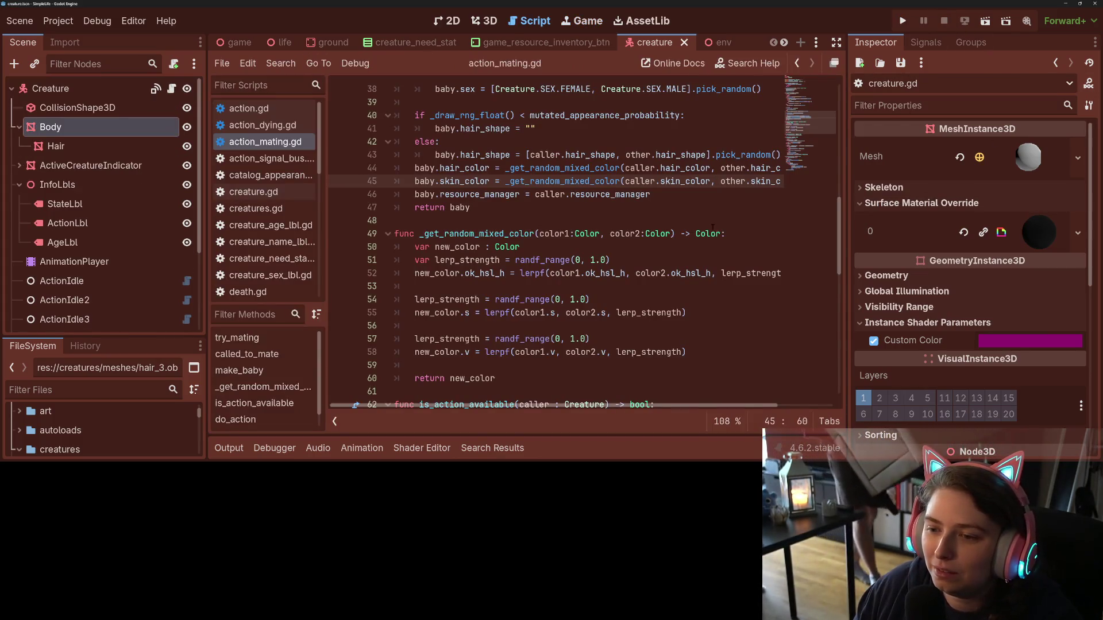
double_click(574, 221)
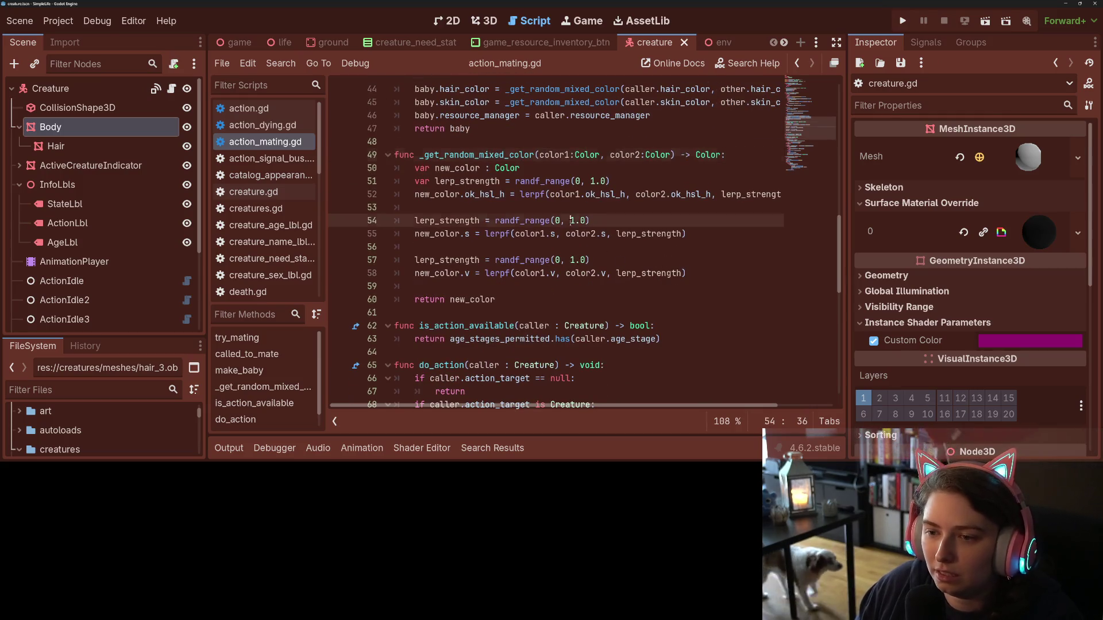
double_click(522, 221)
double_click(529, 234)
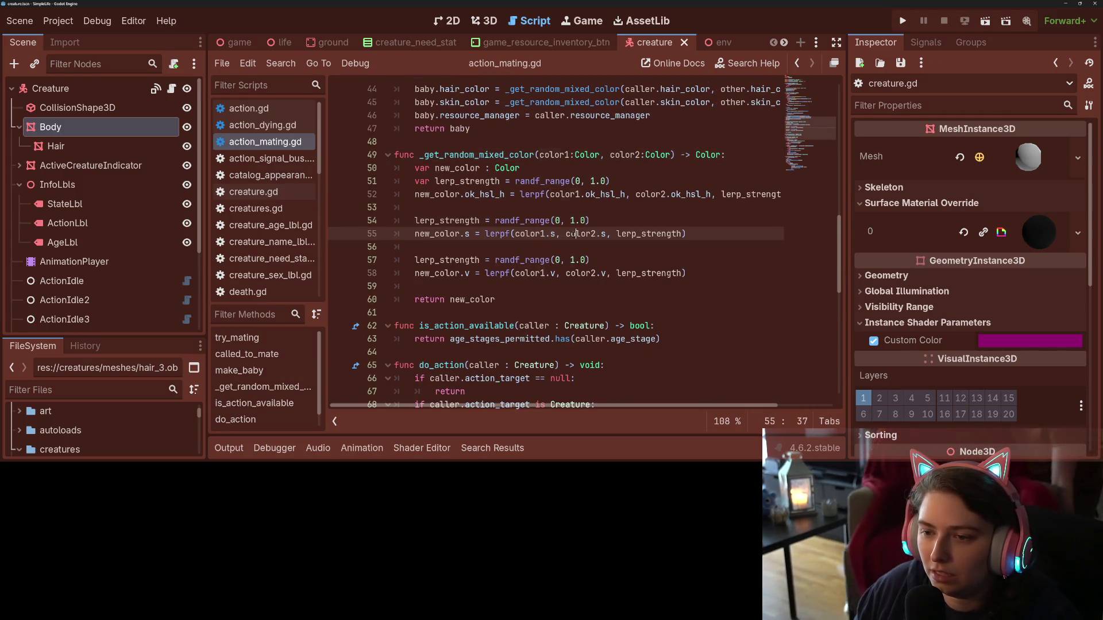
double_click(581, 234)
click(532, 234)
click(540, 234)
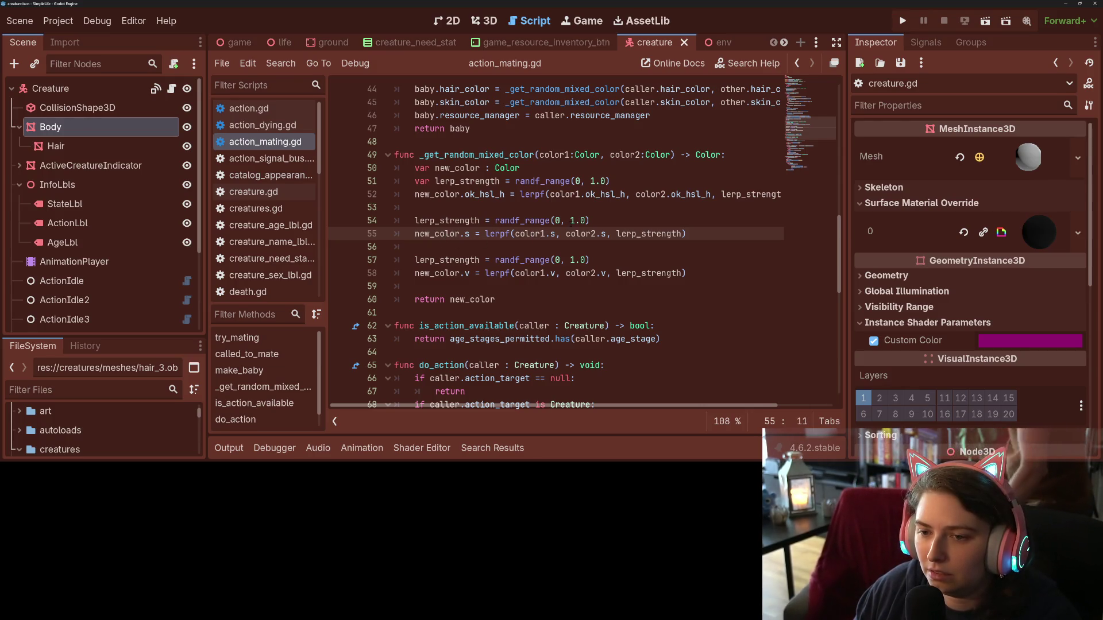
click(570, 220)
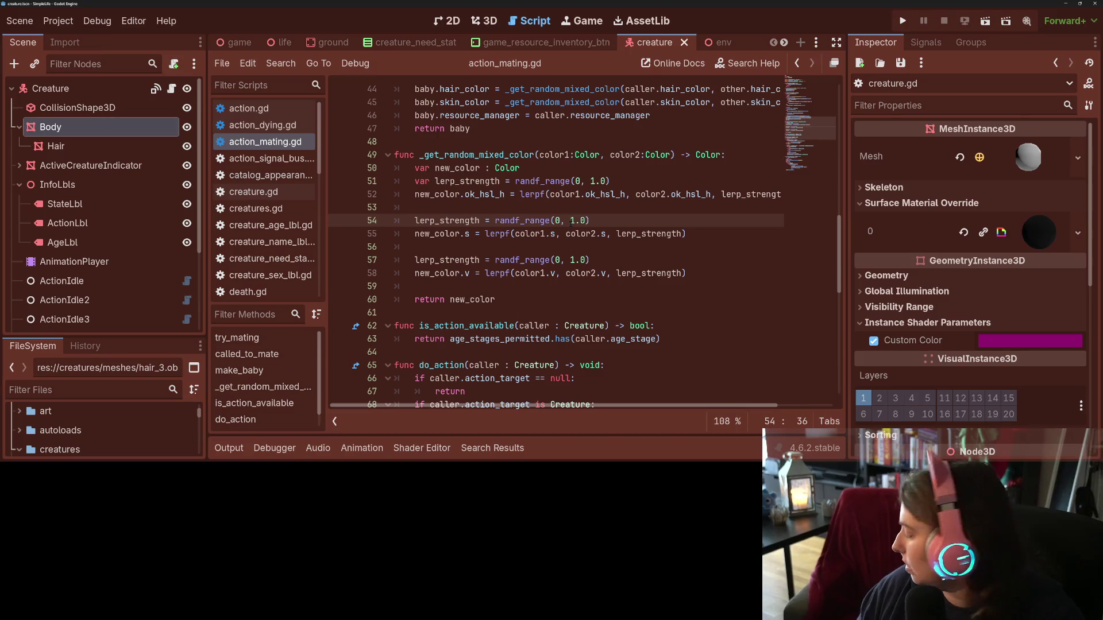
mouse_move(525, 220)
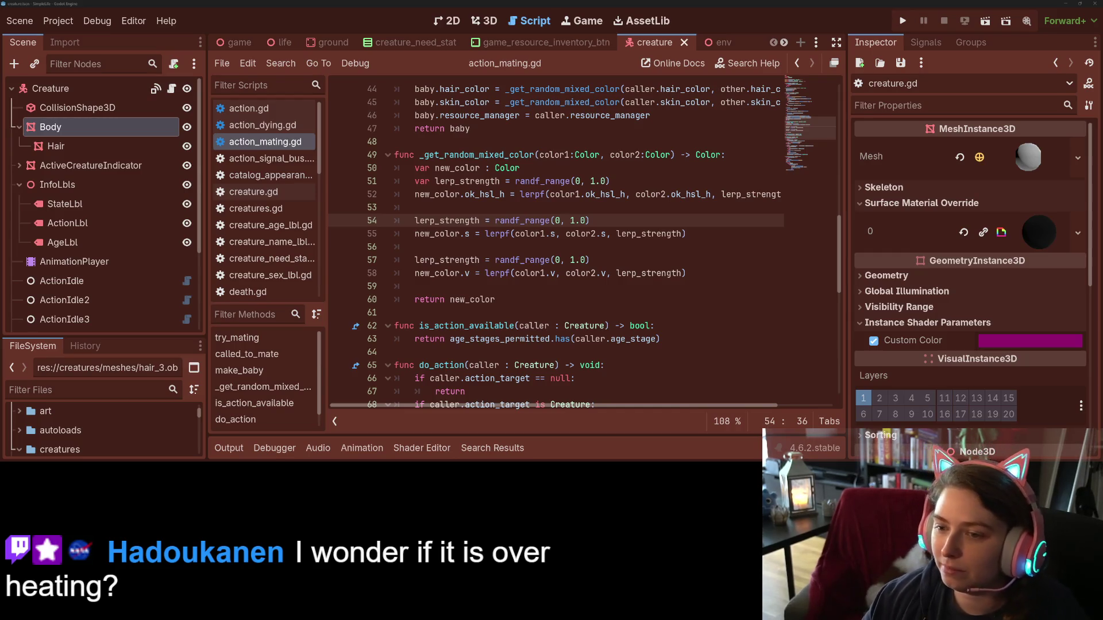
click(684, 263)
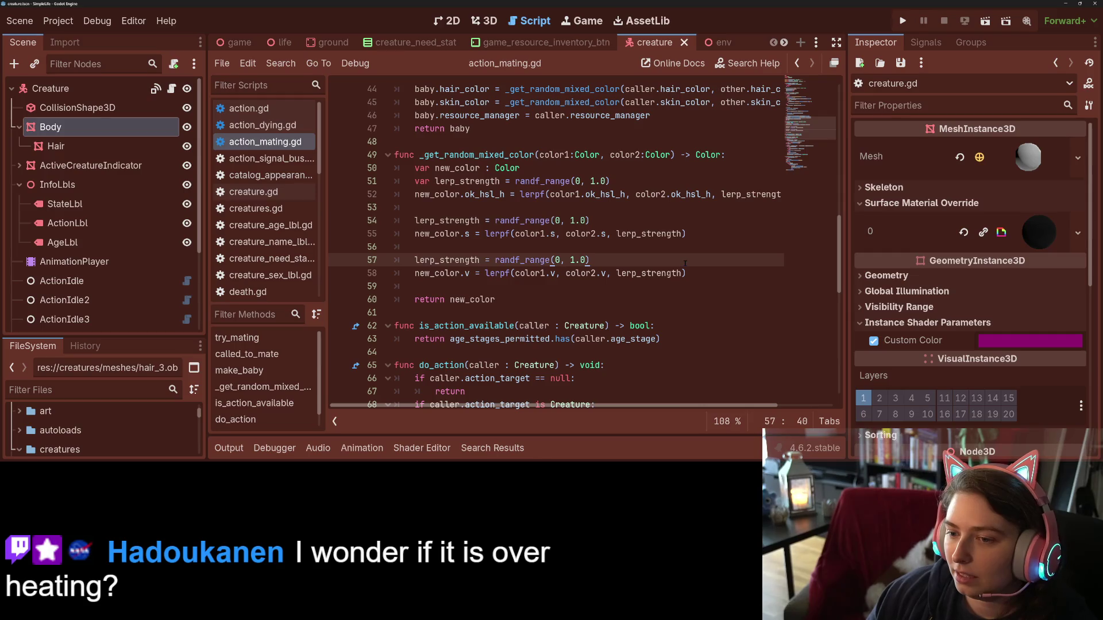
click(689, 274)
double_click(581, 234)
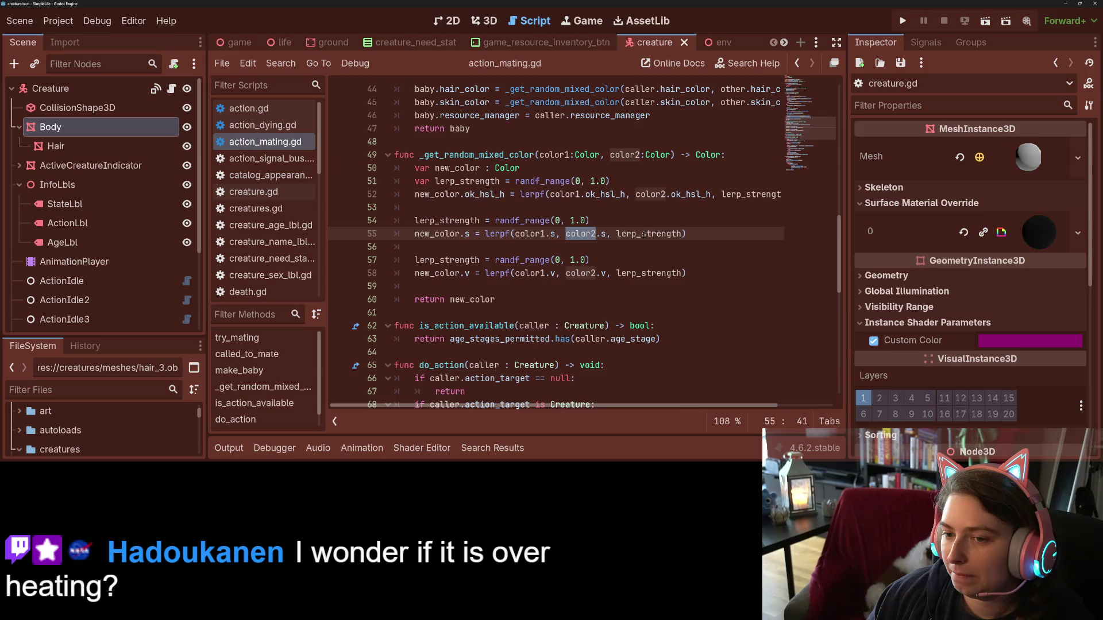
click(456, 234)
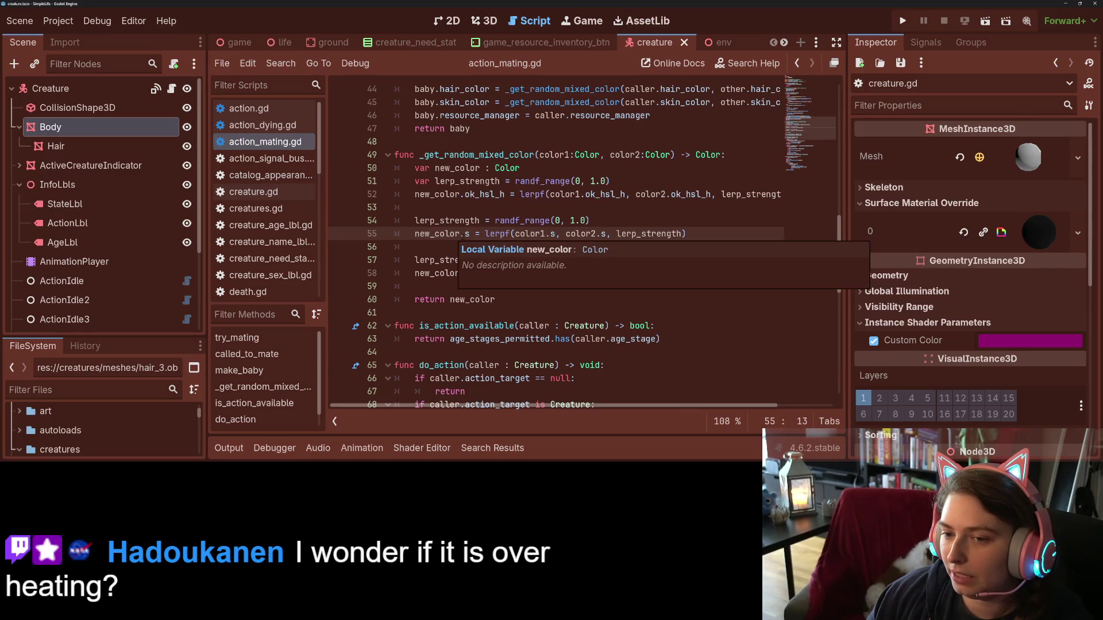
click(709, 263)
click(714, 278)
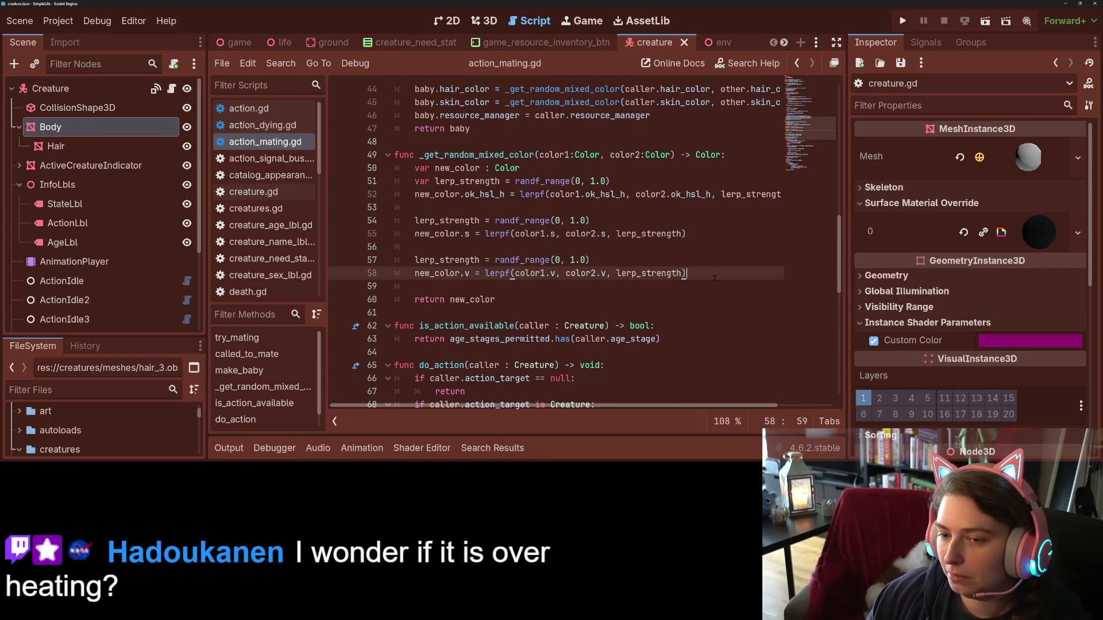
key(Down)
- Insert printt(color1, color2, new_color) above return new_color, save, and run the project
key(Return)
text(pr)
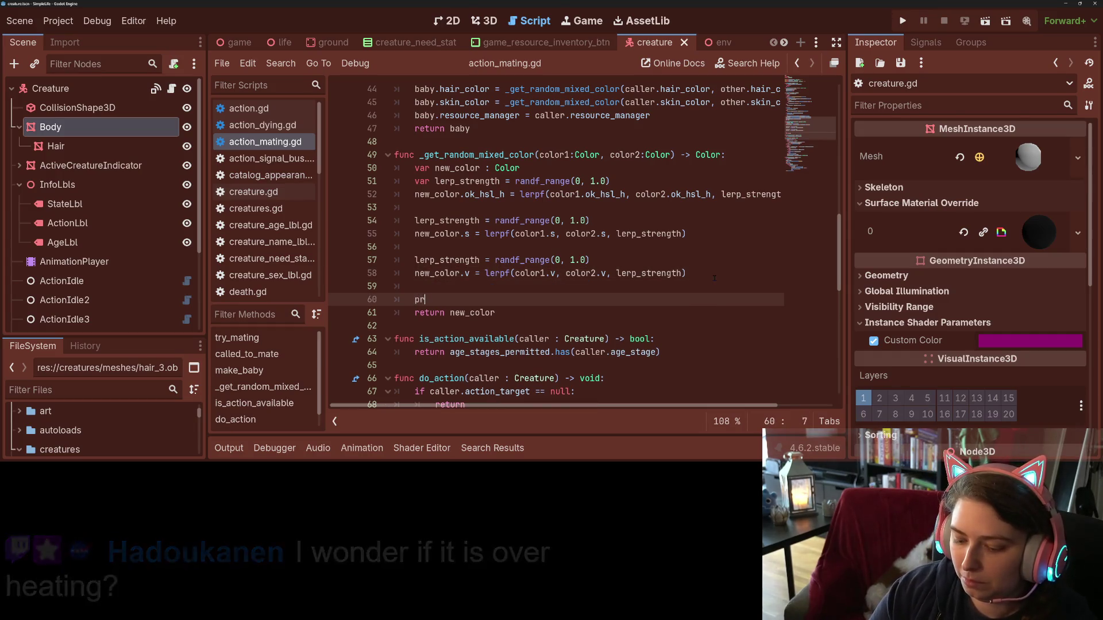
text(int(new_color)
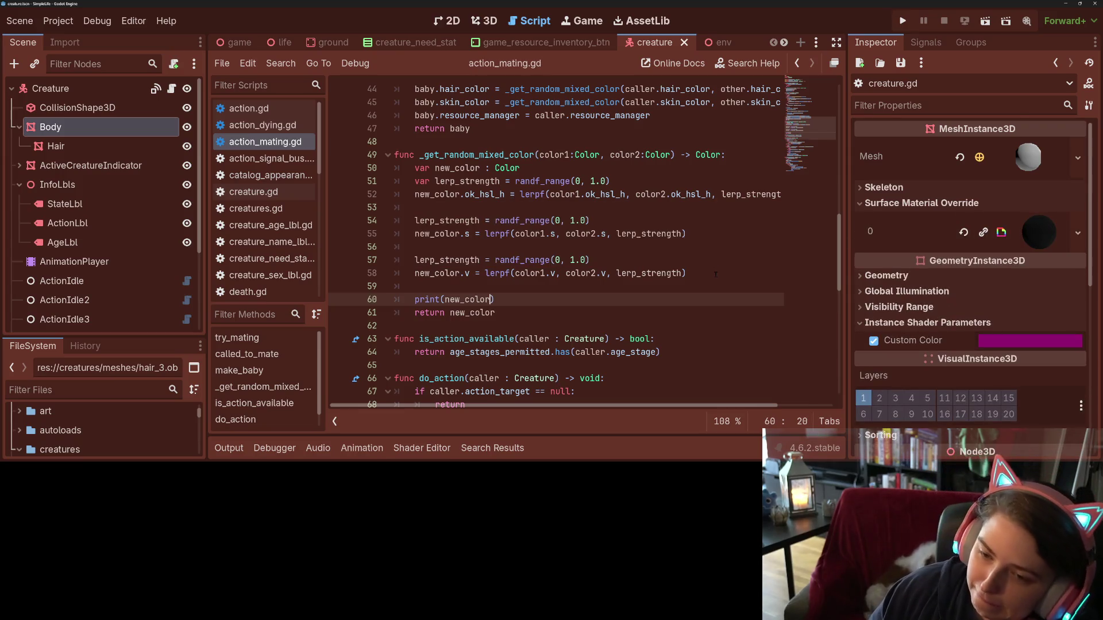
click(487, 299)
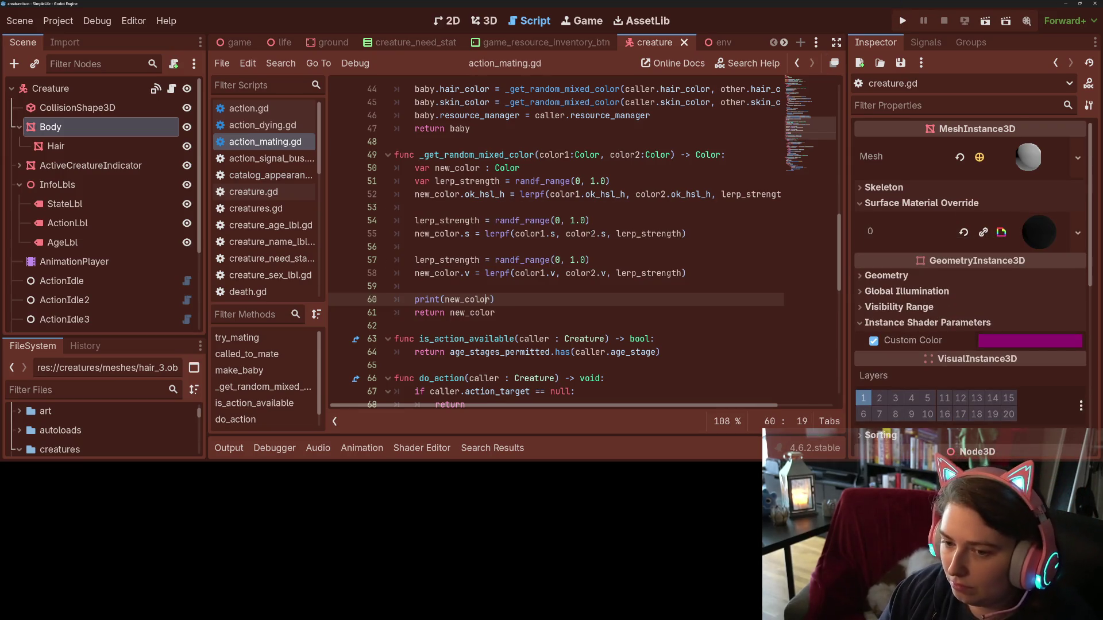
text(s()
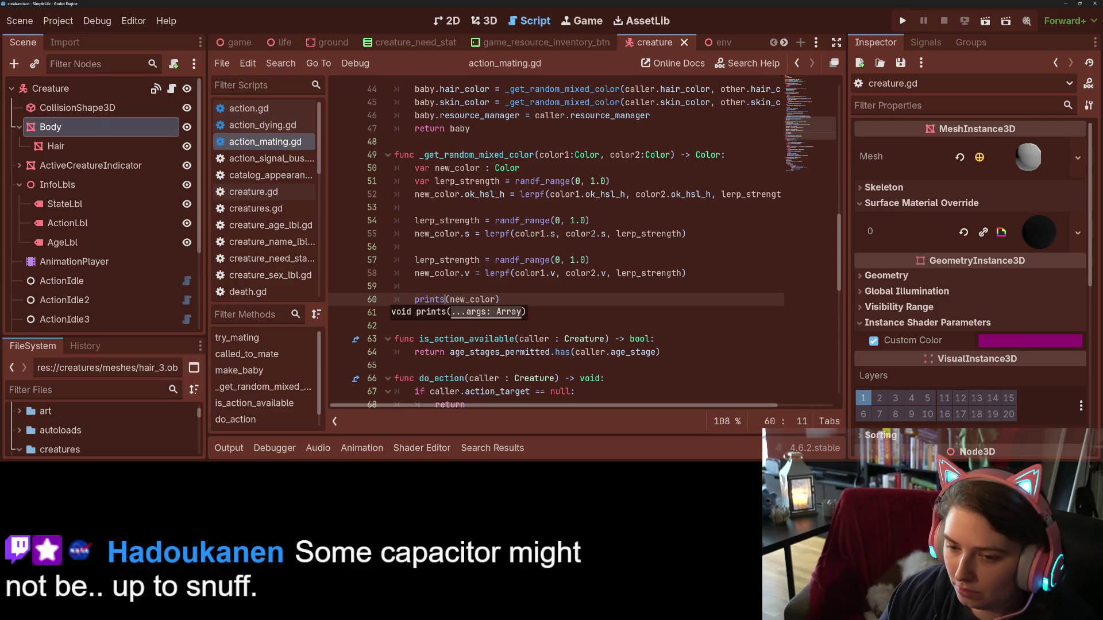
text(t()
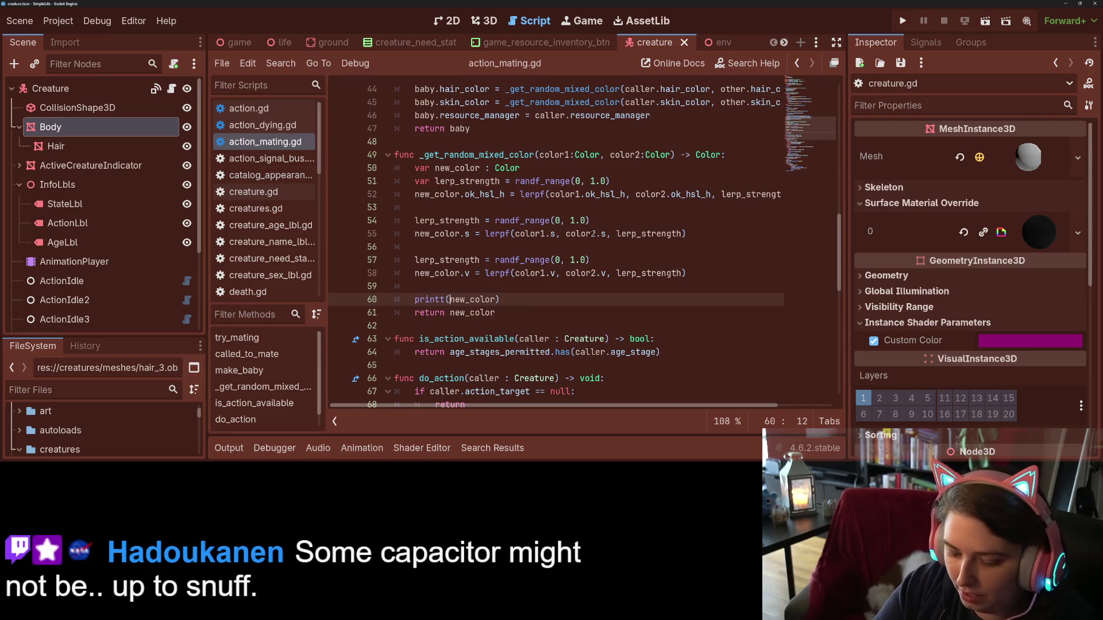
text(color1)
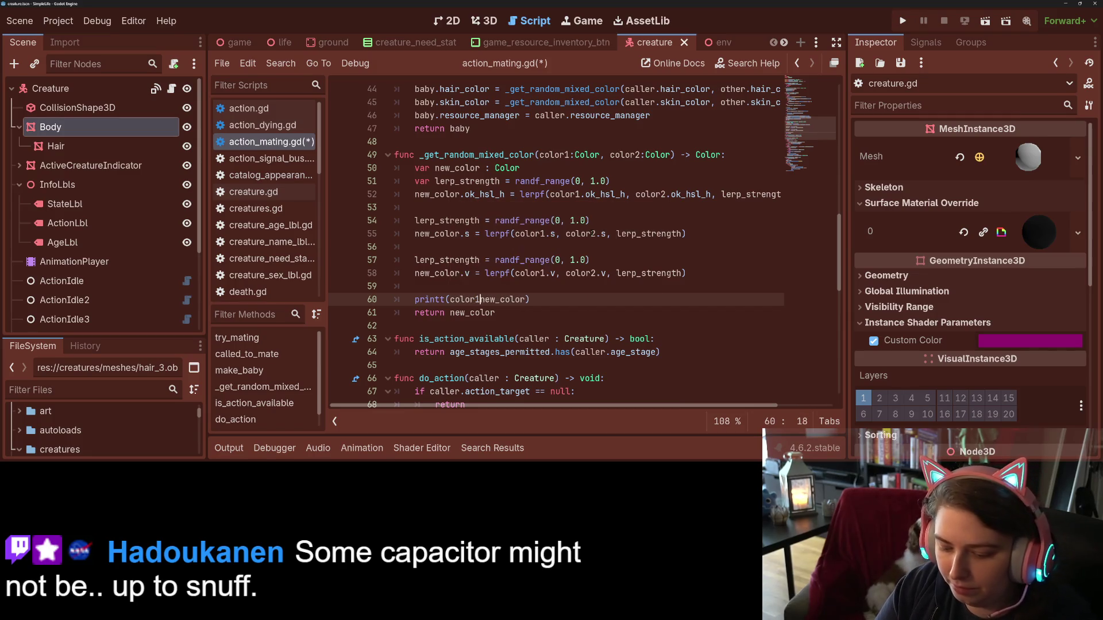
text(2,)
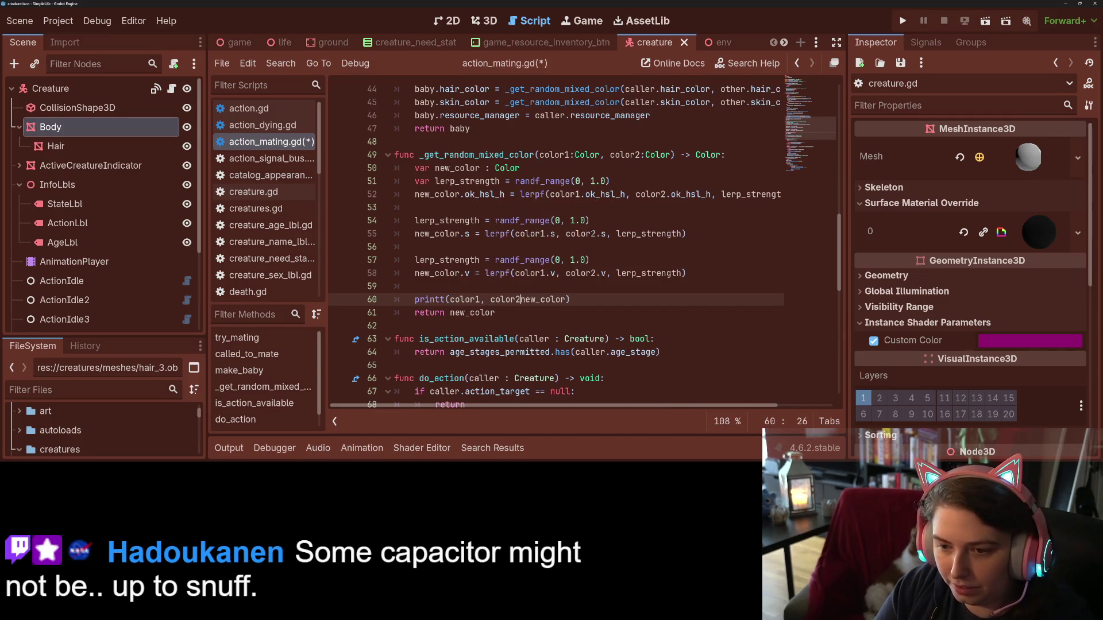
key(ctrl+s)
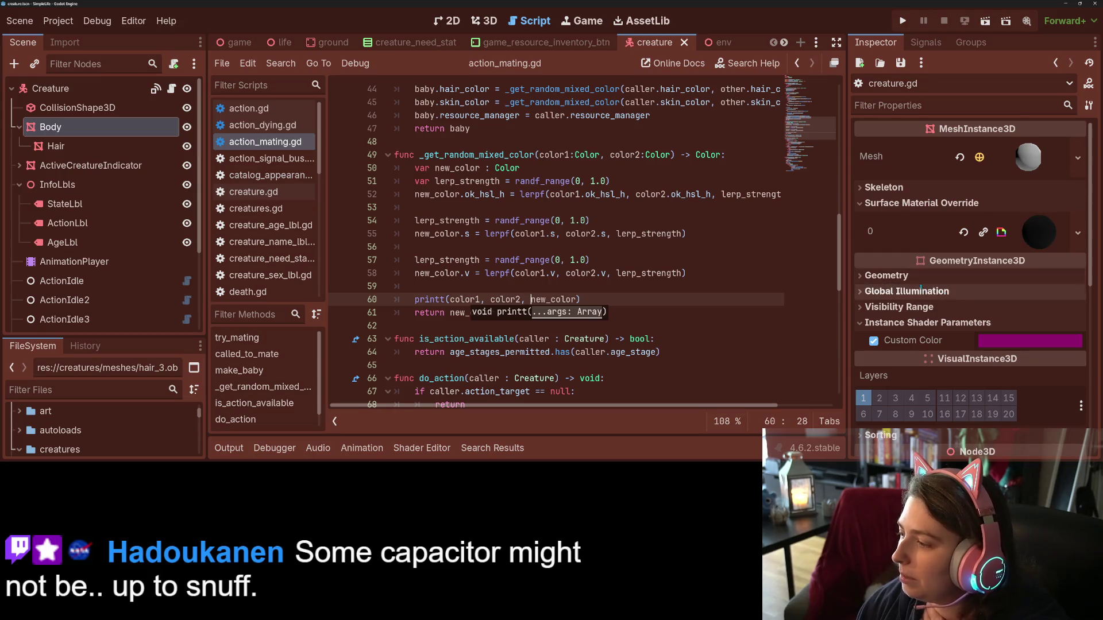
click(903, 21)
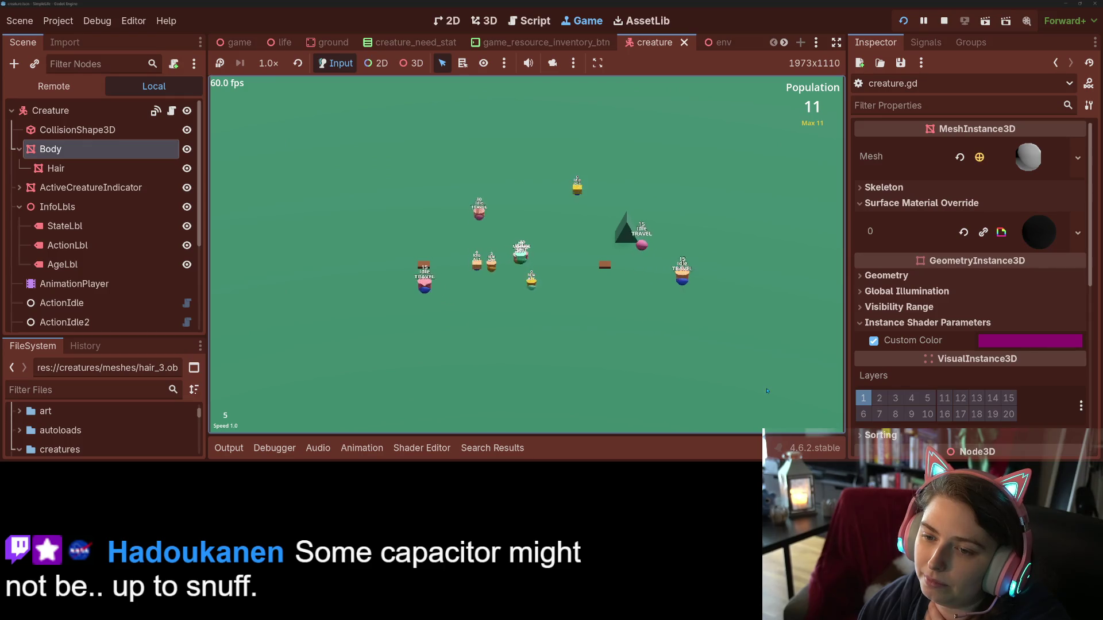
- Show the Output log, run the game at 4x speed while colour tuples print, then stop it
click(227, 448)
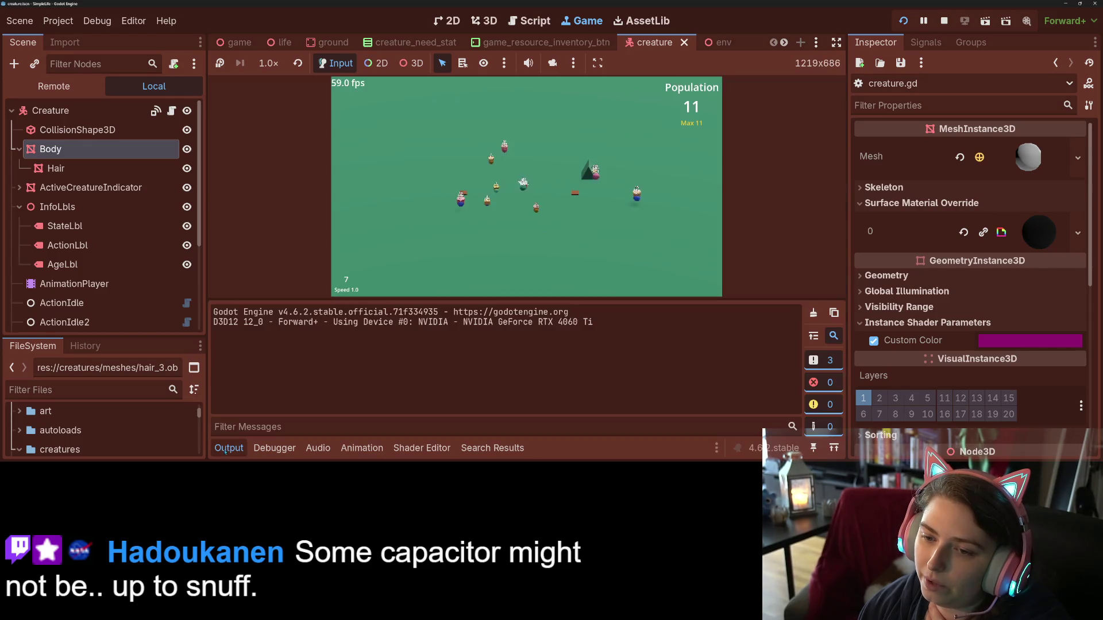
click(718, 229)
key(4)
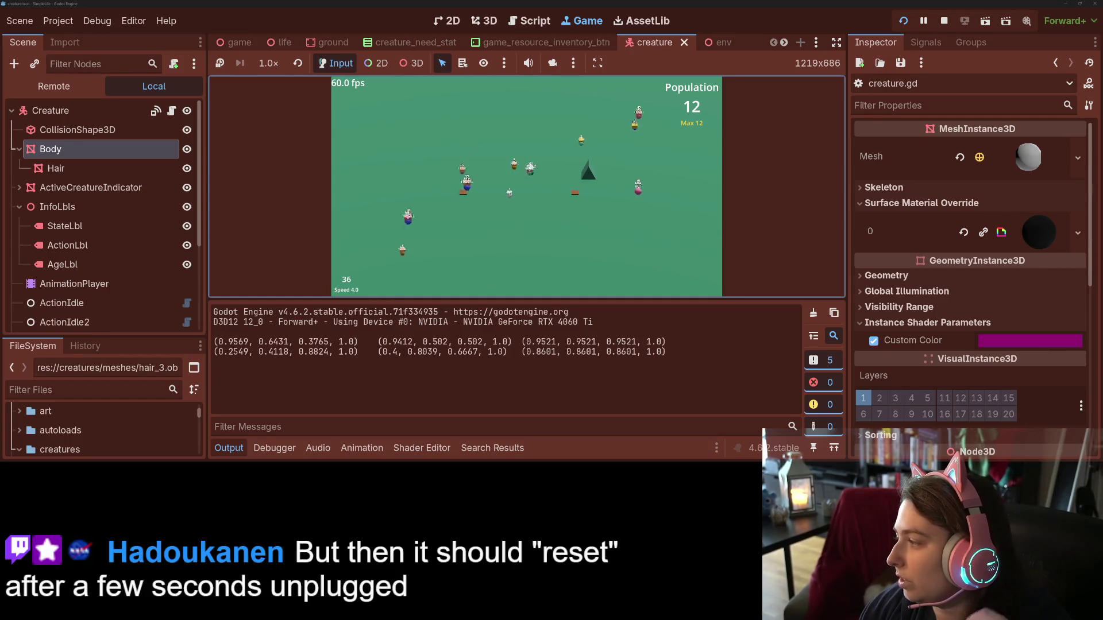
click(676, 332)
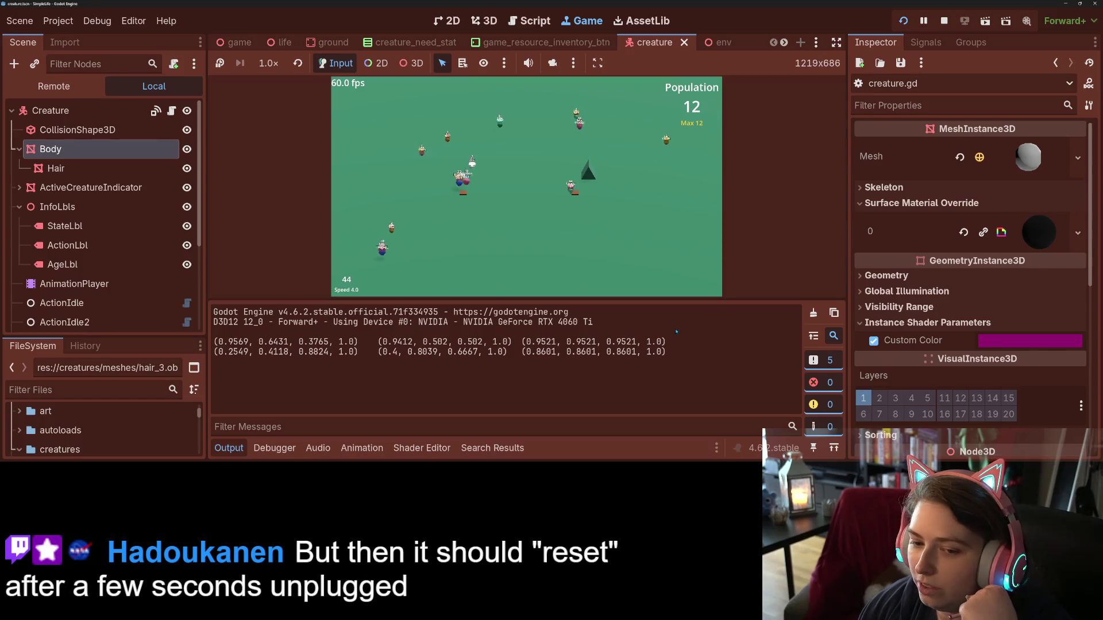
click(704, 200)
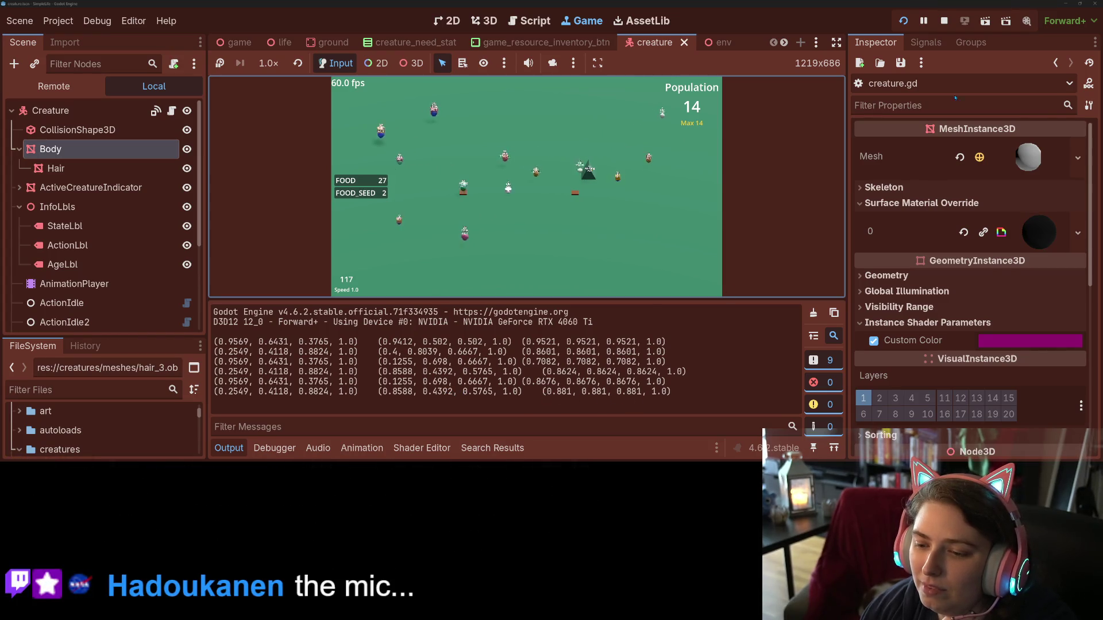
click(944, 21)
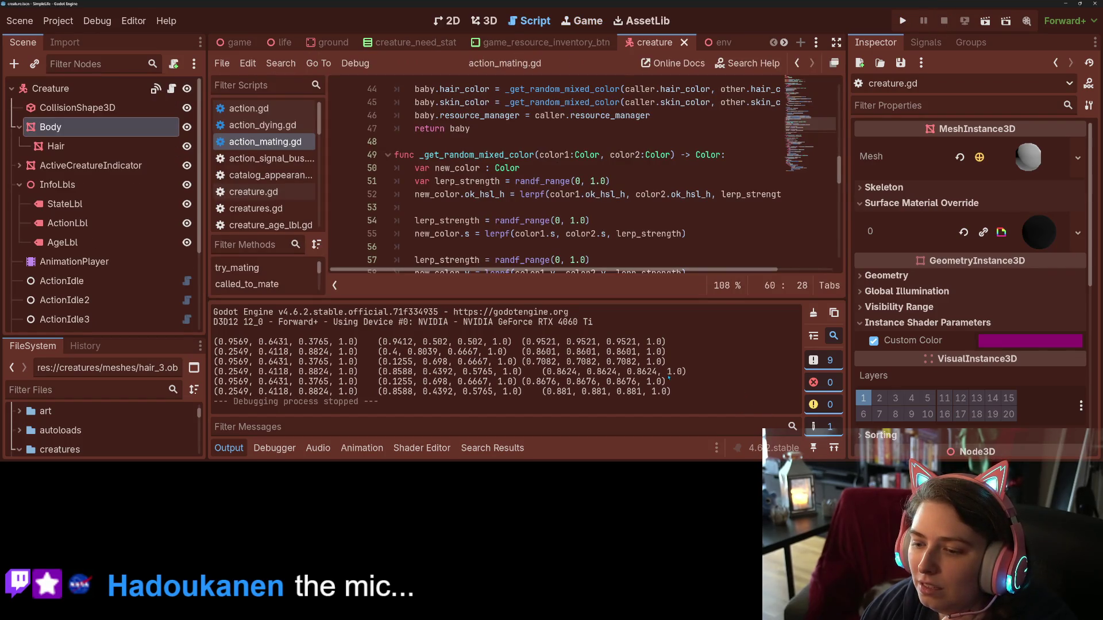
- Replace new_color's ok_hsl_h with h on line 52
scroll(586, 210, down, 2)
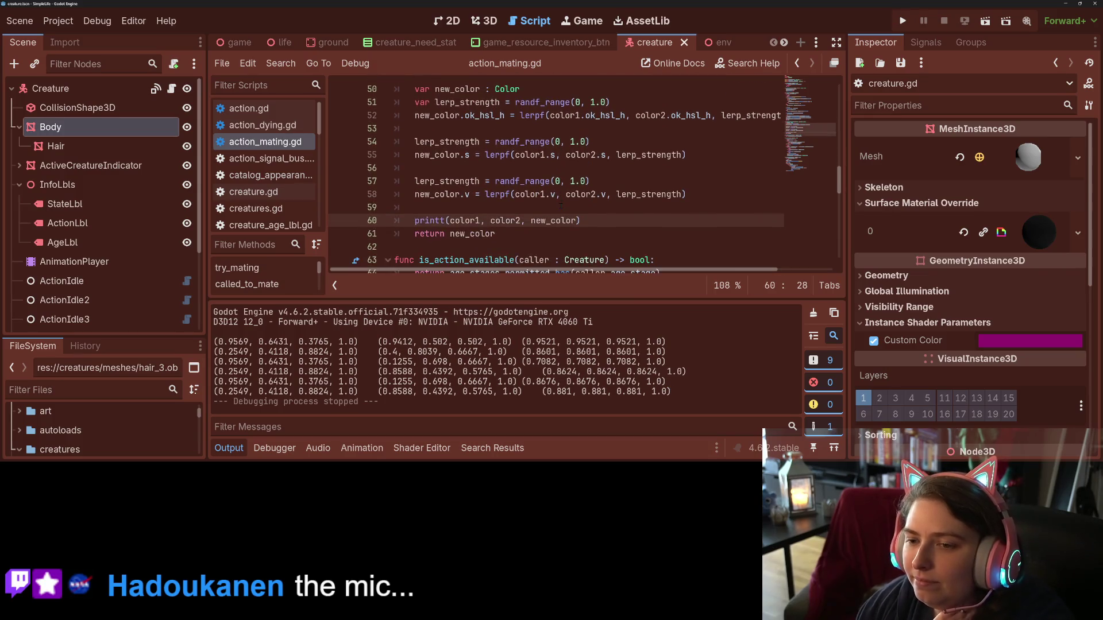
scroll(561, 205, up, 2)
scroll(560, 205, down, 1)
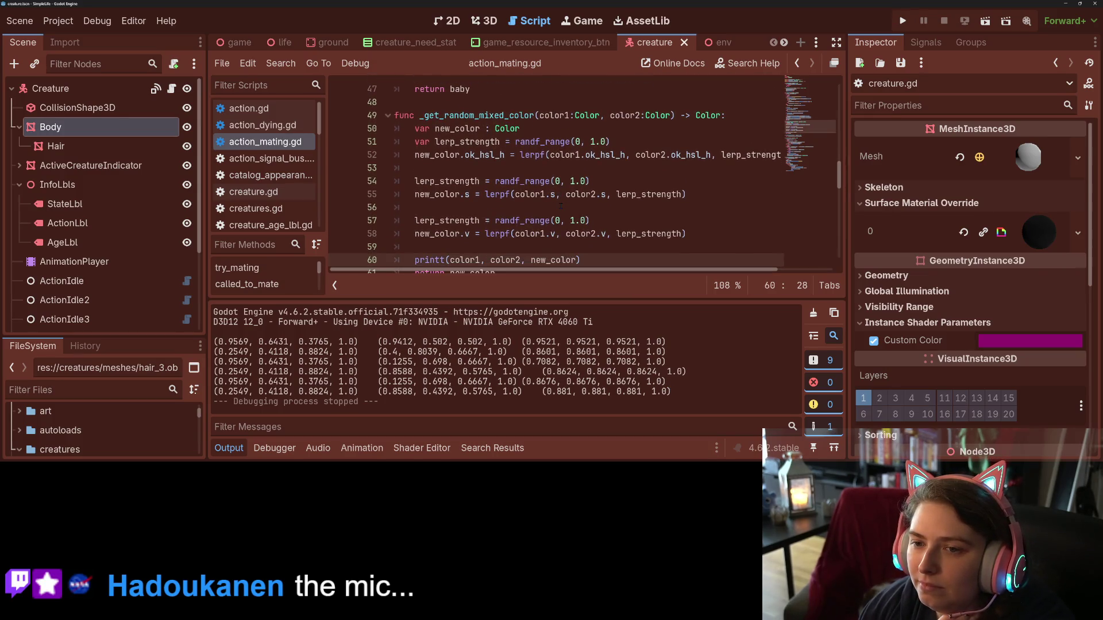
double_click(447, 155)
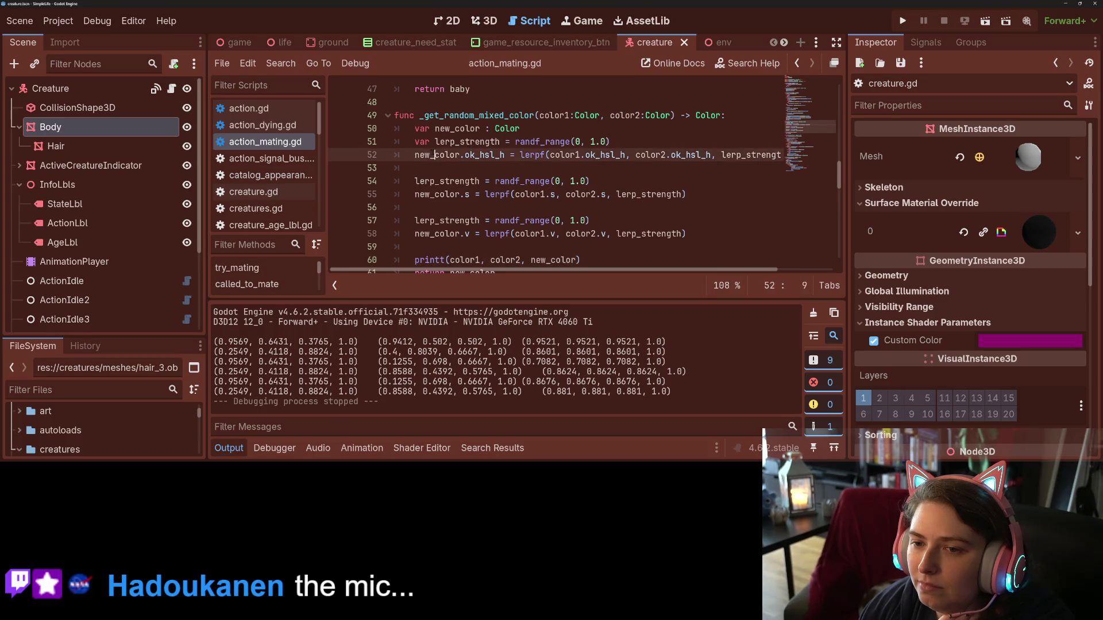
double_click(485, 155)
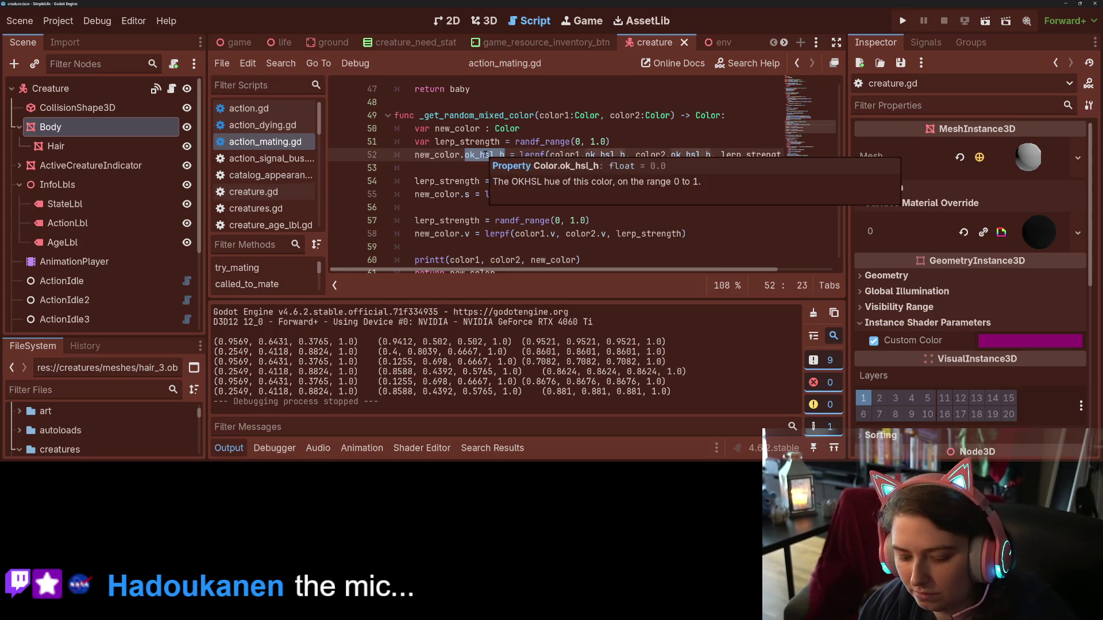
text(h)
key(Escape)
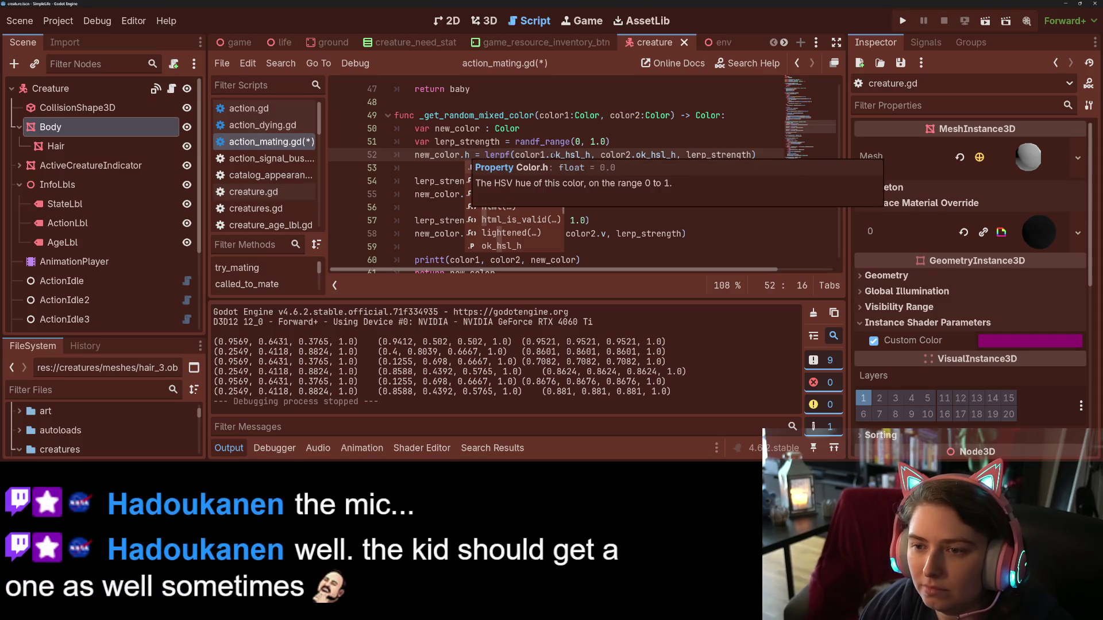
- Change color1's and color2's ok_hsl_h to h, save, and run the project
double_click(565, 155)
text(h)
key(Escape)
double_click(620, 155)
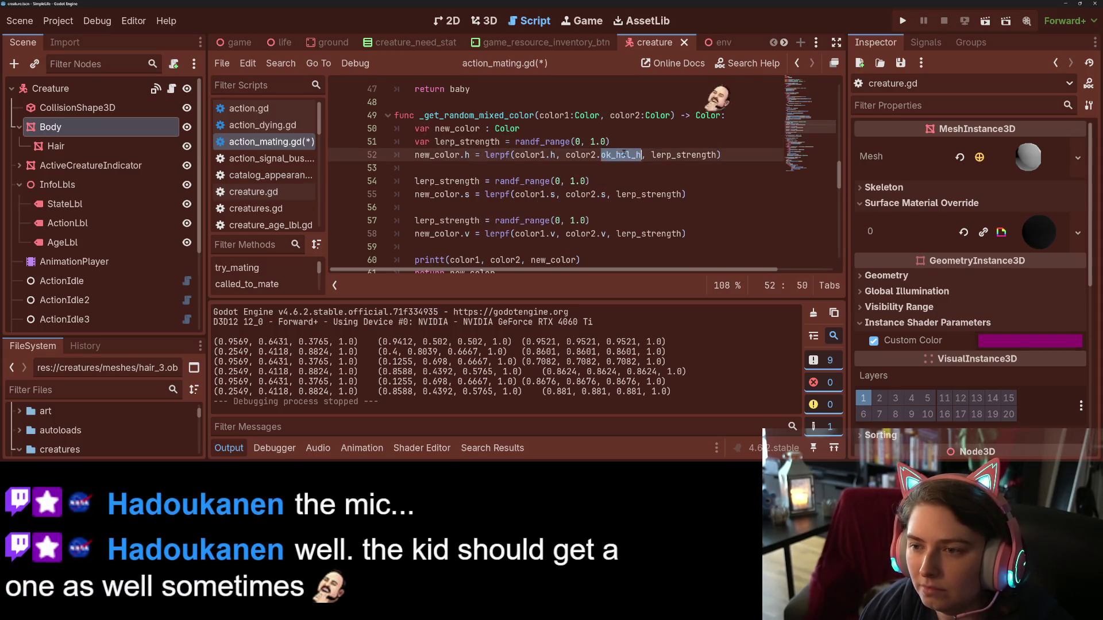
text(h)
mouse_move(632, 156)
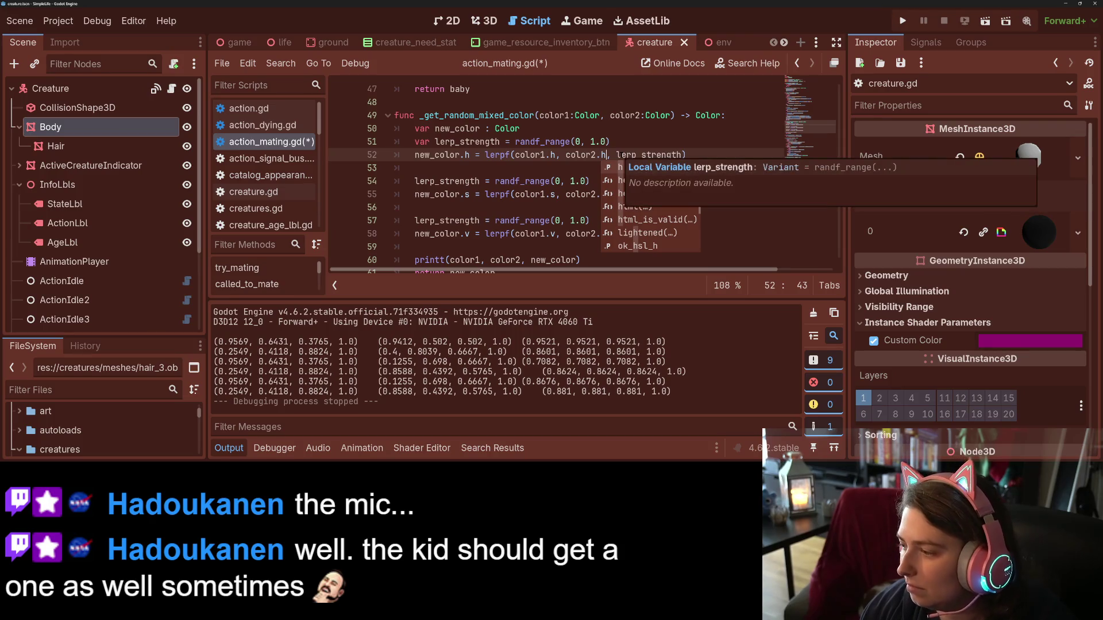
key(ctrl+s)
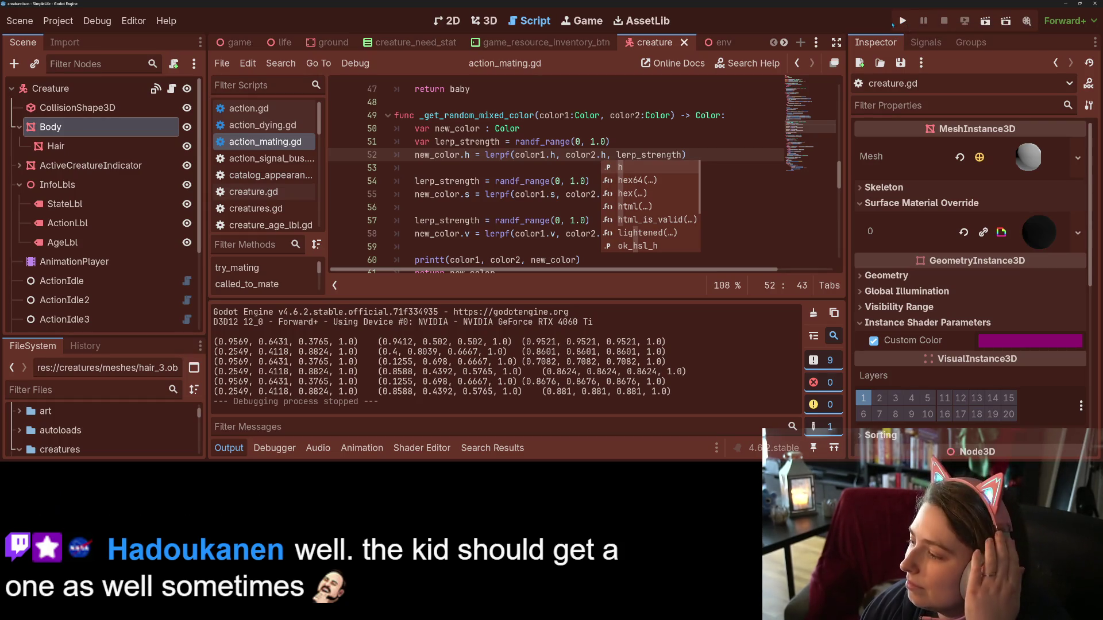
click(901, 19)
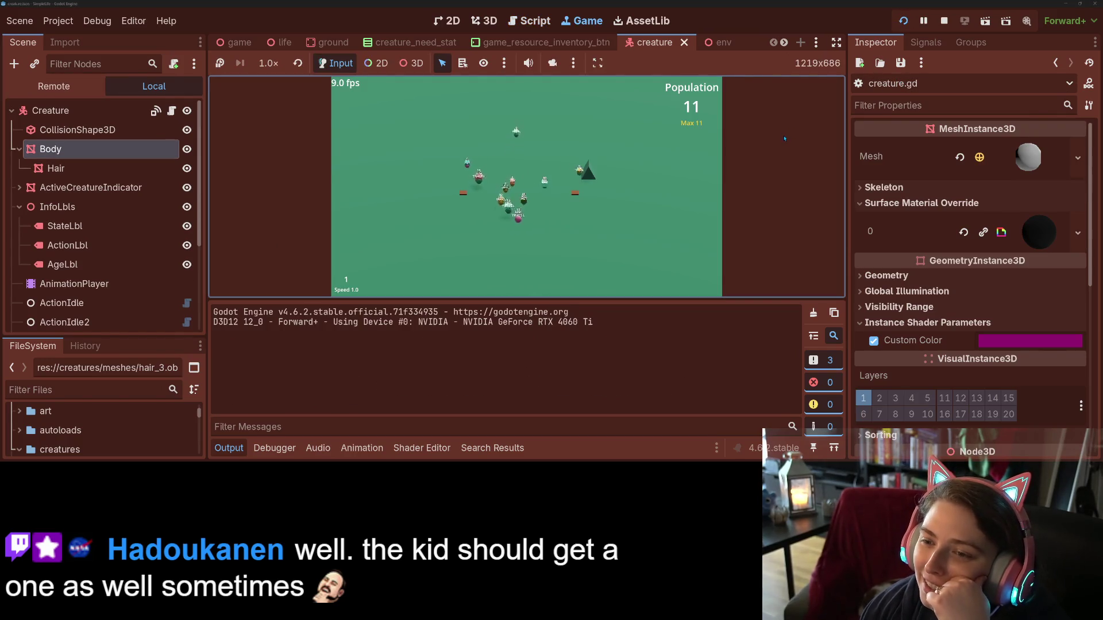
- Run the simulation at 4x speed, change the speed again, then stop the game
key(4)
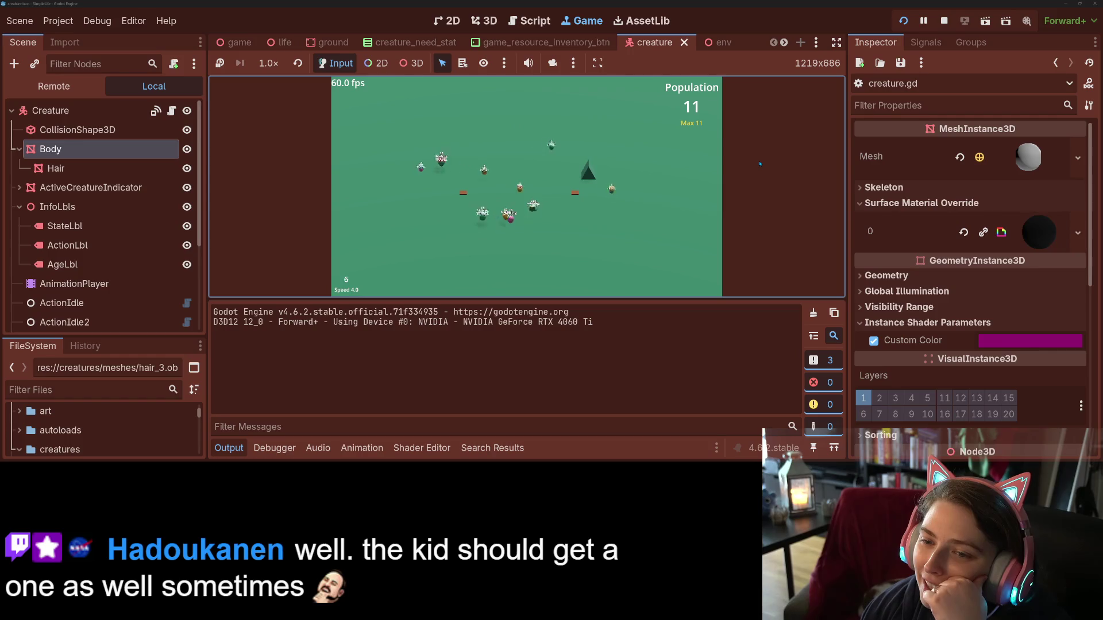
key(0)
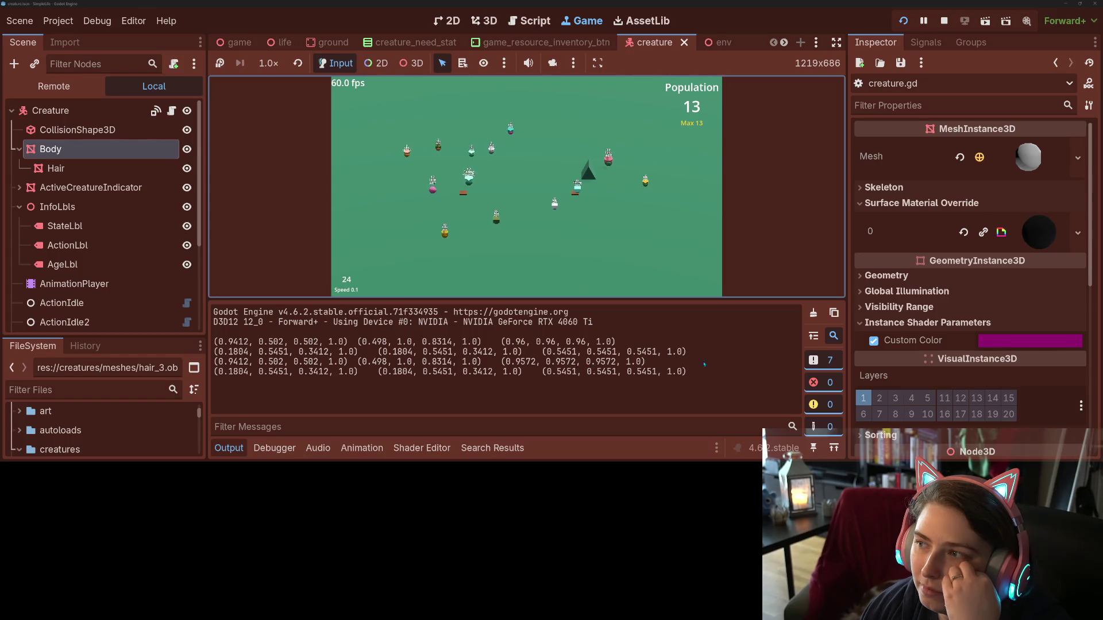
click(943, 21)
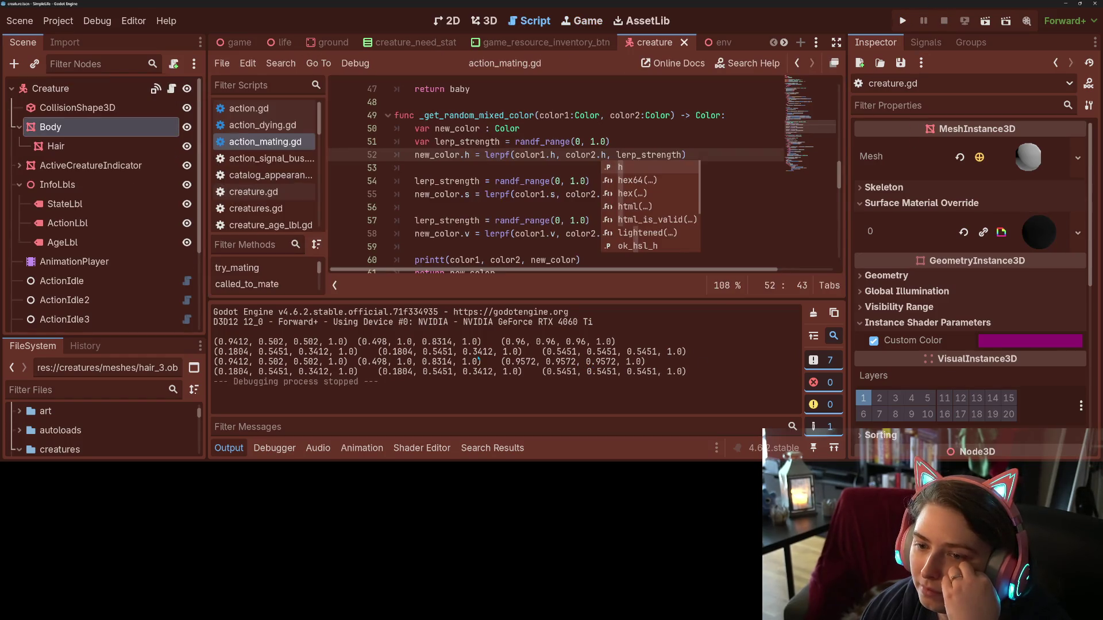
- Undo line 52 back to the OK-HSL hue while keeping the full printt debug line
click(492, 212)
click(540, 154)
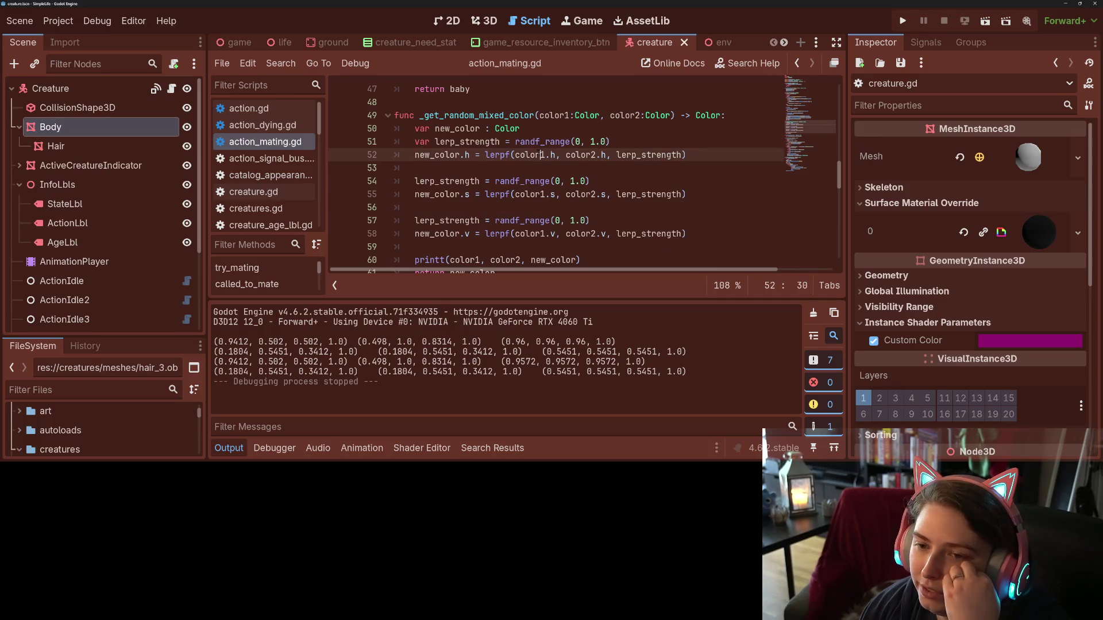
click(531, 194)
click(526, 220)
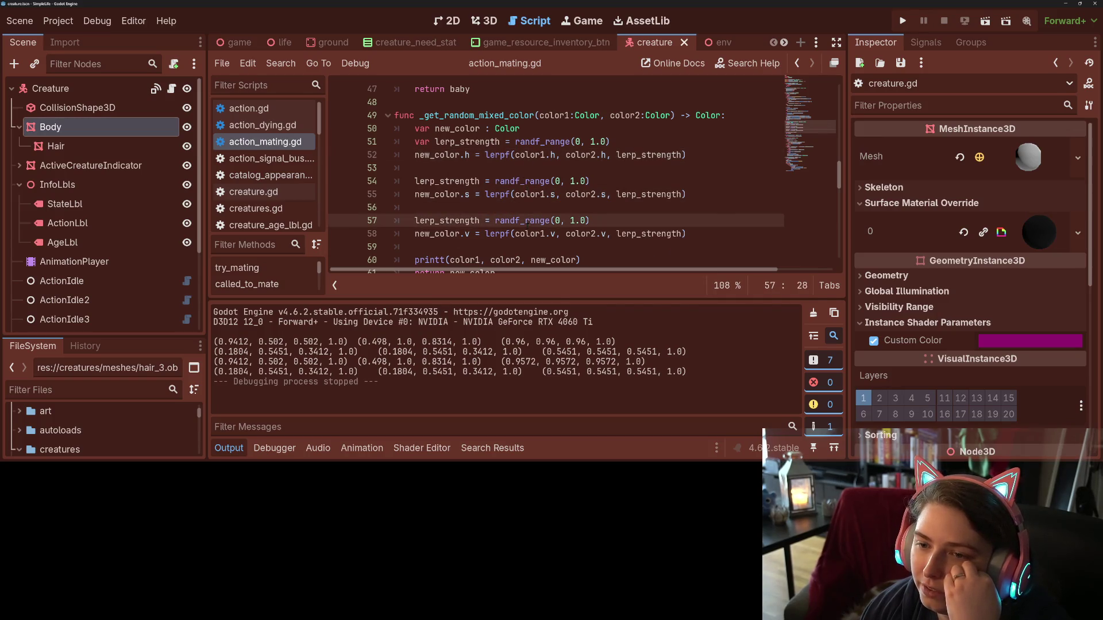
double_click(527, 233)
click(528, 233)
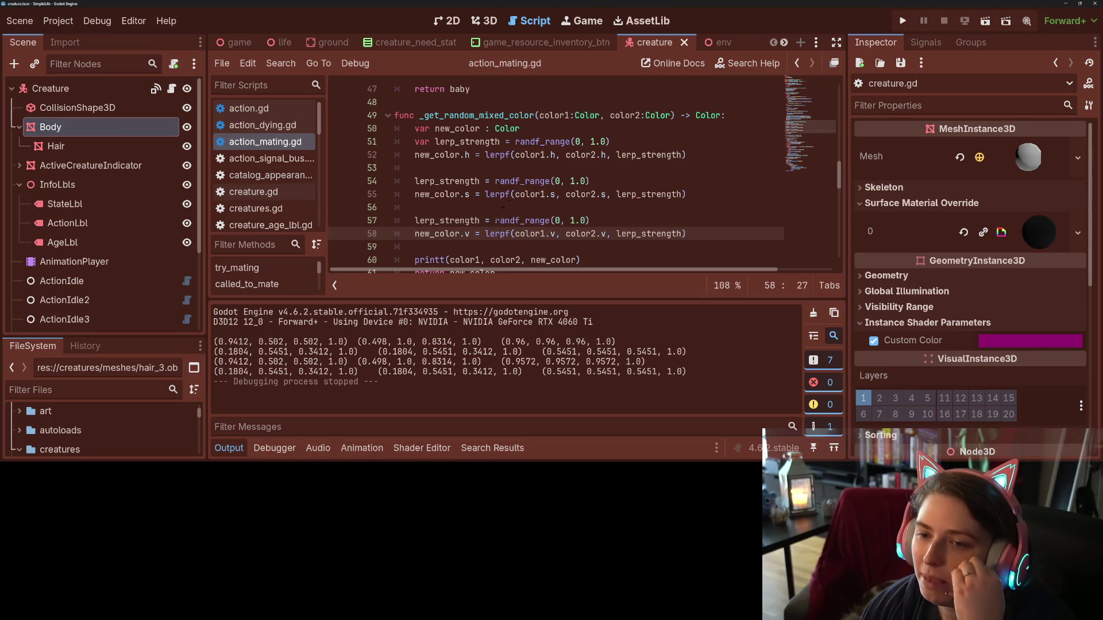
key(ctrl+z)
key(ctrl+z)
key(ctrl+z)
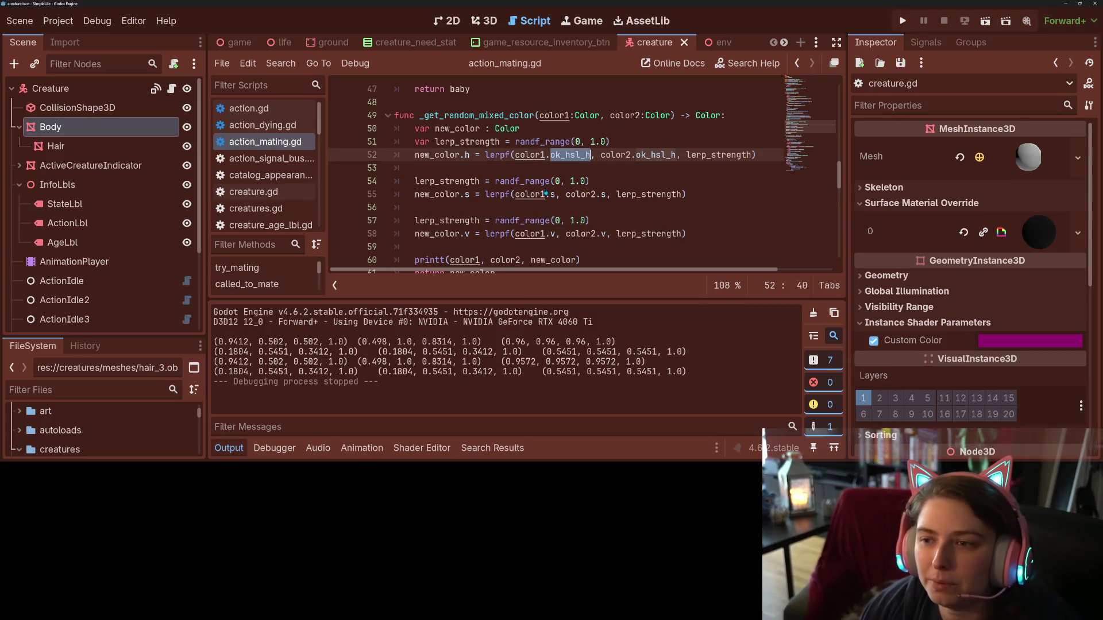
key(ctrl+z)
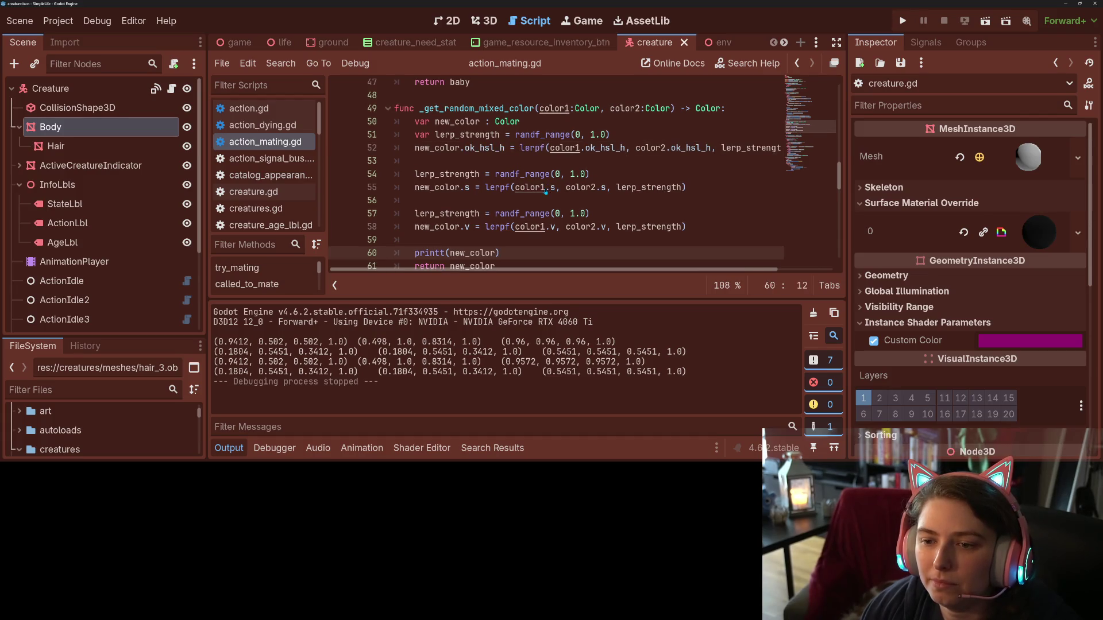
key(ctrl+y)
click(546, 192)
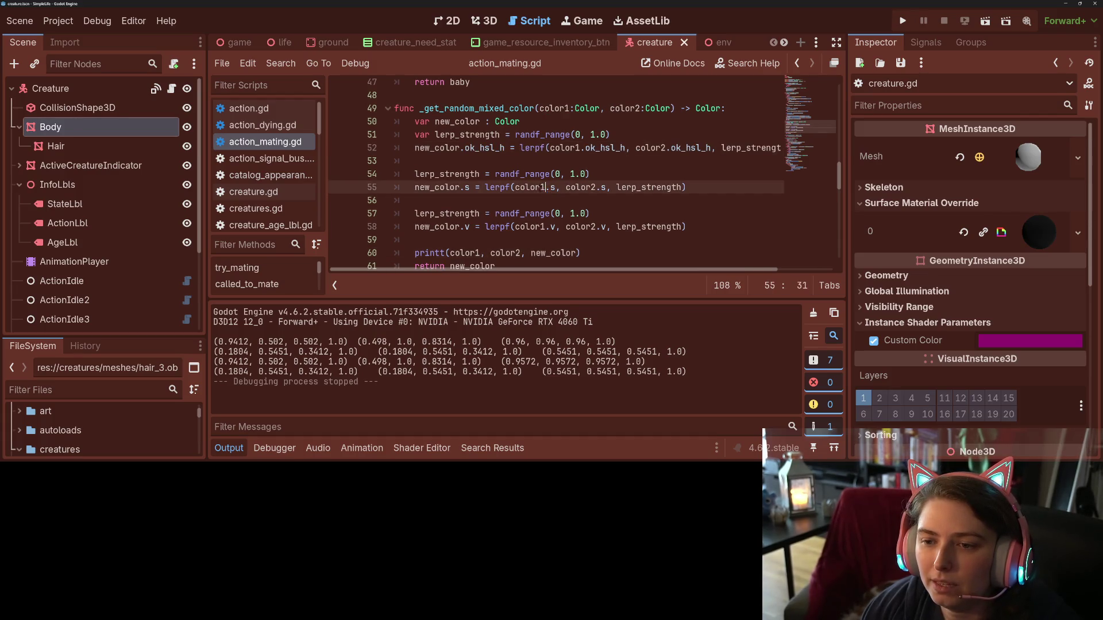
drag(411, 213, 719, 223)
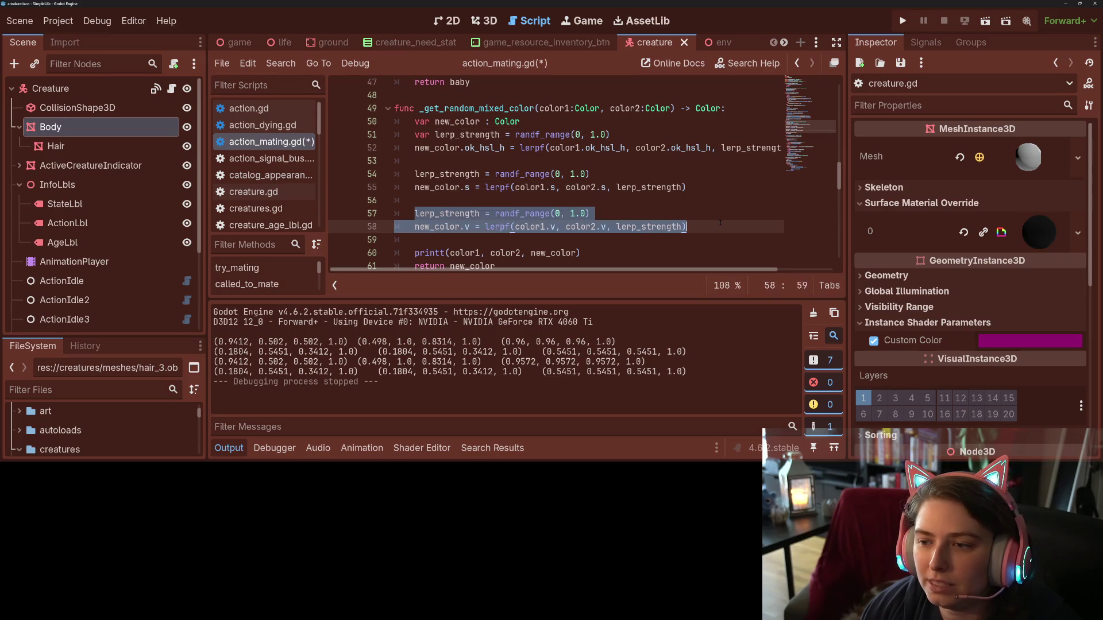
click(474, 149)
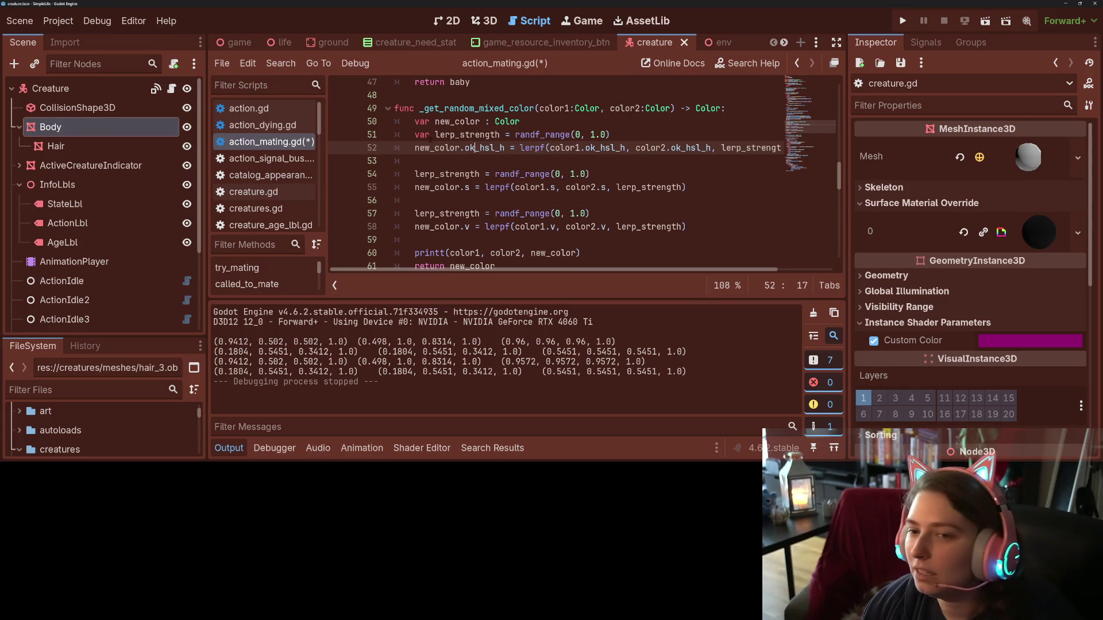
- Split lerp_strength into a bare declaration on line 51 and a plain reassignment, then save
mouse_move(435, 134)
mouse_down()
mouse_move(505, 134)
mouse_move(413, 137)
mouse_up()
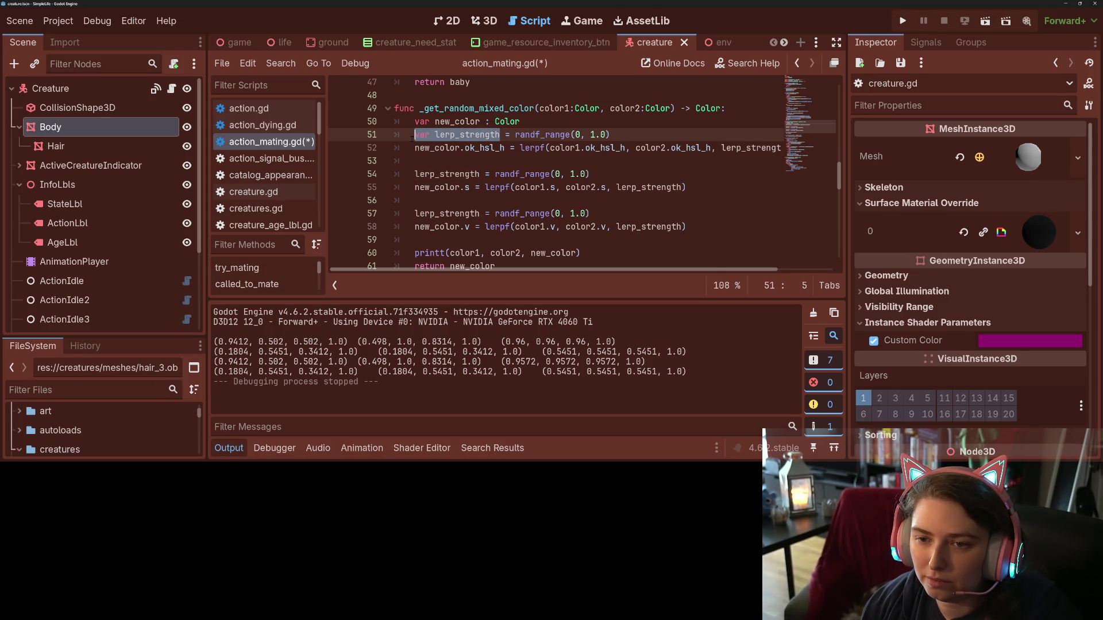
click(431, 134)
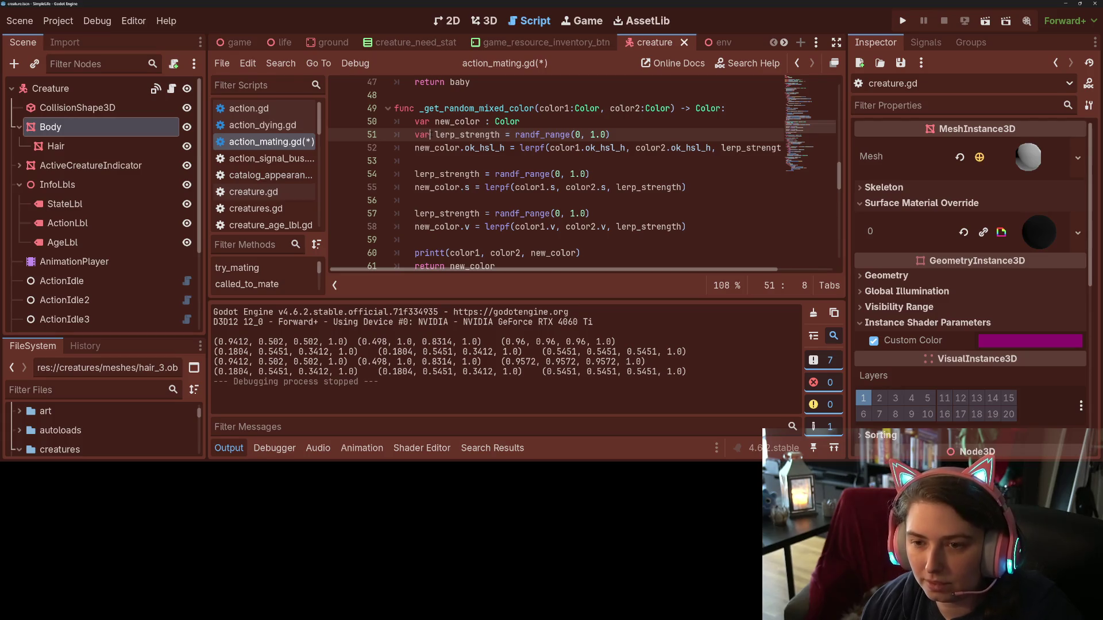
key(ctrl+shift+d)
click(480, 134)
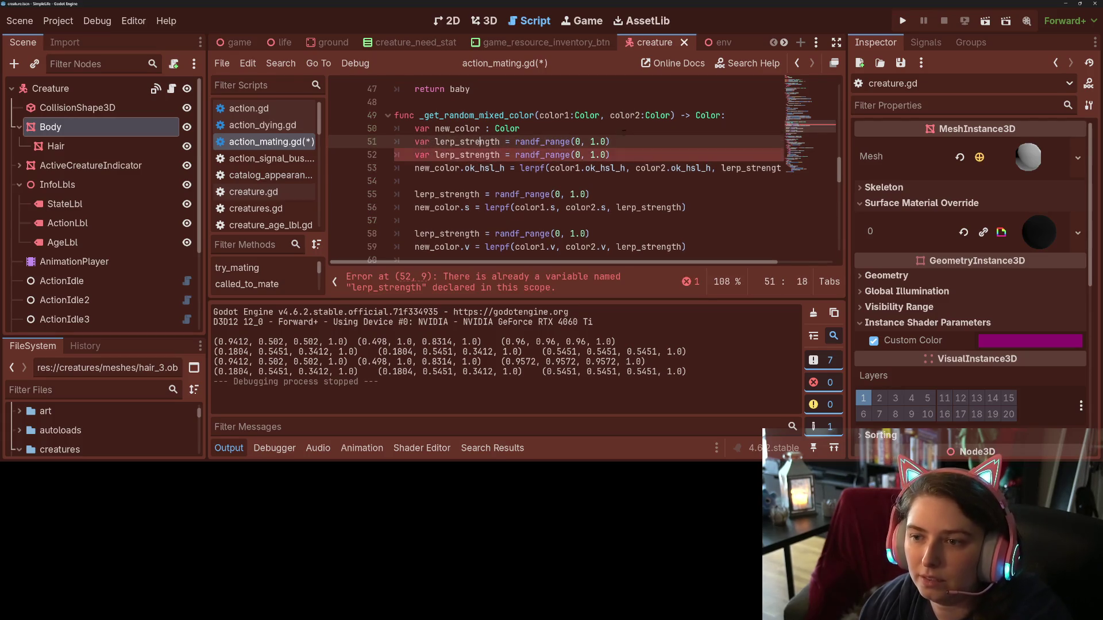
click(510, 141)
key(shift+End)
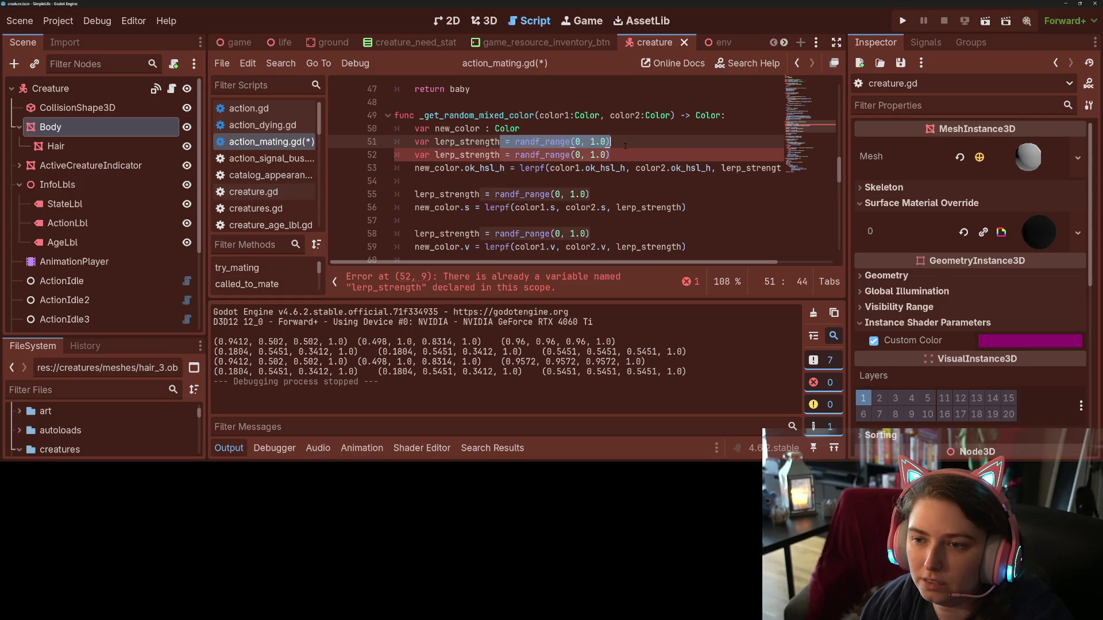
key(Delete)
click(425, 154)
key(Delete)
key(Delete)
key(BackSpace)
key(BackSpace)
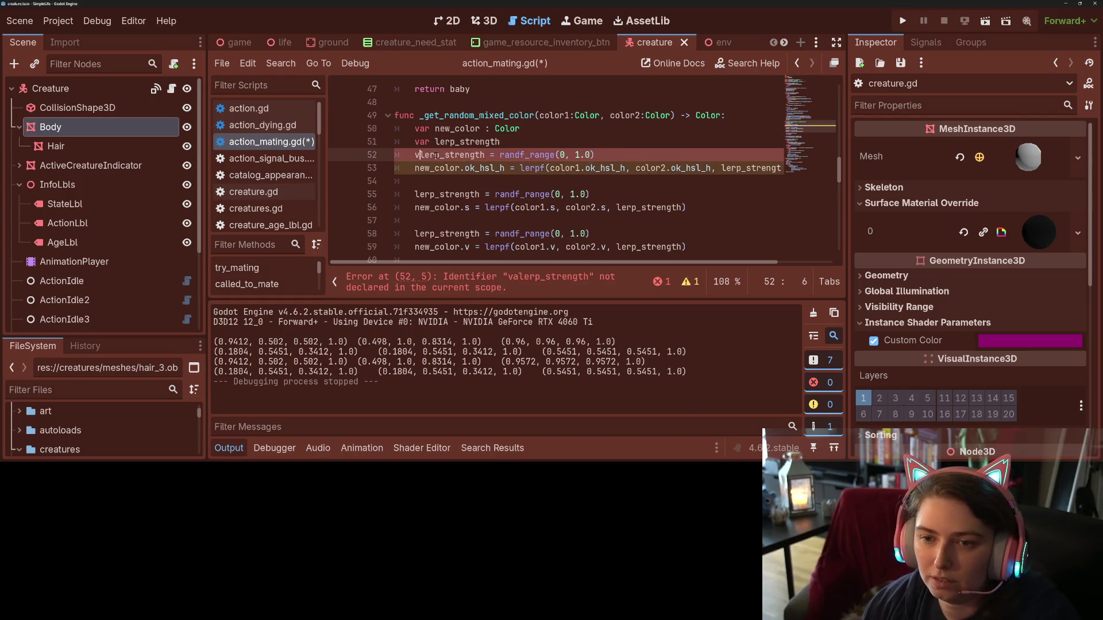
key(ctrl+s)
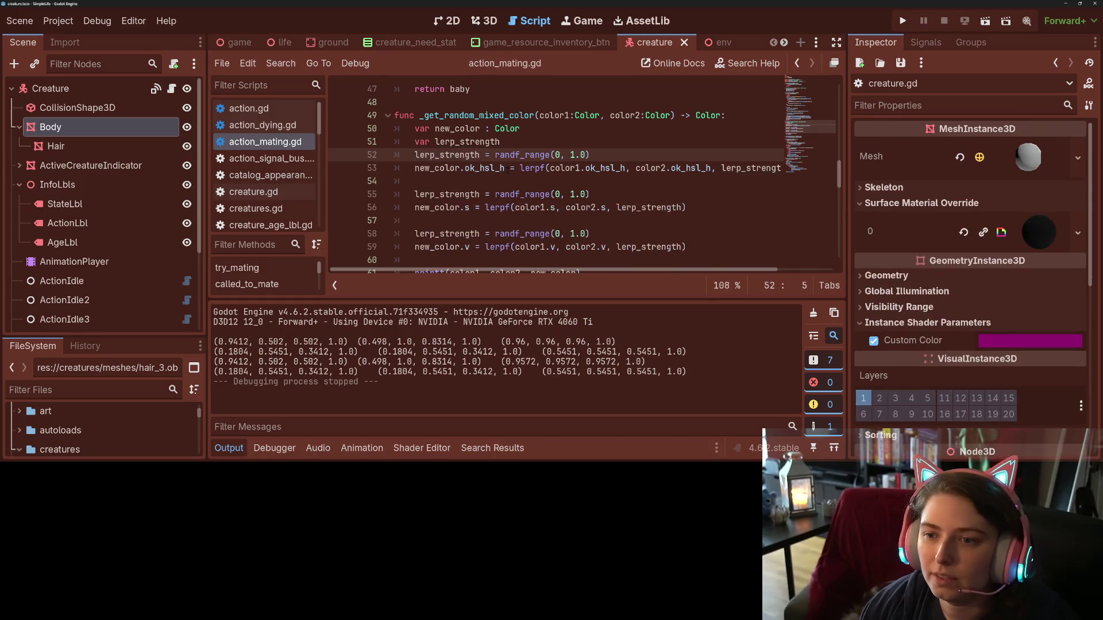
- Move the two value lerp lines above the hue lerp lines, right after the lerp_strength declaration
scroll(554, 212, down, 1)
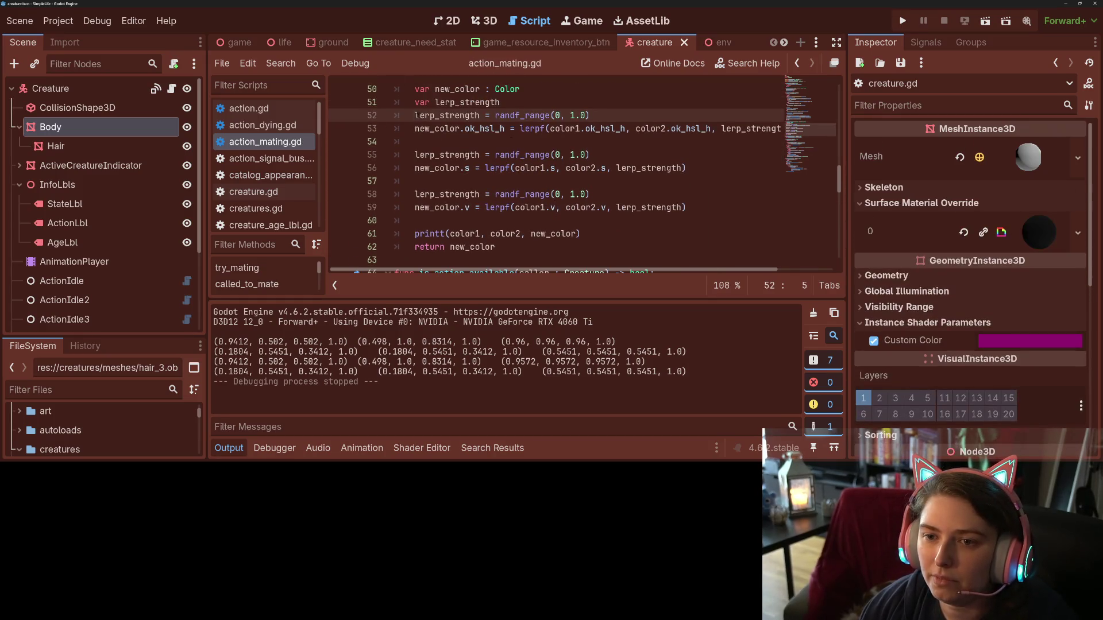
key(shift+Down)
key(shift+Down)
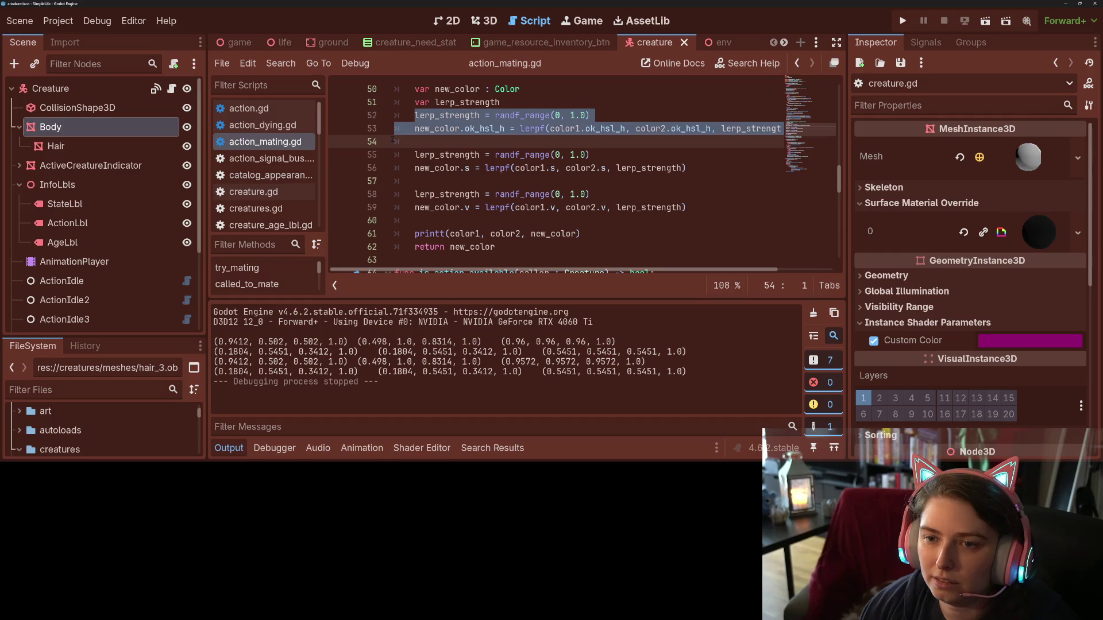
click(398, 138)
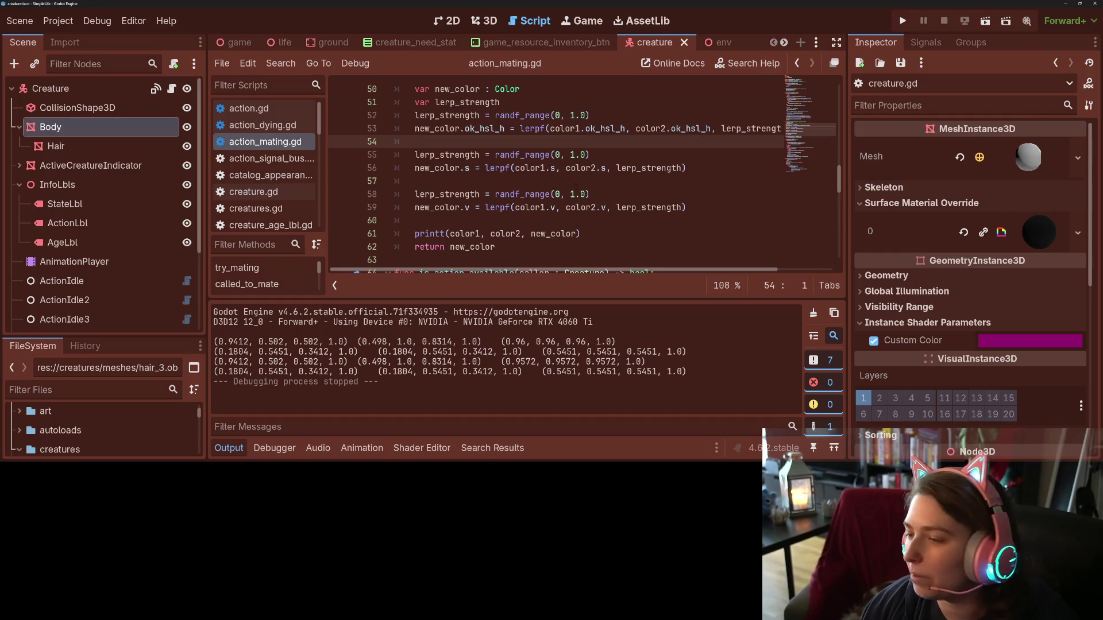
drag(396, 194, 698, 209)
click(579, 94)
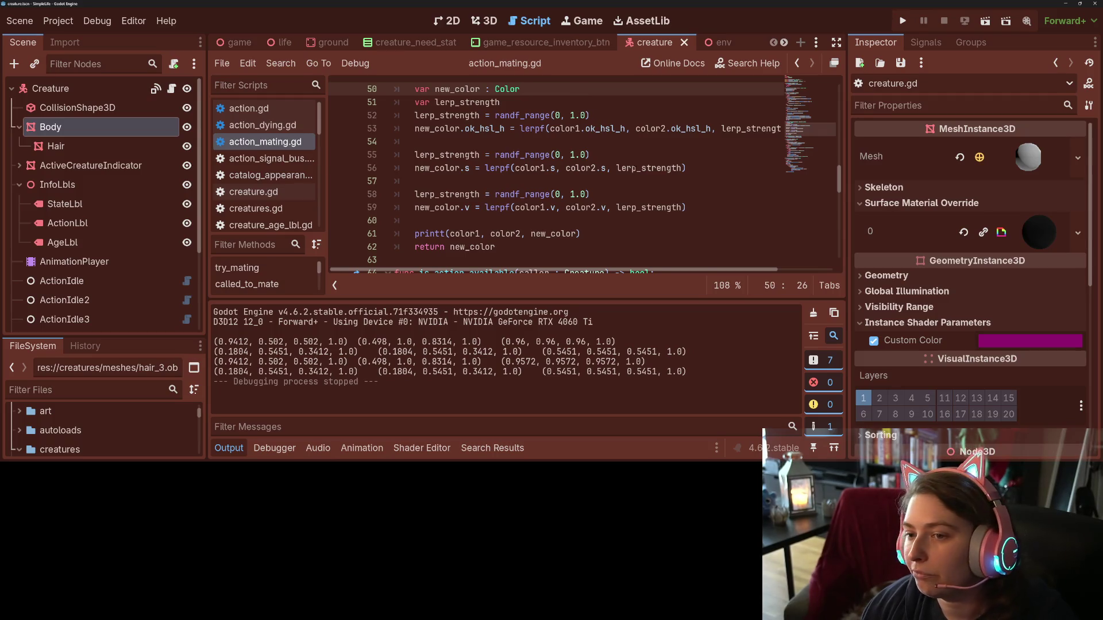
mouse_move(412, 195)
mouse_down()
mouse_move(699, 207)
mouse_move(464, 207)
mouse_move(402, 191)
mouse_up()
key(ctrl+c)
click(699, 207)
key(BackSpace)
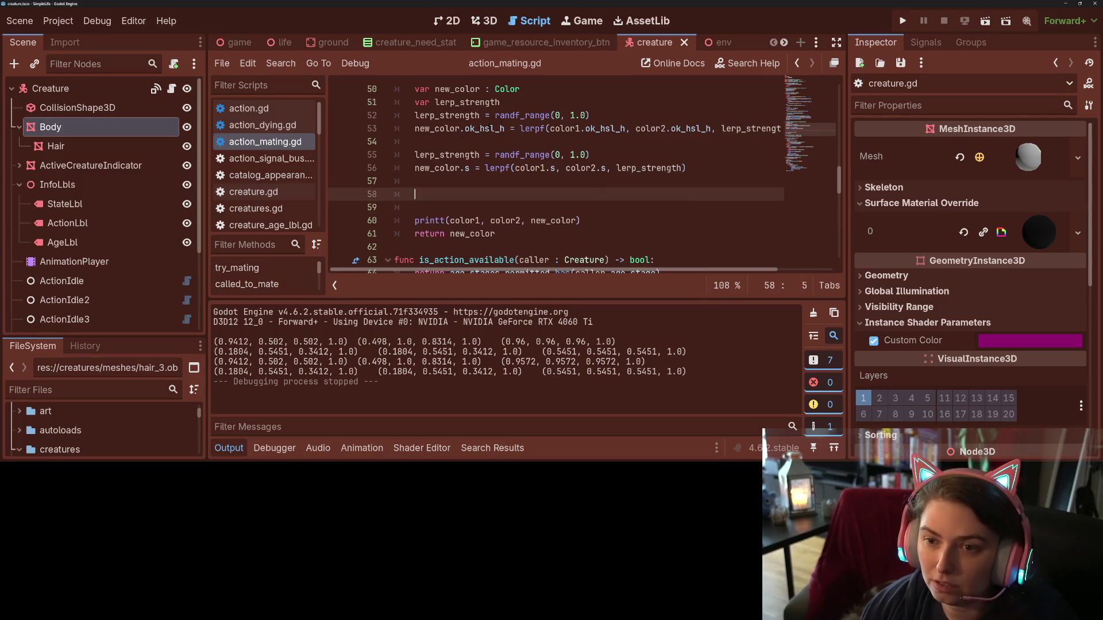
click(535, 109)
key(ctrl+shift+Return)
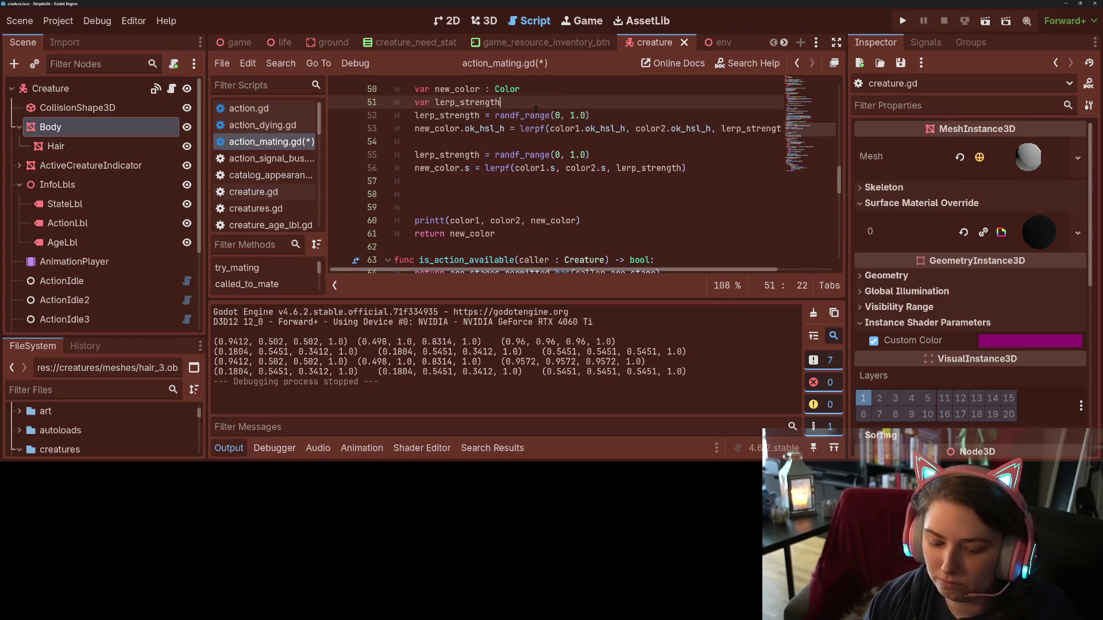
key(ctrl+v)
key(Return)
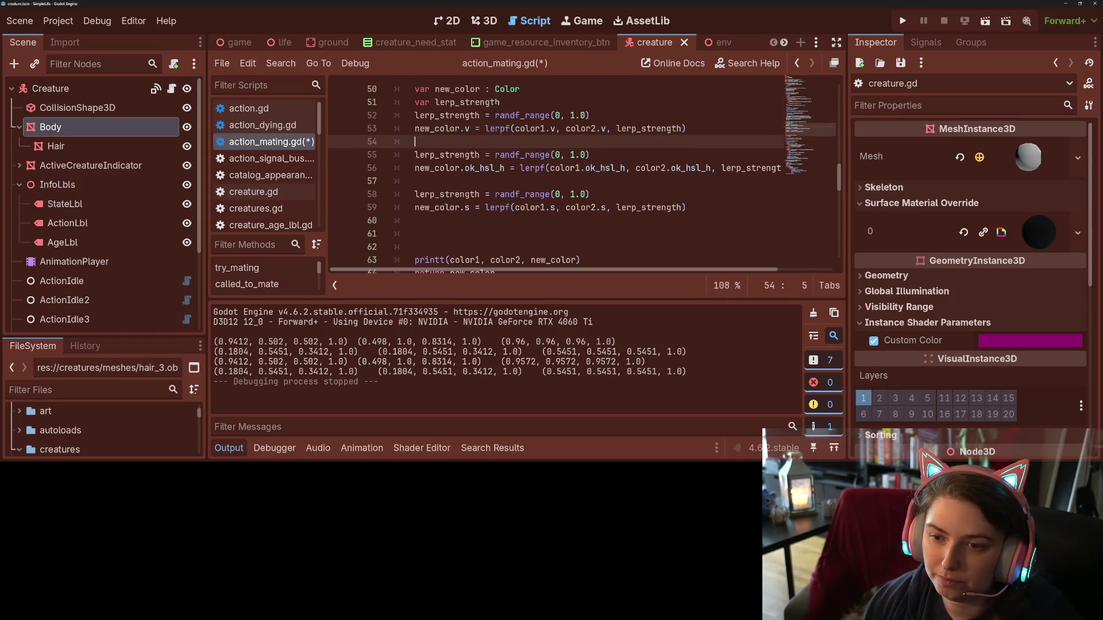
- Move the saturation lerp lines between value and hue, and remove the extra blank lines
drag(411, 195, 666, 207)
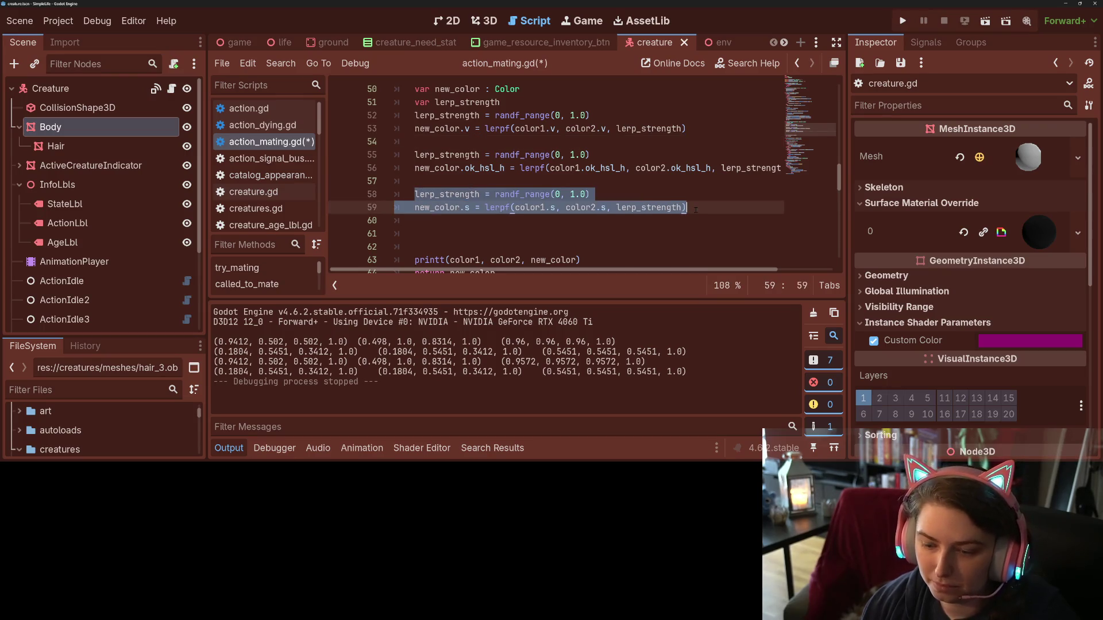
key(ctrl+x)
click(526, 140)
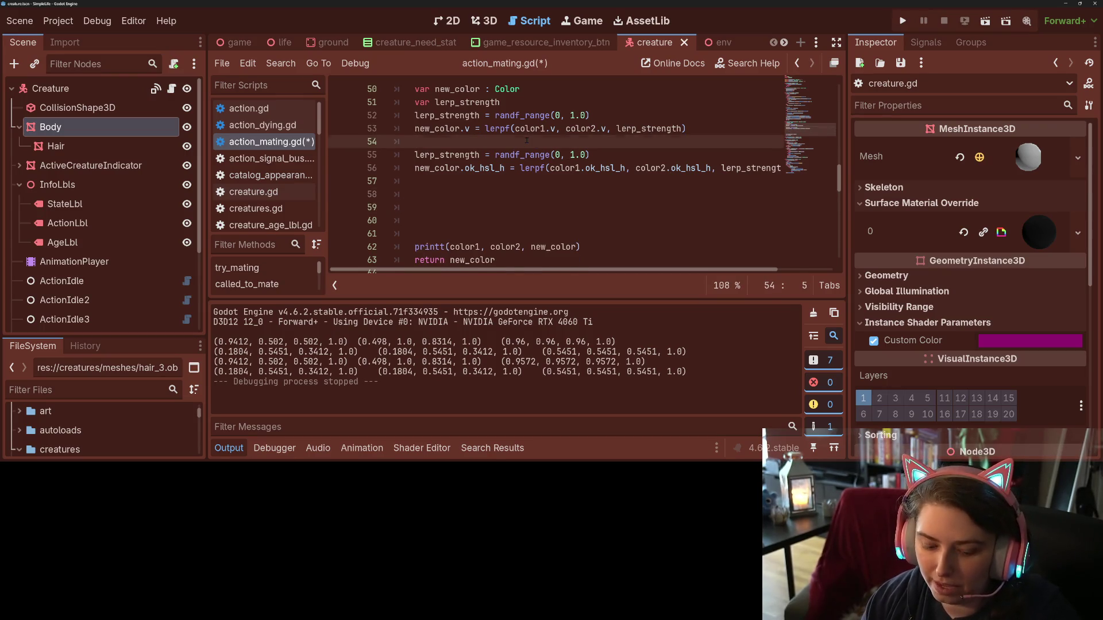
key(ctrl+v)
key(Down)
key(Down)
key(Down)
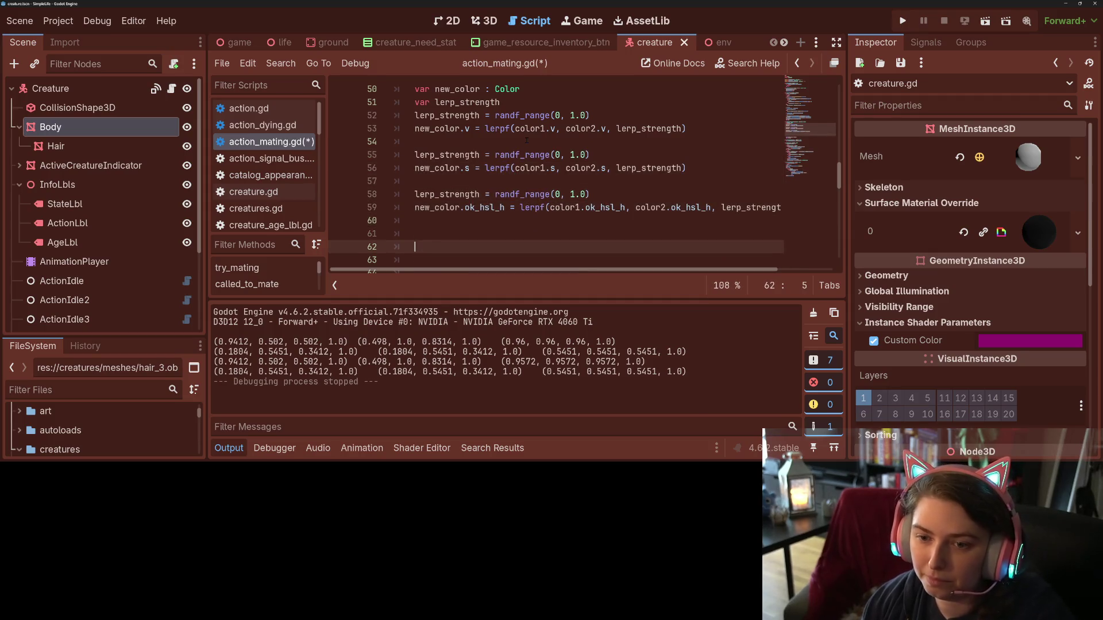
key(BackSpace)
key(BackSpace)
key(BackSpace)
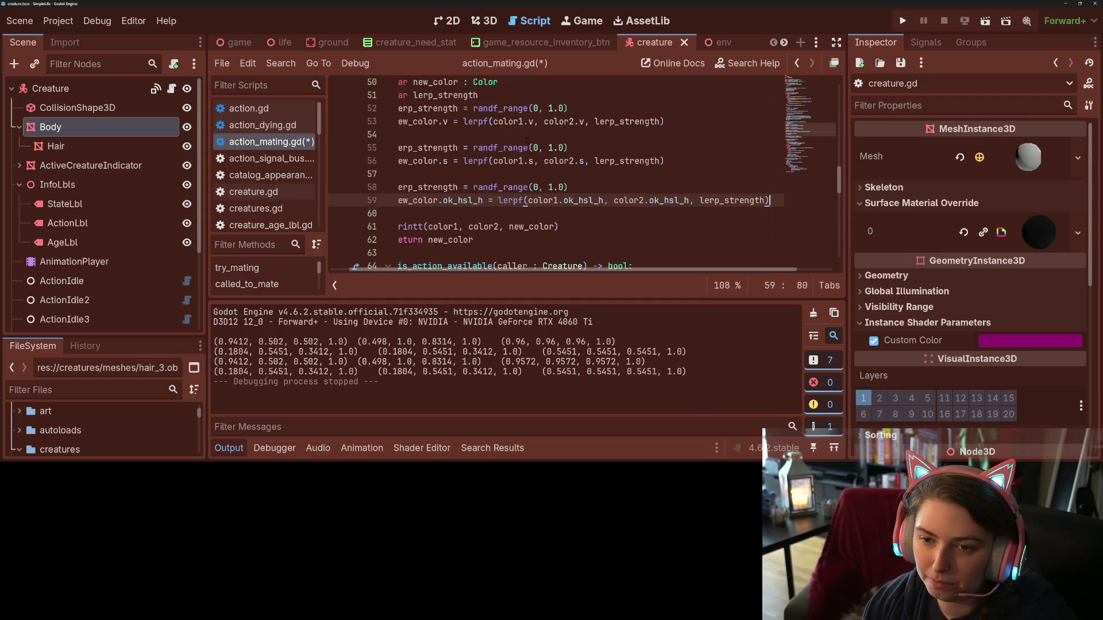
- Save action_mating.gd and place the caret in the print statement
key(ctrl+s)
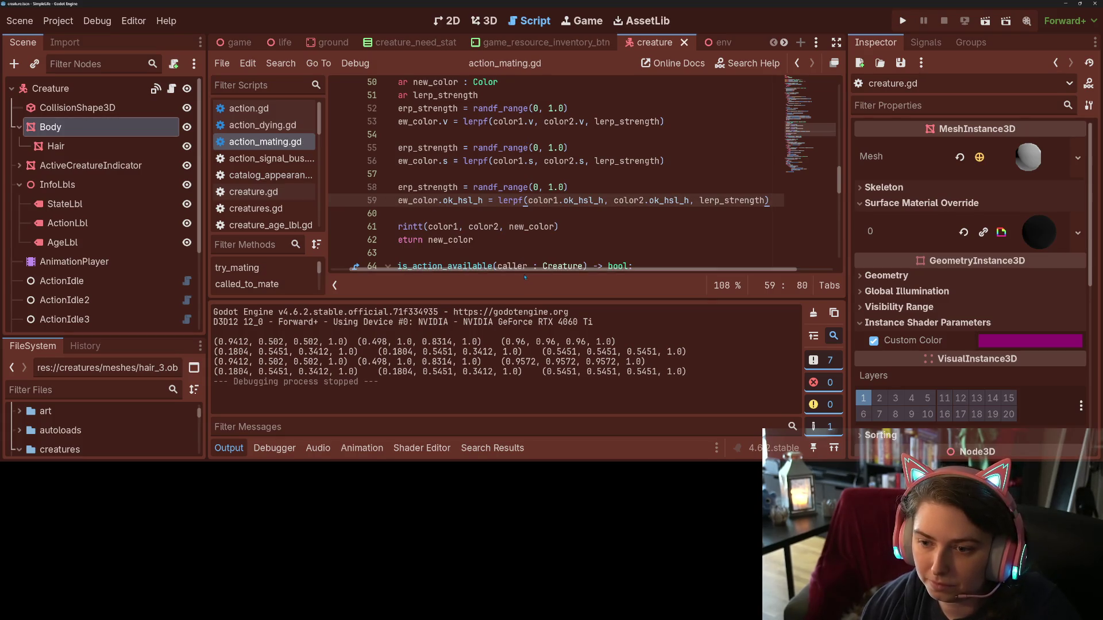
scroll(524, 277, left, 2)
click(474, 226)
mouse_move(473, 227)
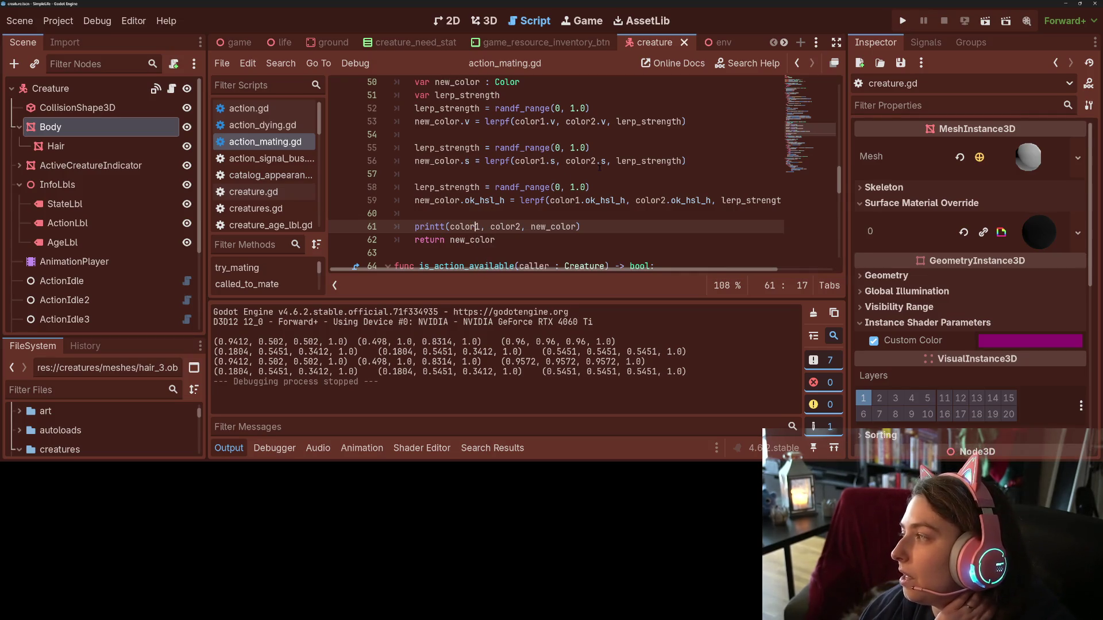
- Run the project, show the Output log below the game, and set the simulation speed to 4.0
click(904, 22)
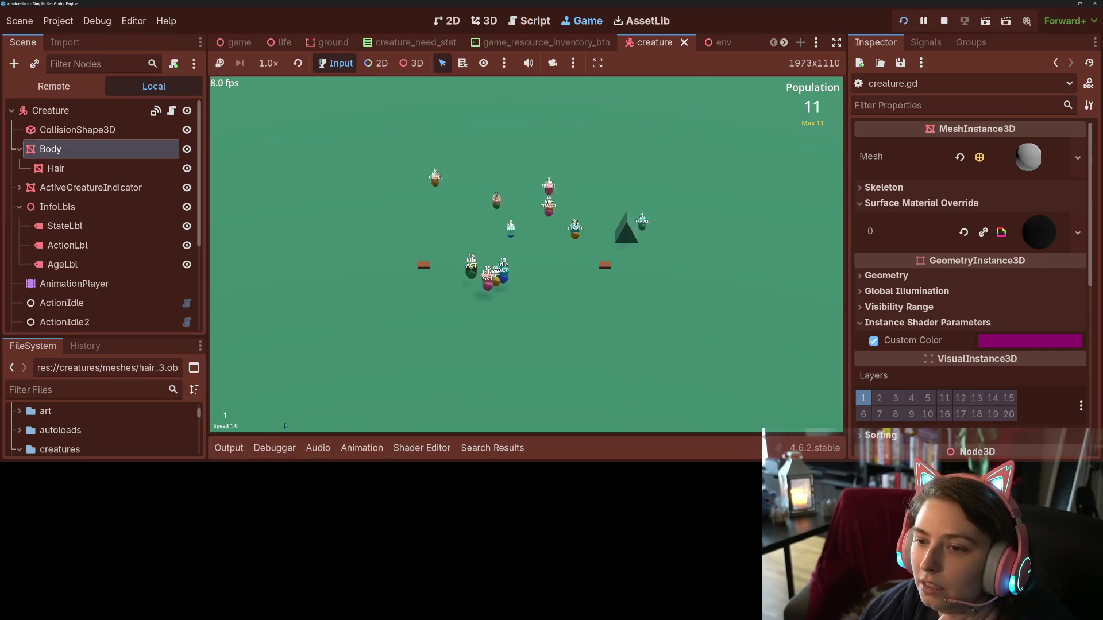
key(4)
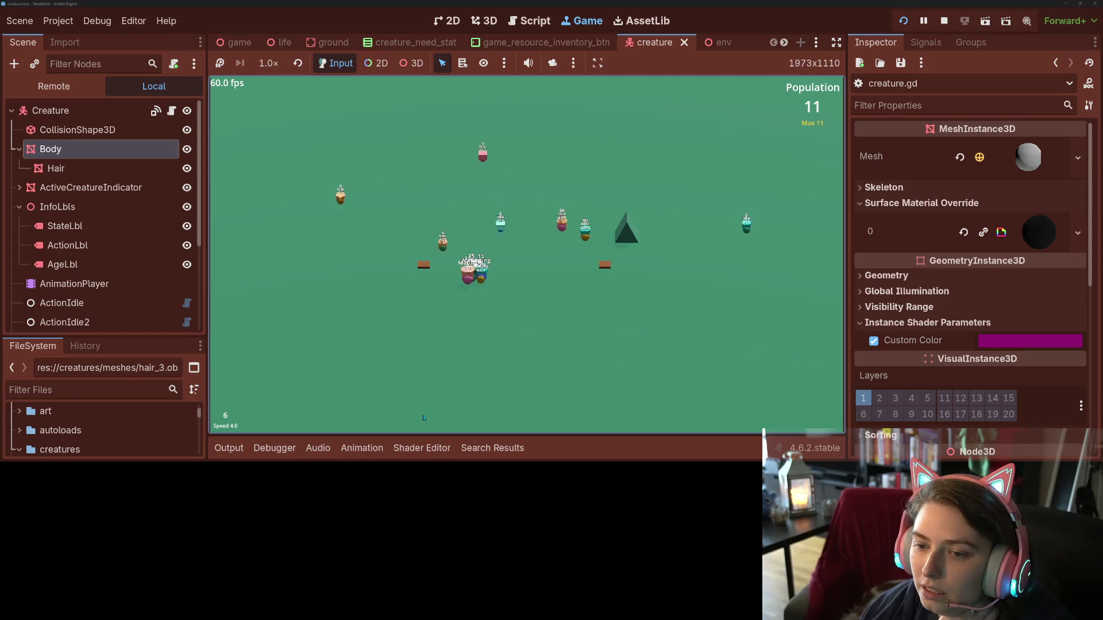
key(1)
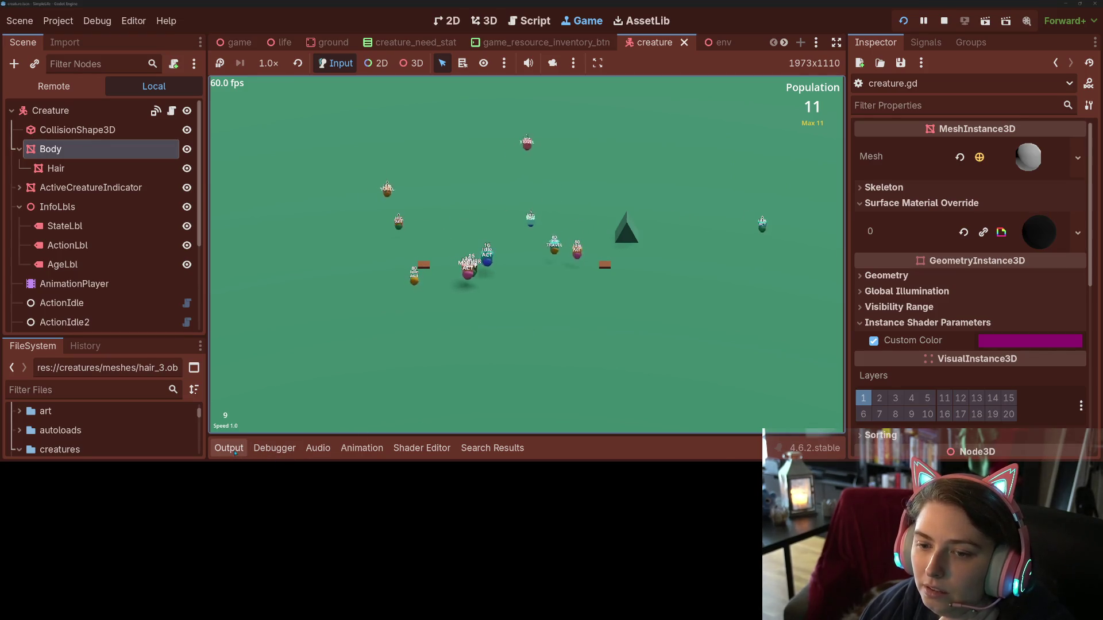
click(230, 449)
key(4)
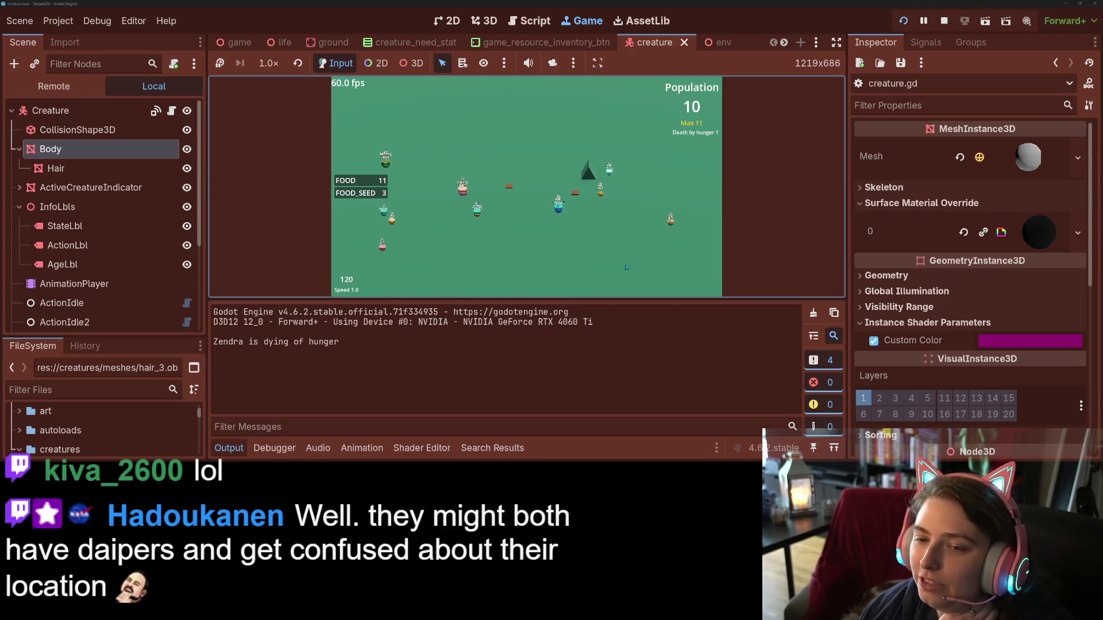
- Step the simulation speed through 2.0, 1.0, 2.0 and 4.0, then hide the Output log
key(2)
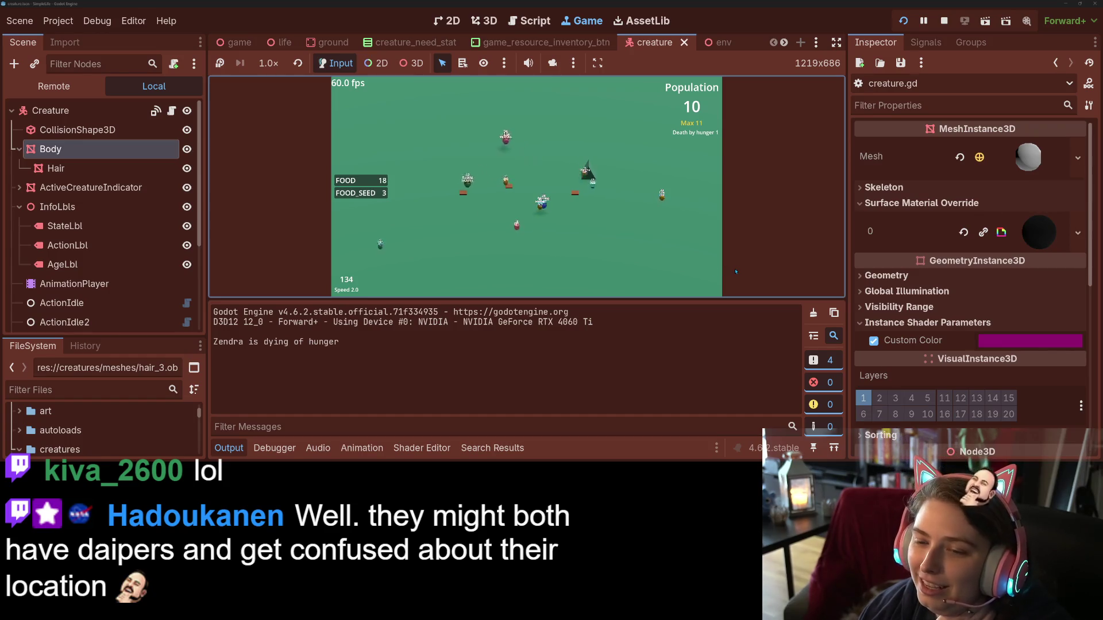
key(1)
key(2)
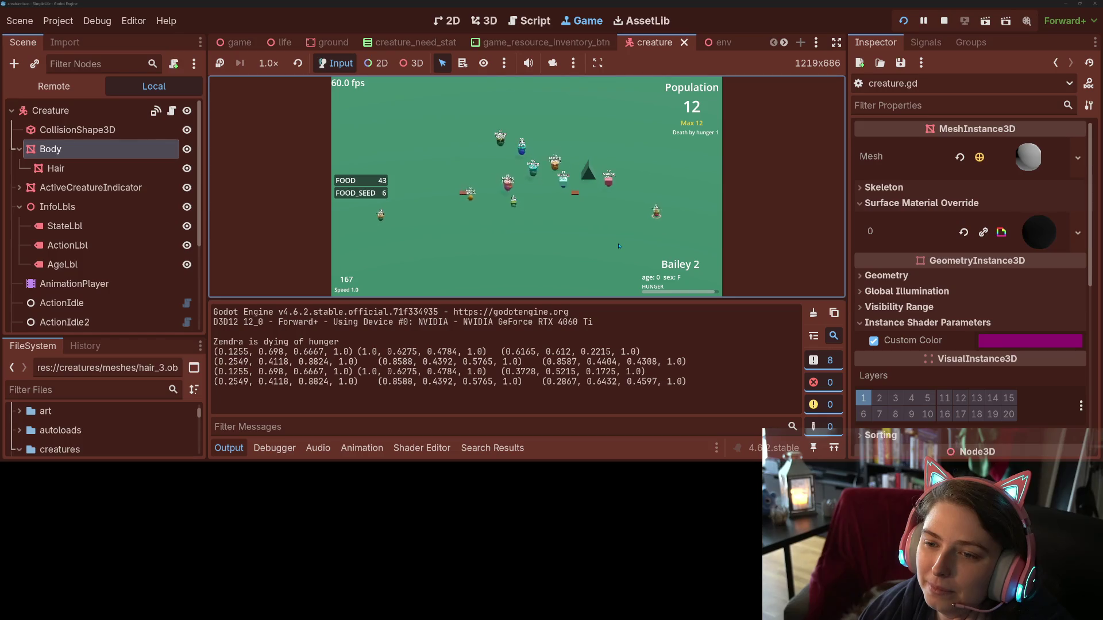
key(4)
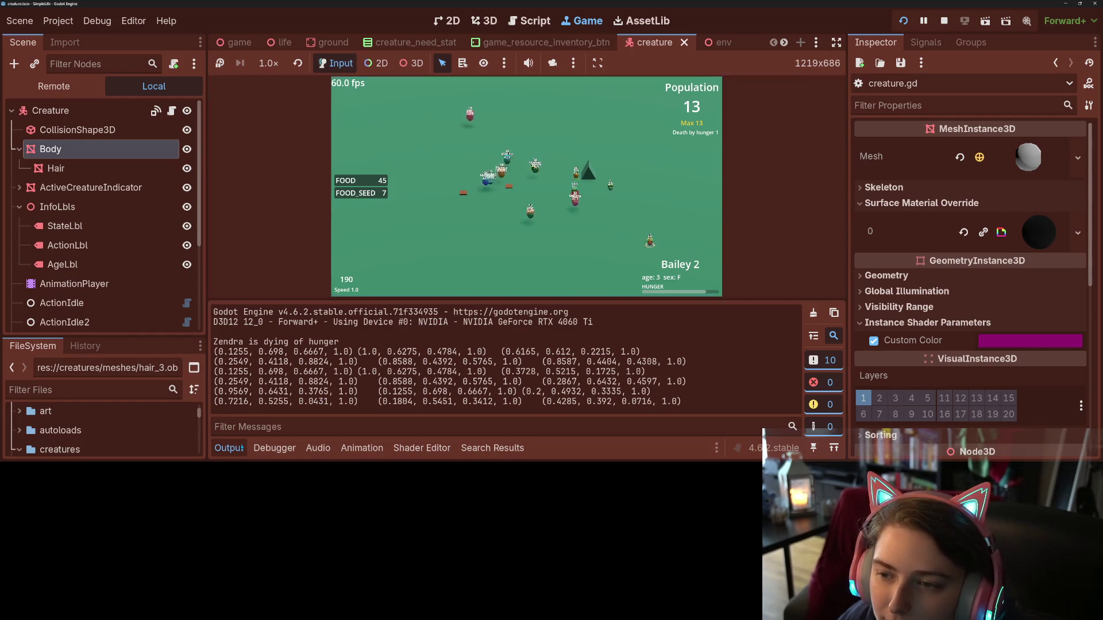
click(240, 448)
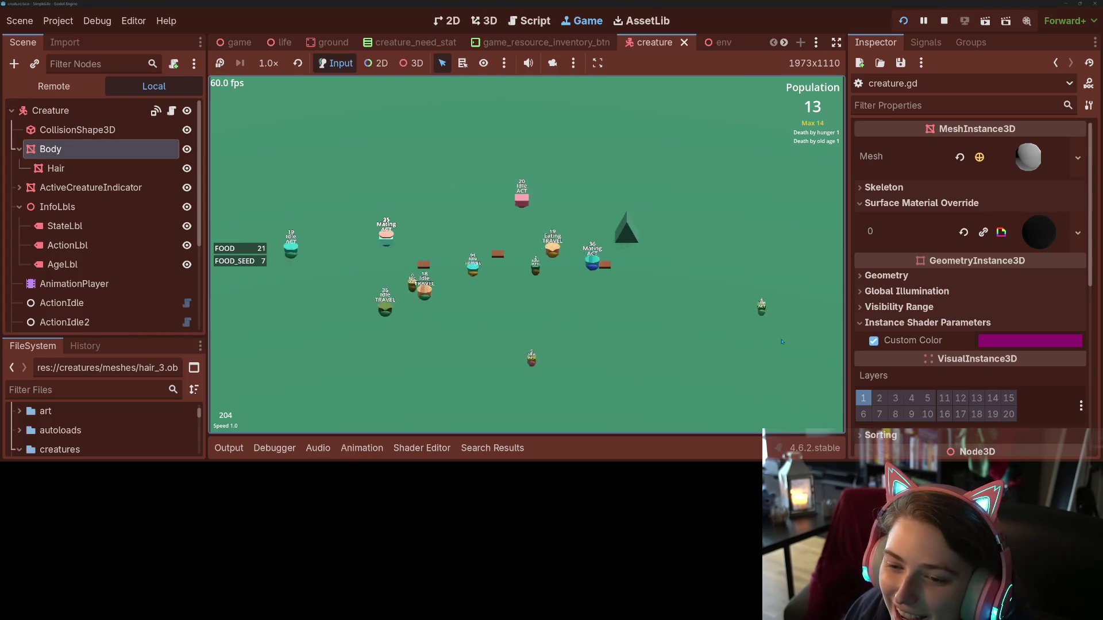
- Run the simulation at speed 4.0 until the population reaches 46 creatures
key(Up)
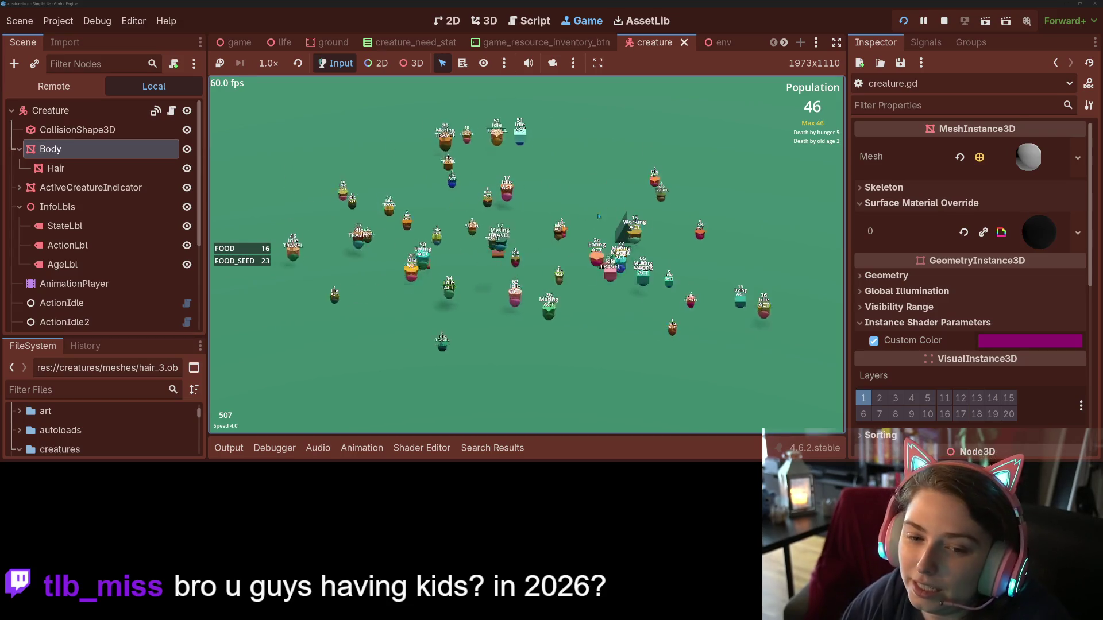
- Plant two trees on the field, then set the simulation speed to 1.0 and later 2.0
click(445, 308)
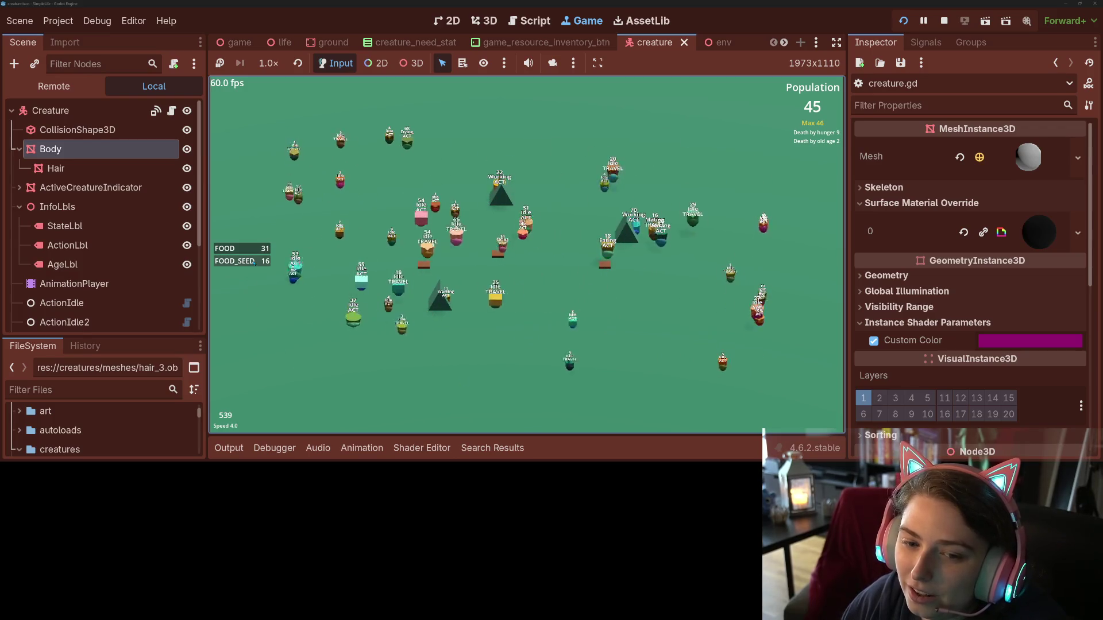
click(586, 318)
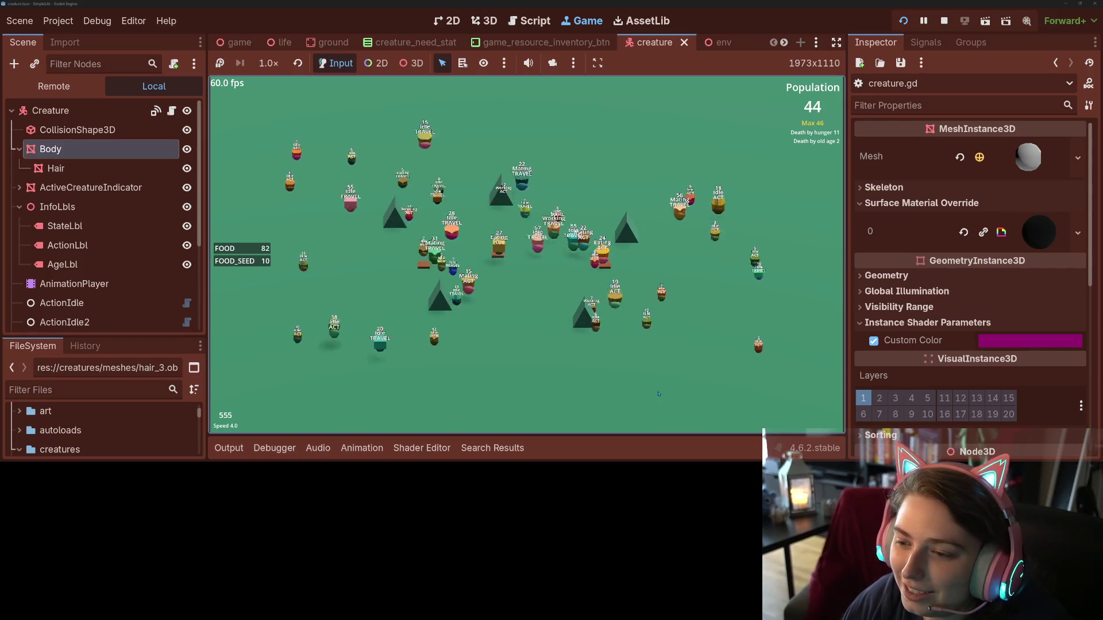
key(1)
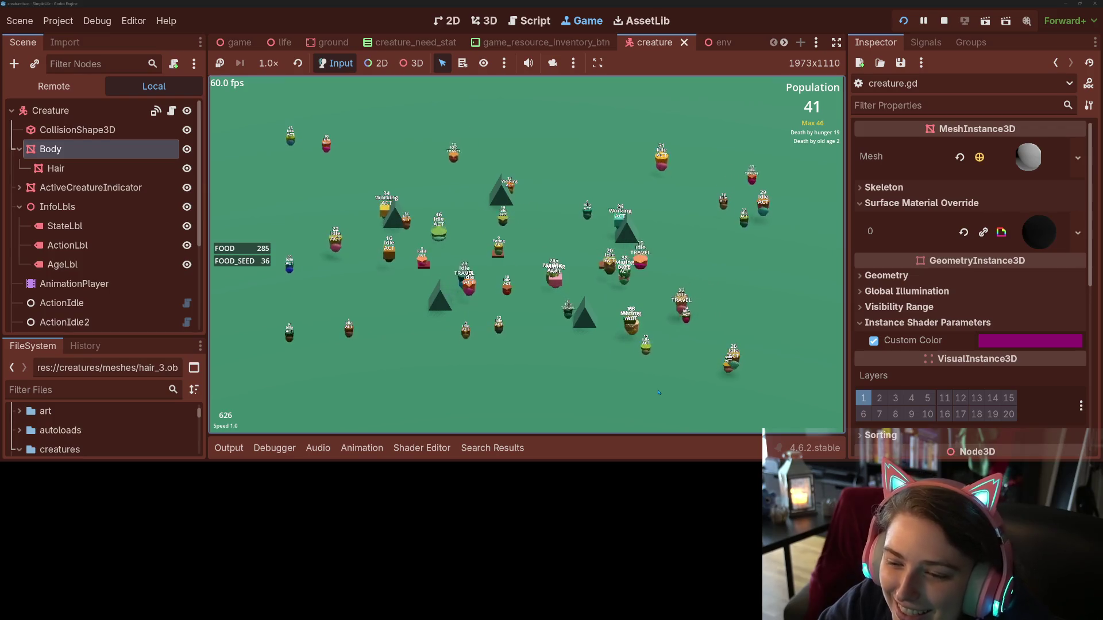
key(2)
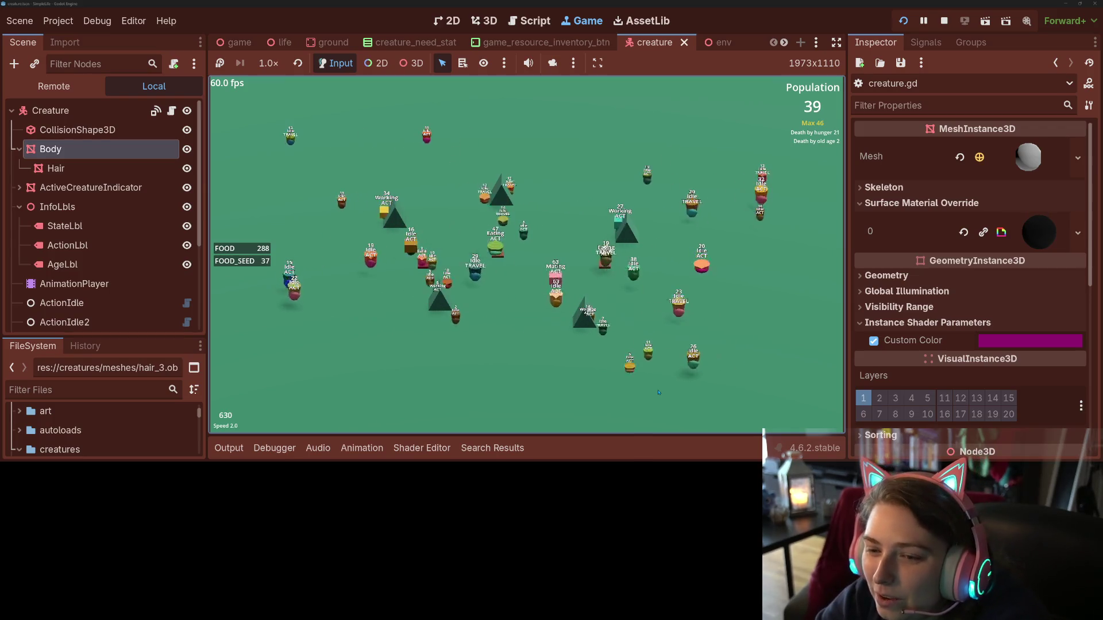
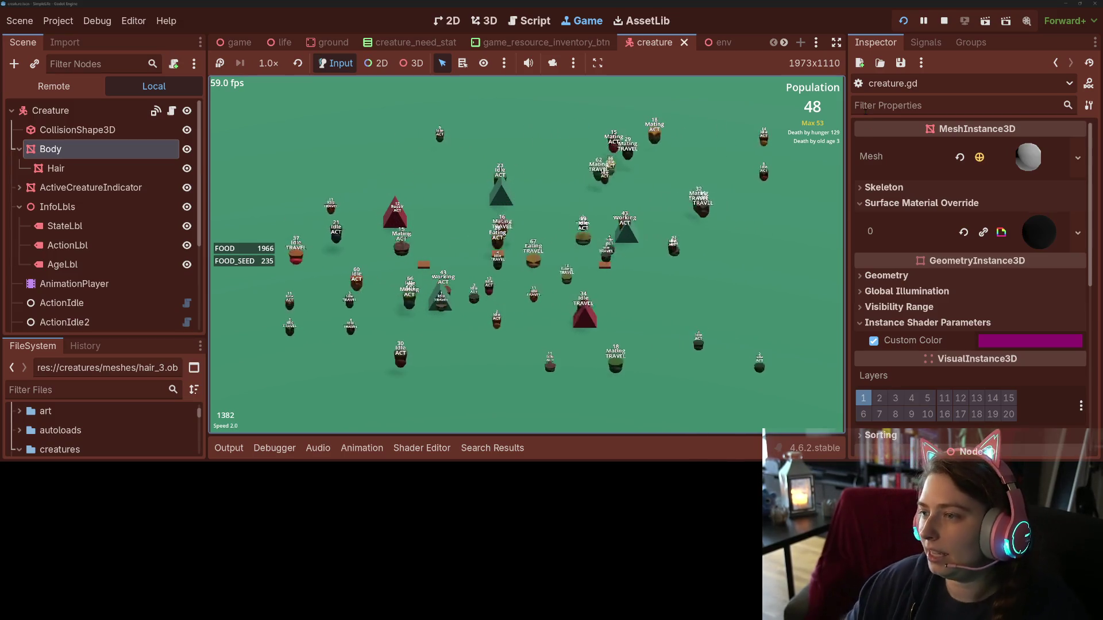
- Stop the game and widen all three randf_range lerp strengths to (-0.1, 1.1)
click(943, 22)
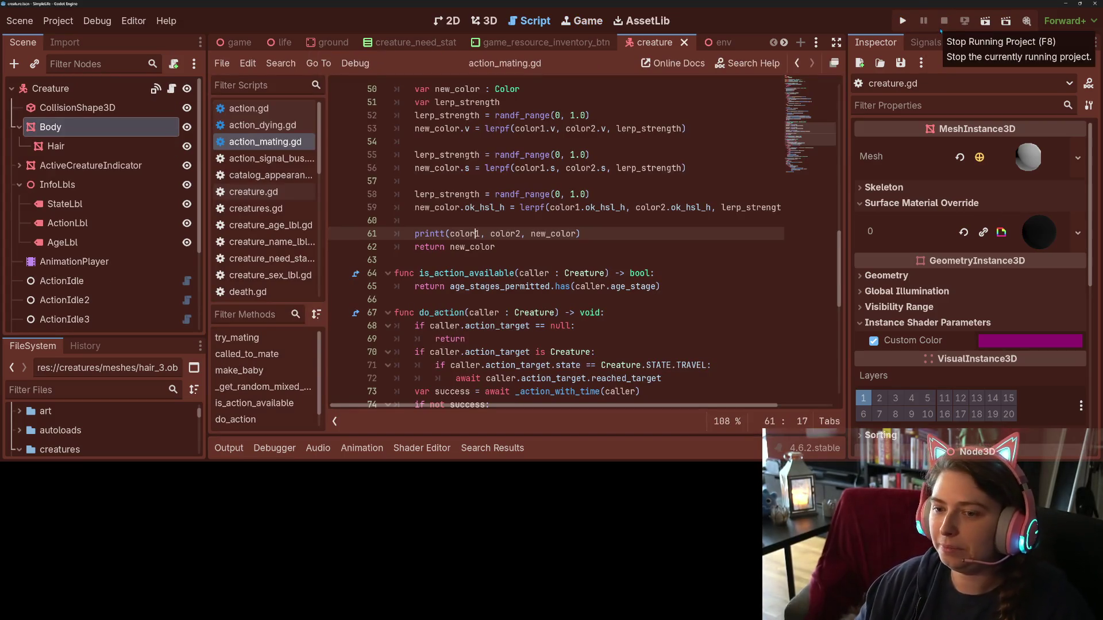
scroll(545, 334, up, 3)
click(555, 233)
text(-)
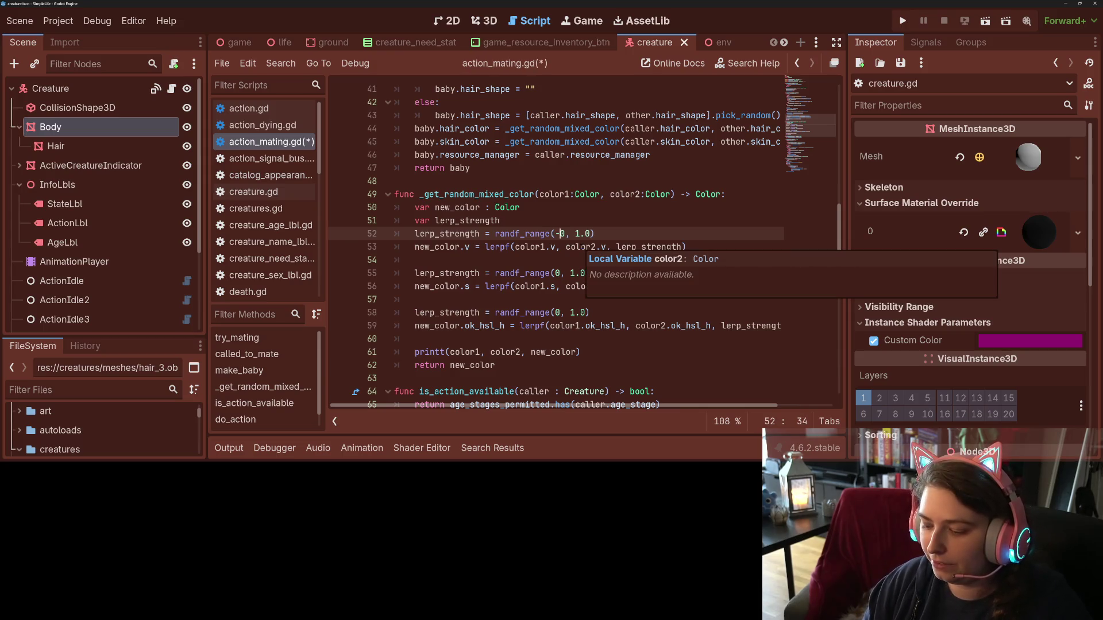
key(Right)
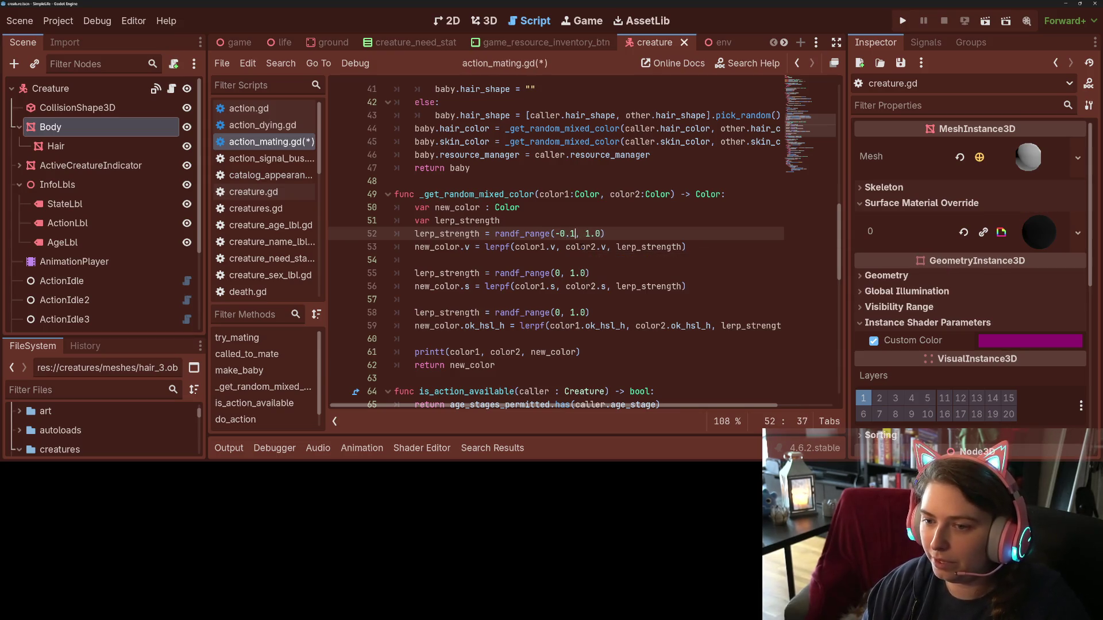
key(Right)
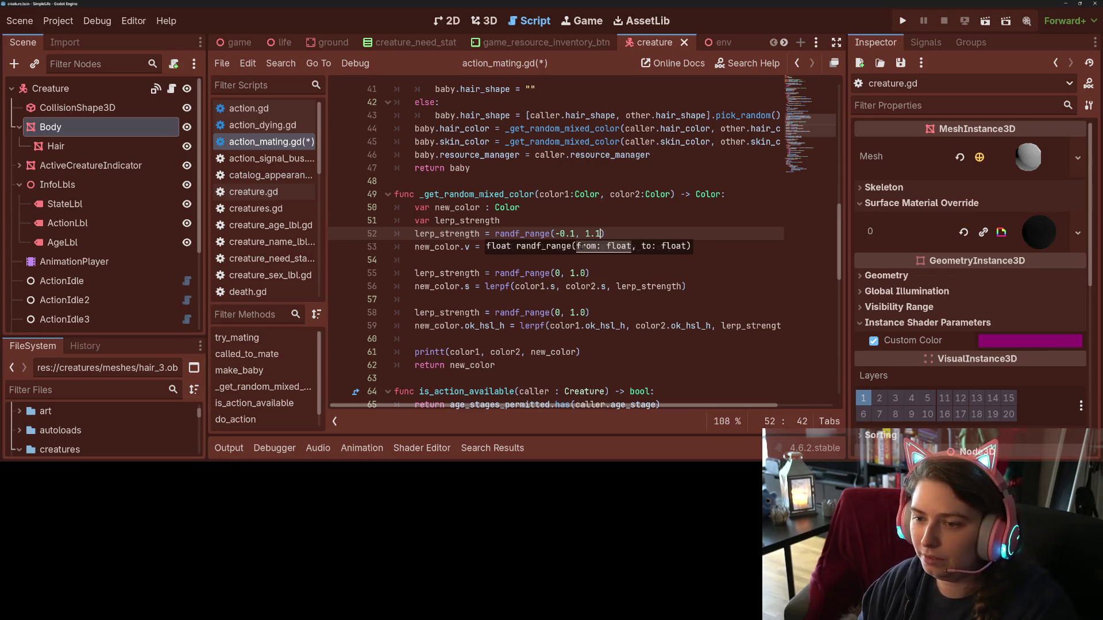
click(489, 234)
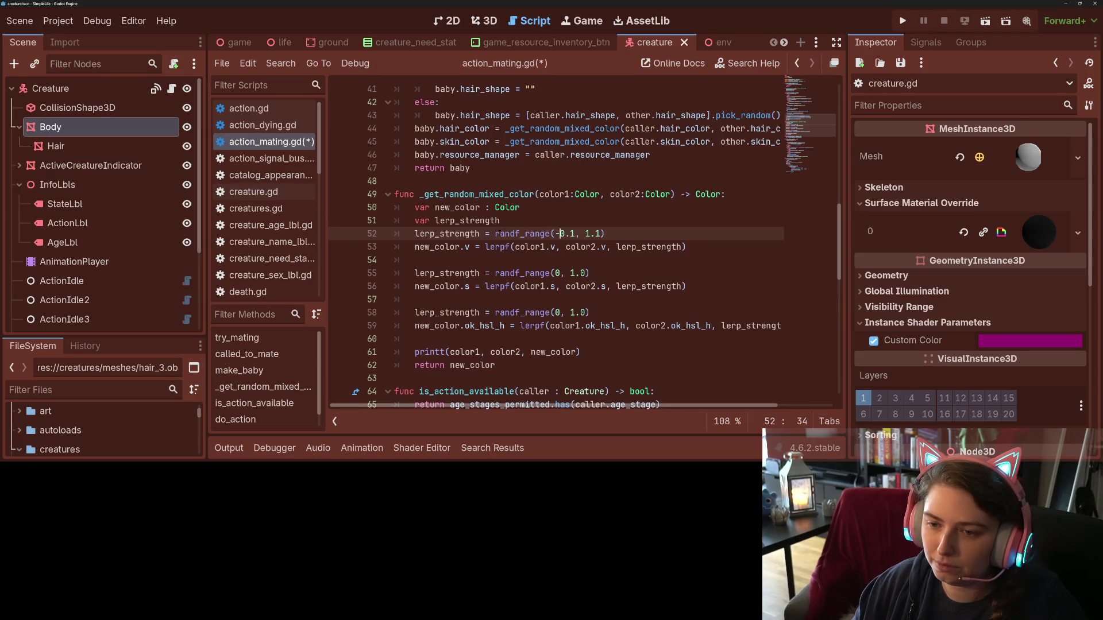
drag(517, 233, 410, 235)
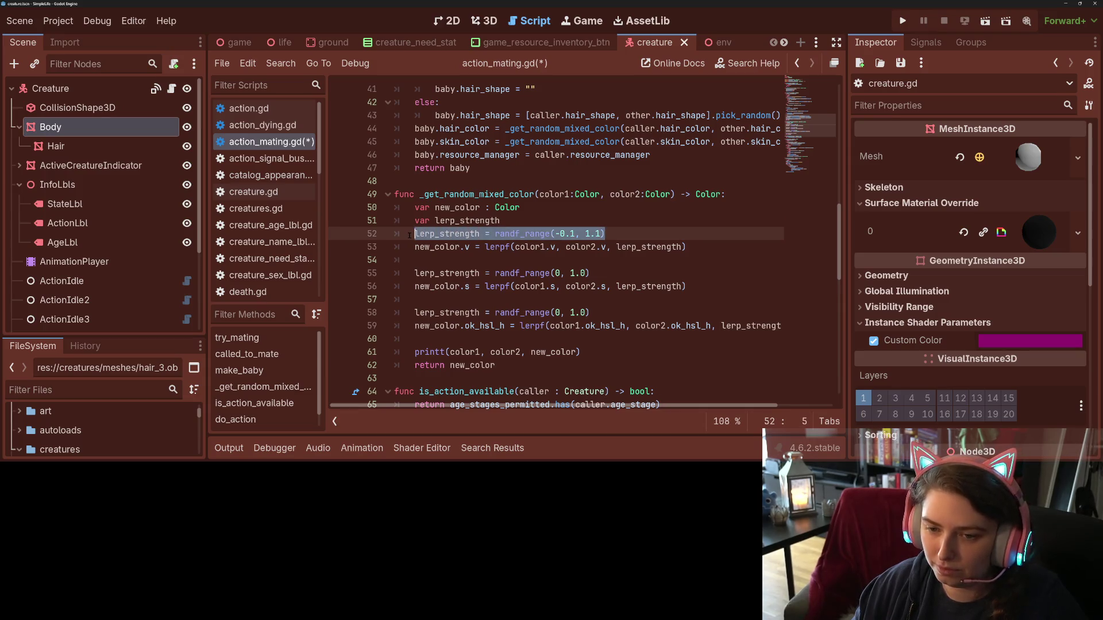
key(ctrl+c)
drag(414, 273, 592, 274)
key(ctrl+v)
drag(414, 313, 530, 312)
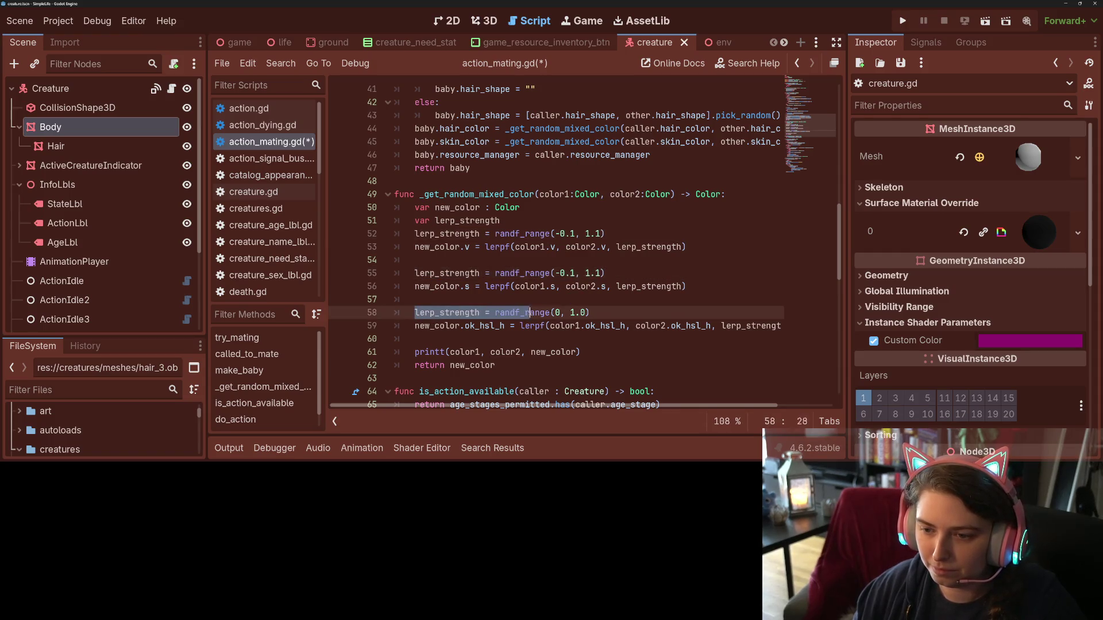
key(ctrl+v)
- Rename the .v and .s colour properties to ok_hsl_l and ok_hsl_s, then save action_mating.gd
click(601, 247)
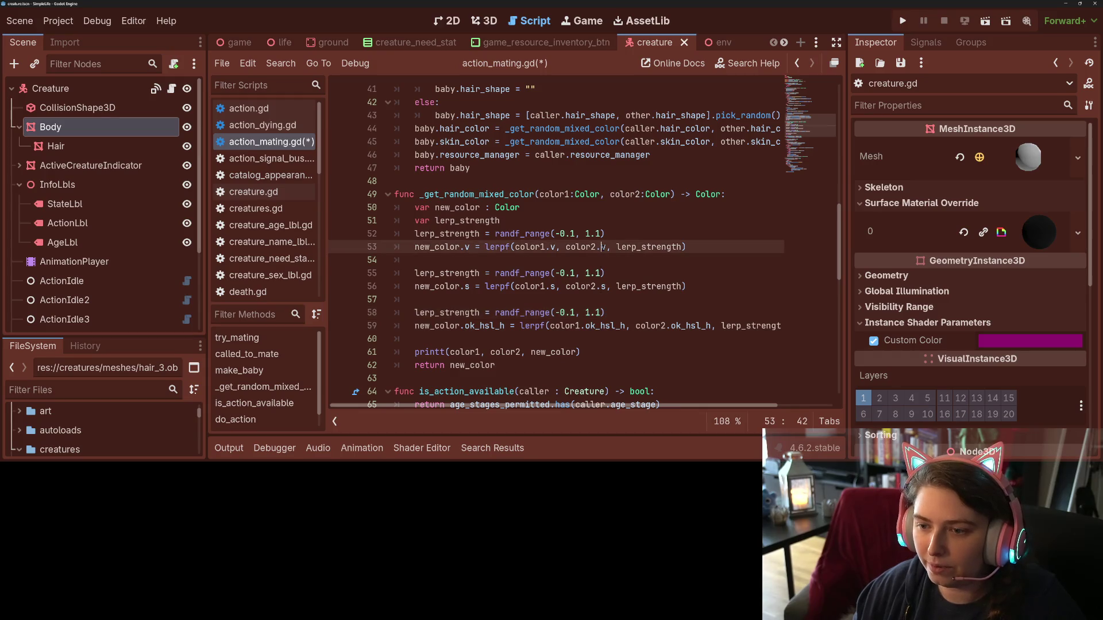
click(464, 325)
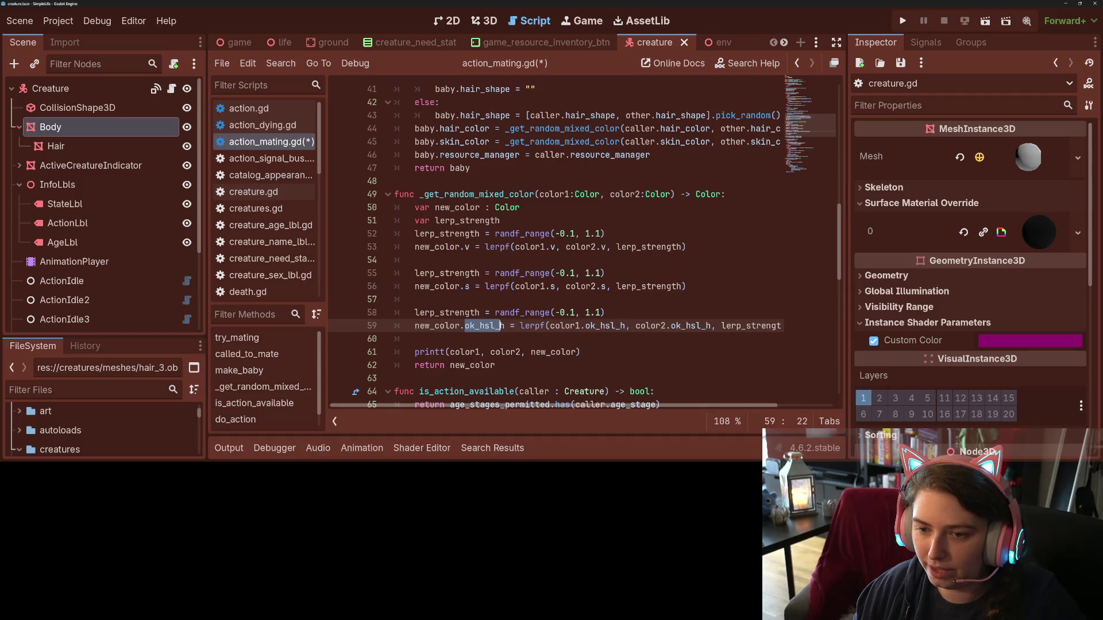
key(ctrl+c)
click(465, 286)
key(ctrl+v)
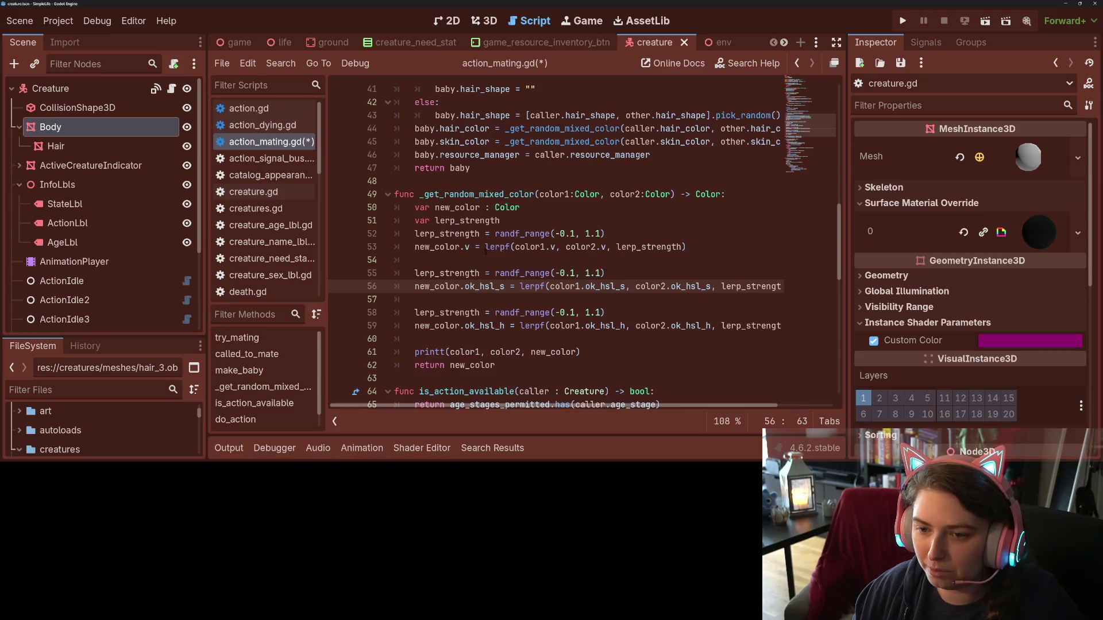
click(466, 246)
key(ctrl+v)
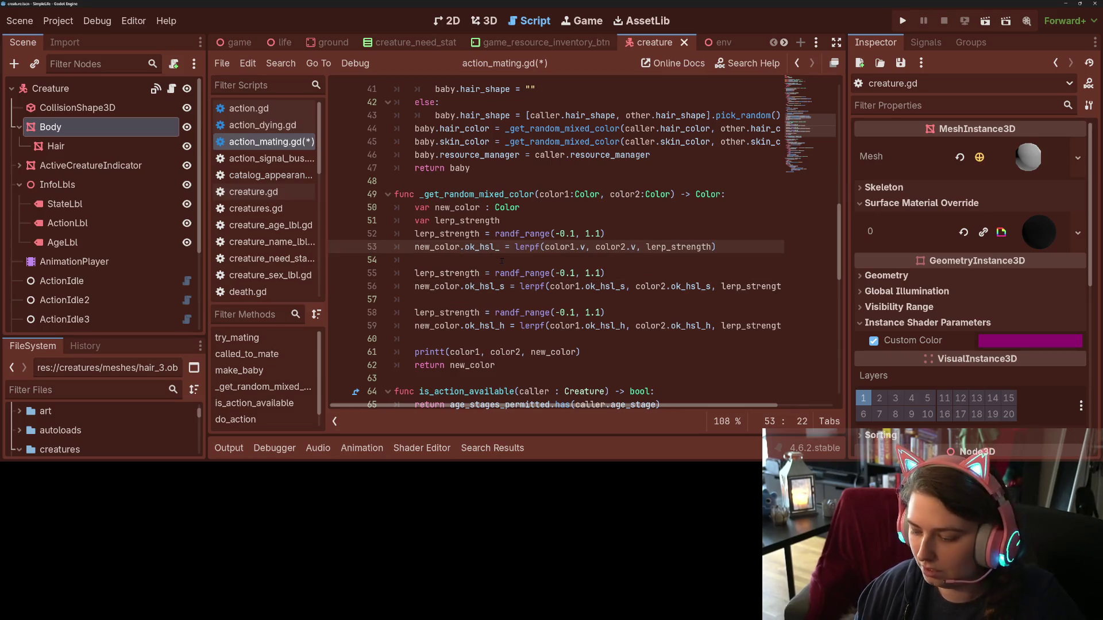
text(l)
click(495, 247)
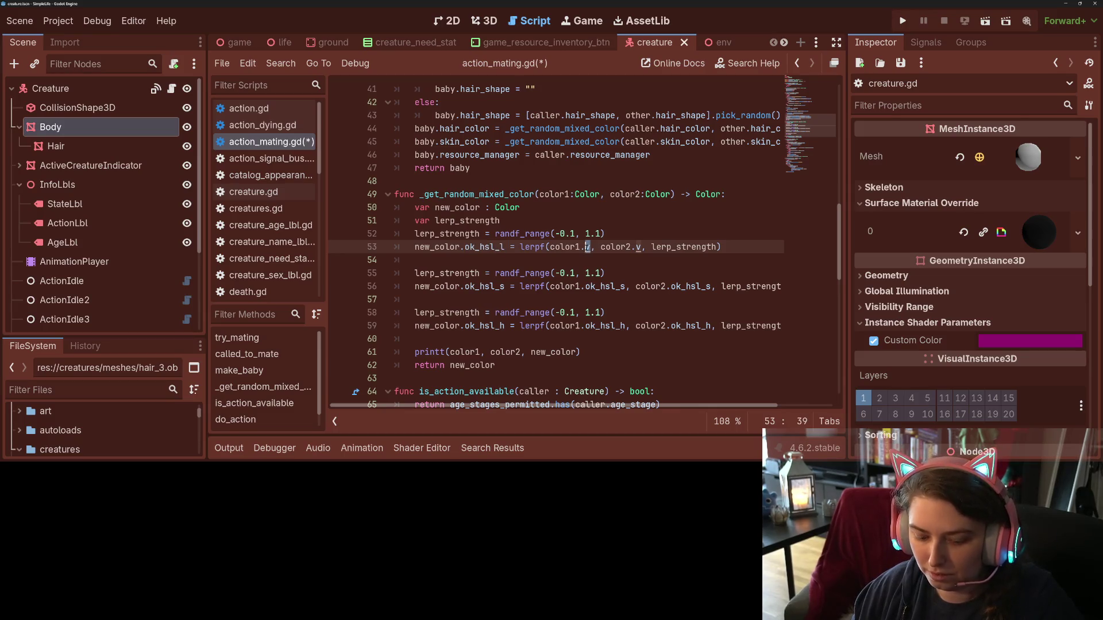
key(ctrl+v)
text(l)
key(ctrl+s)
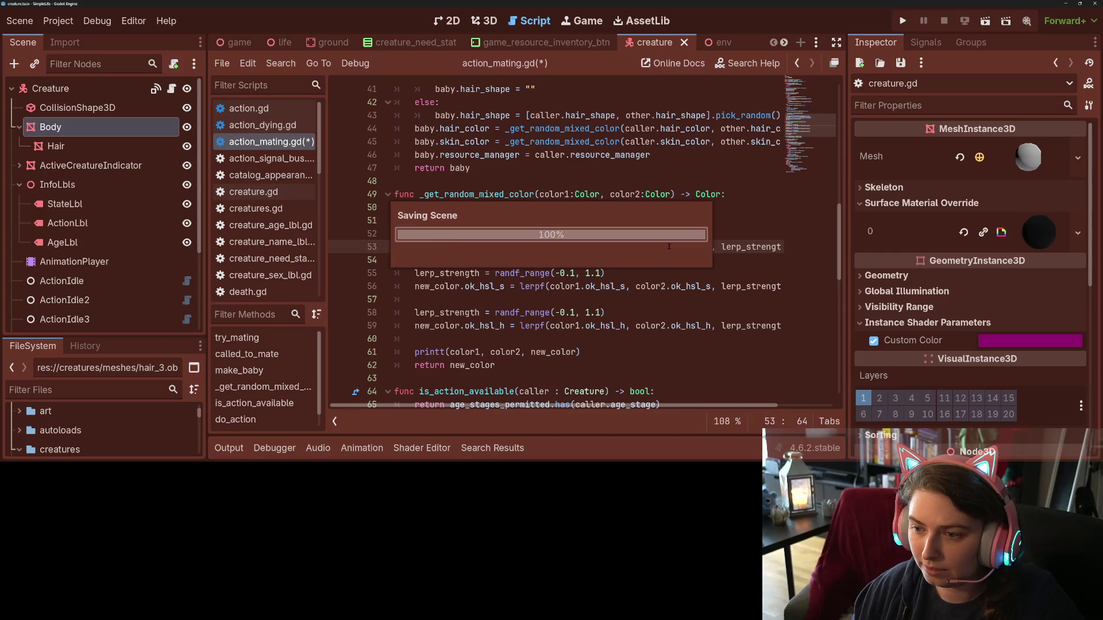
click(656, 286)
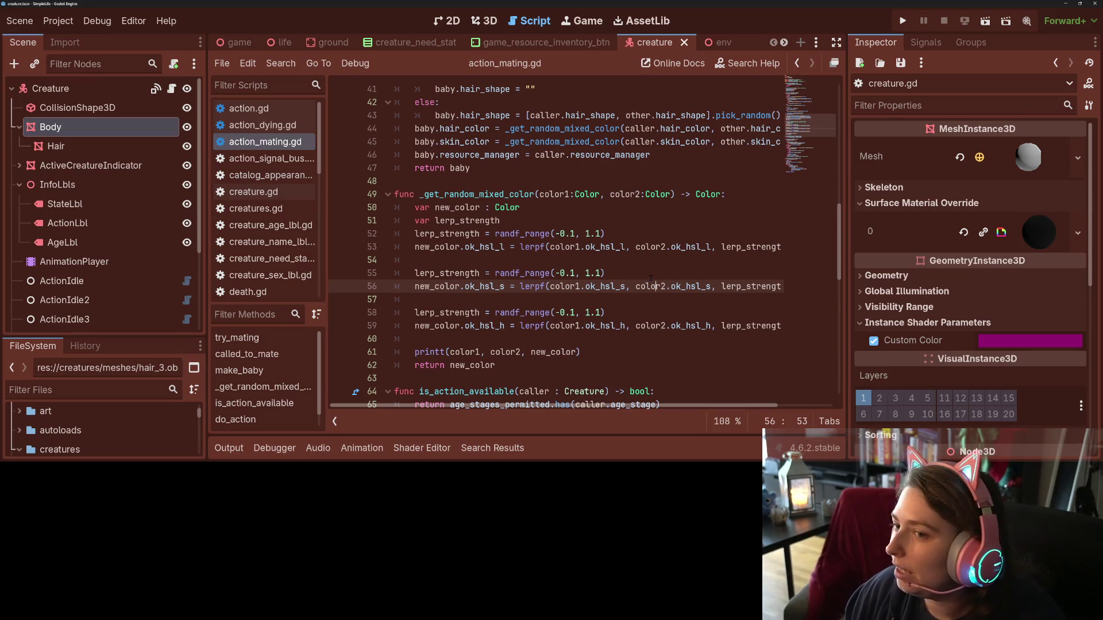
scroll(604, 298, up, 2)
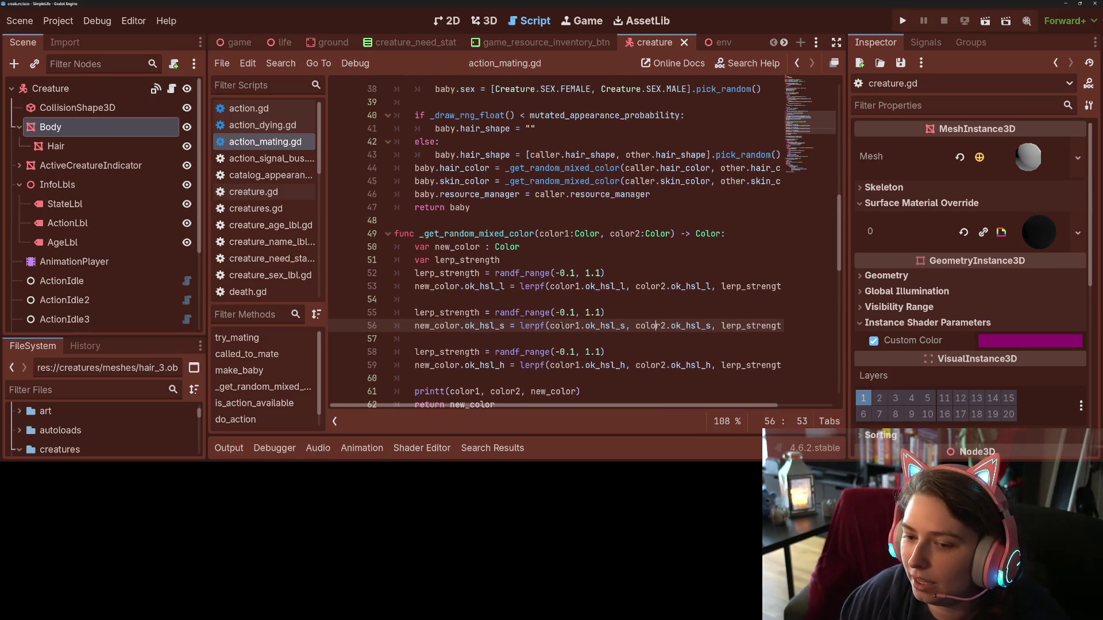
scroll(567, 320, down, 3)
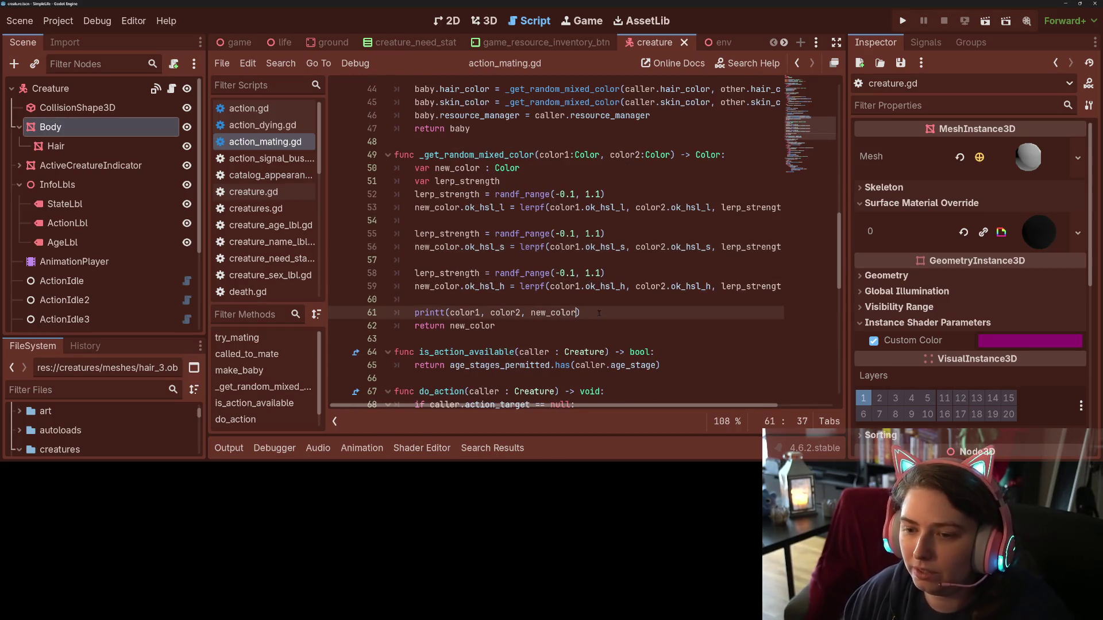
drag(580, 313, 419, 299)
key(BackSpace)
key(BackSpace)
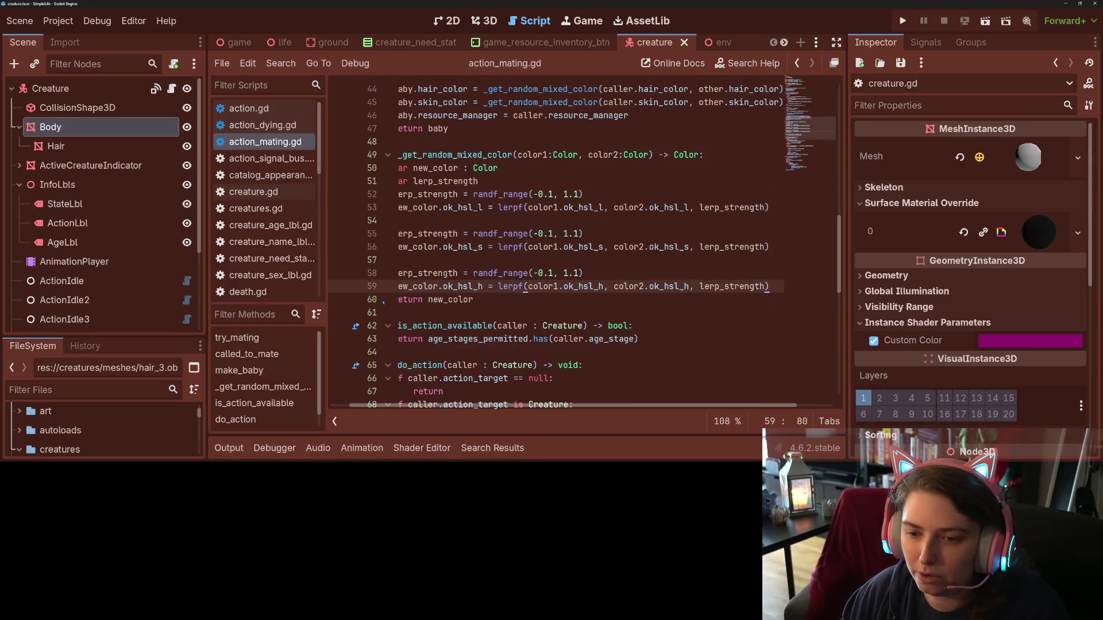
key(Return)
key(ctrl+s)
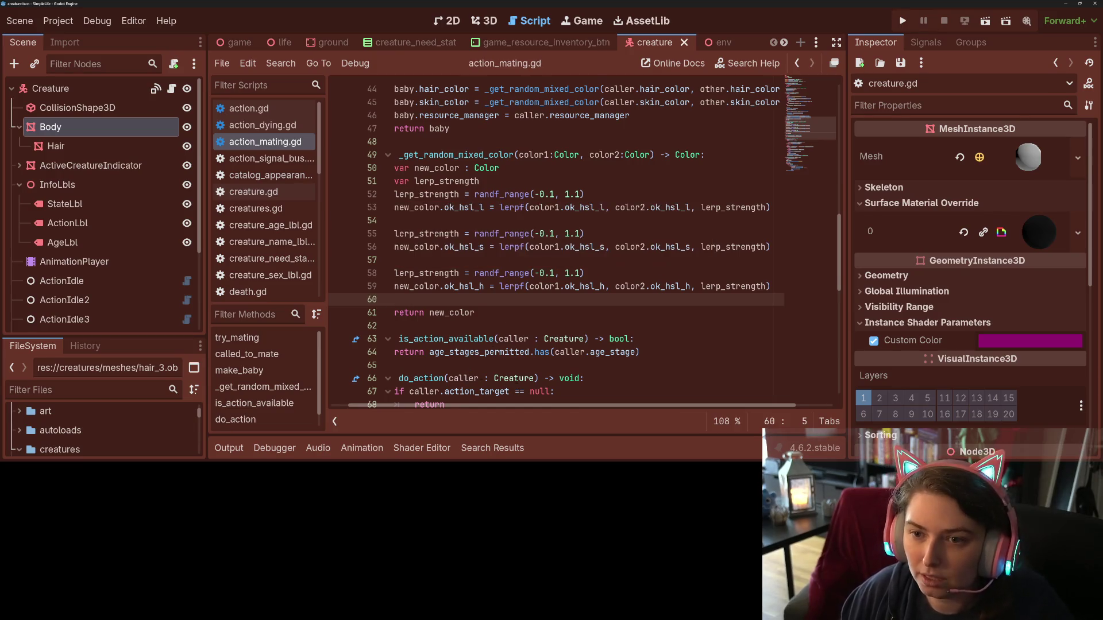
scroll(520, 410, up, 4)
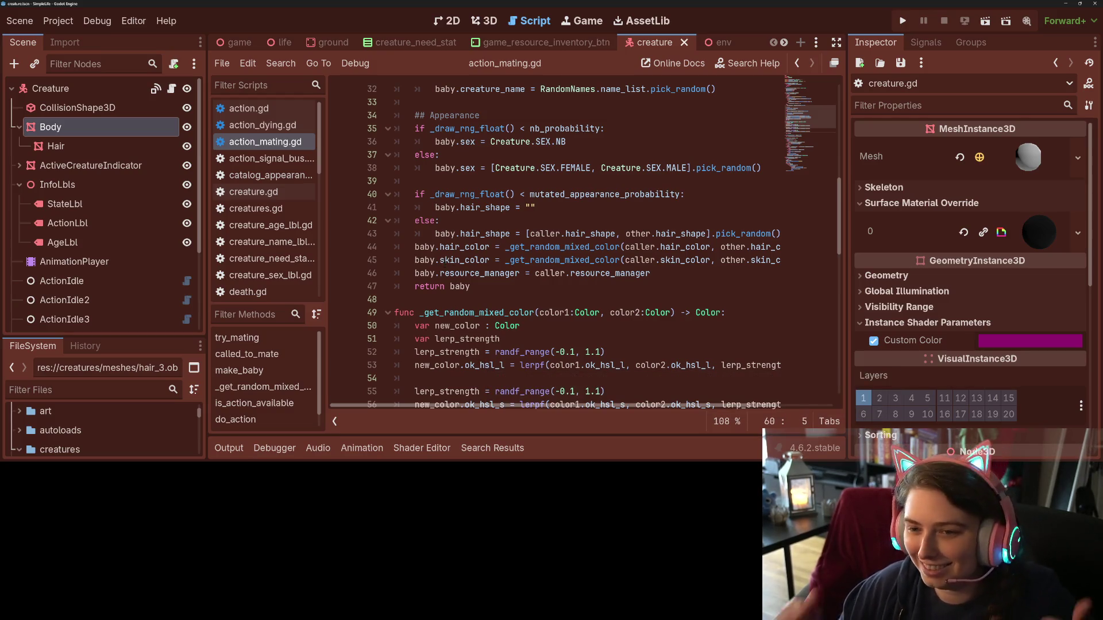
click(425, 194)
click(436, 182)
key(BackSpace)
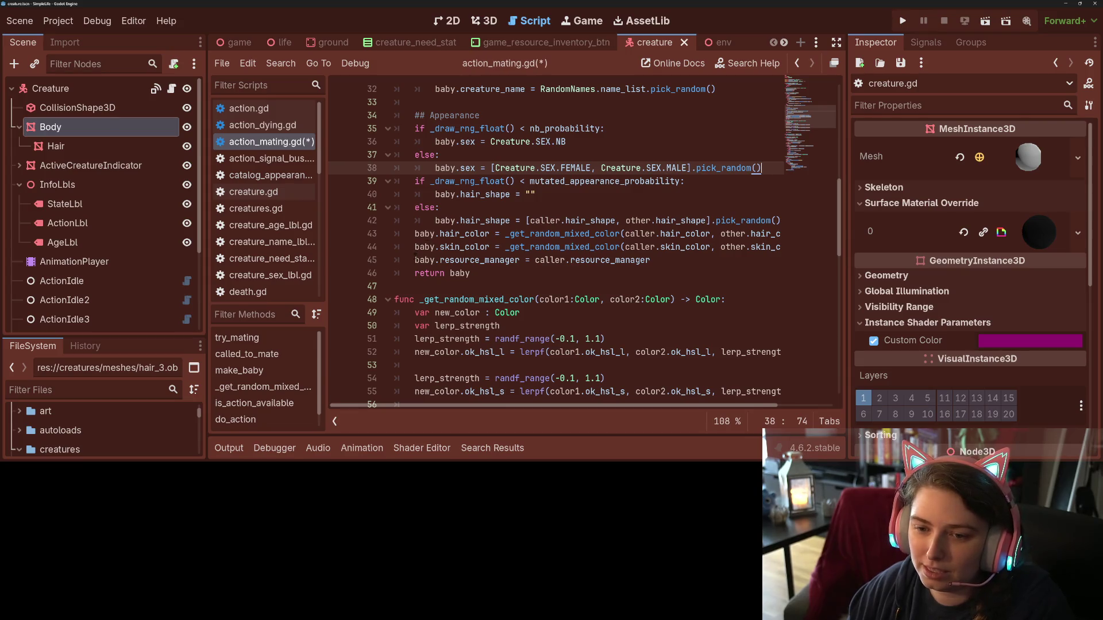
click(415, 260)
key(Return)
key(Up)
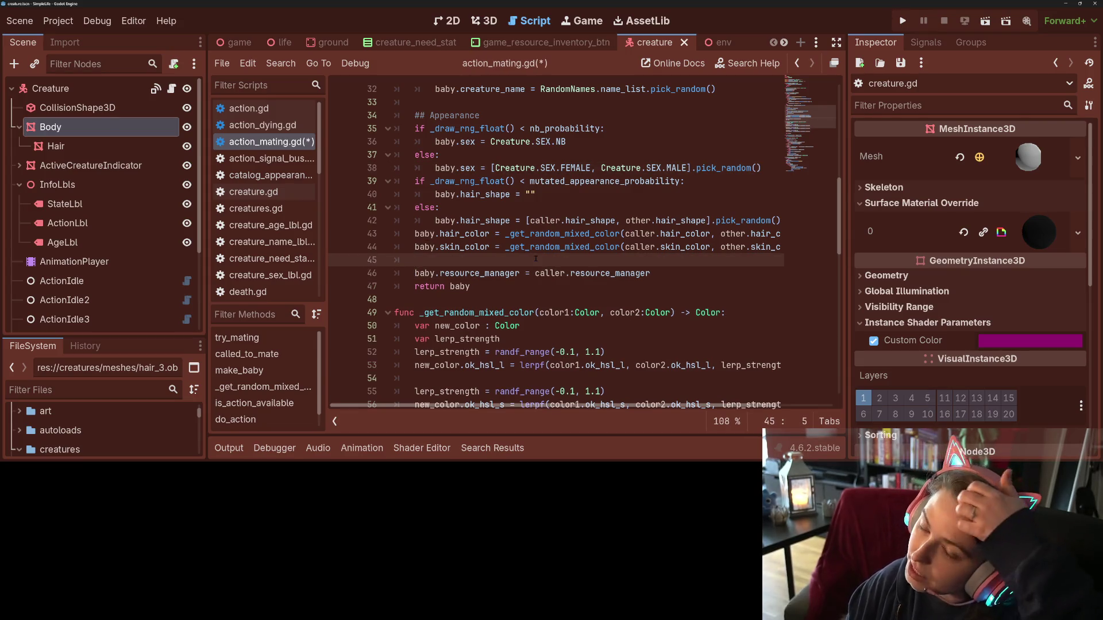
key(ctrl+s)
scroll(535, 258, up, 1)
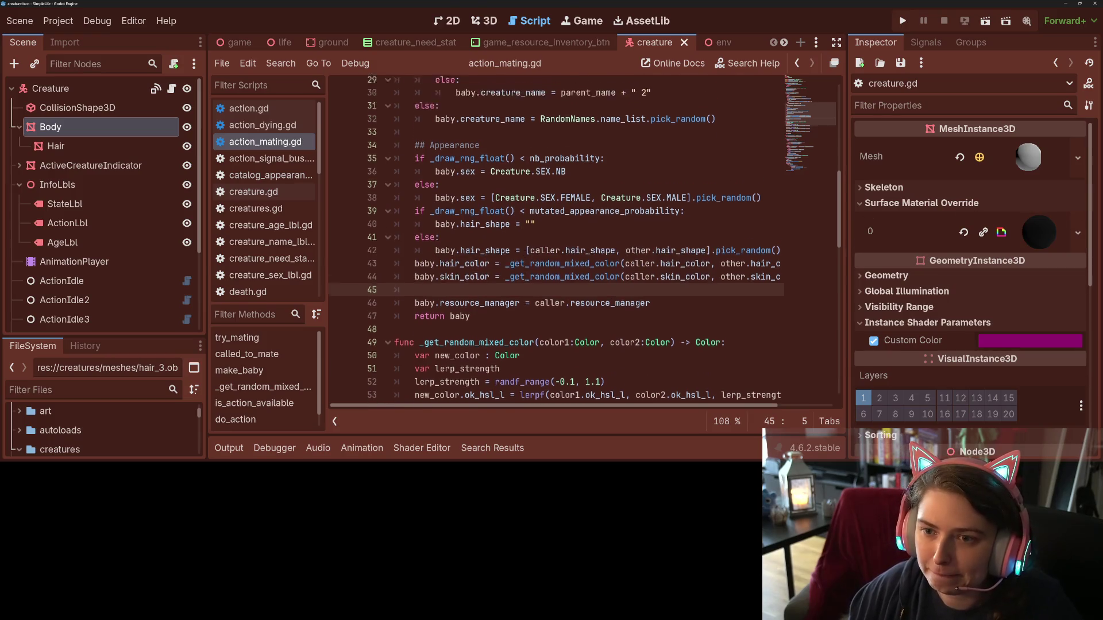
scroll(524, 249, up, 2)
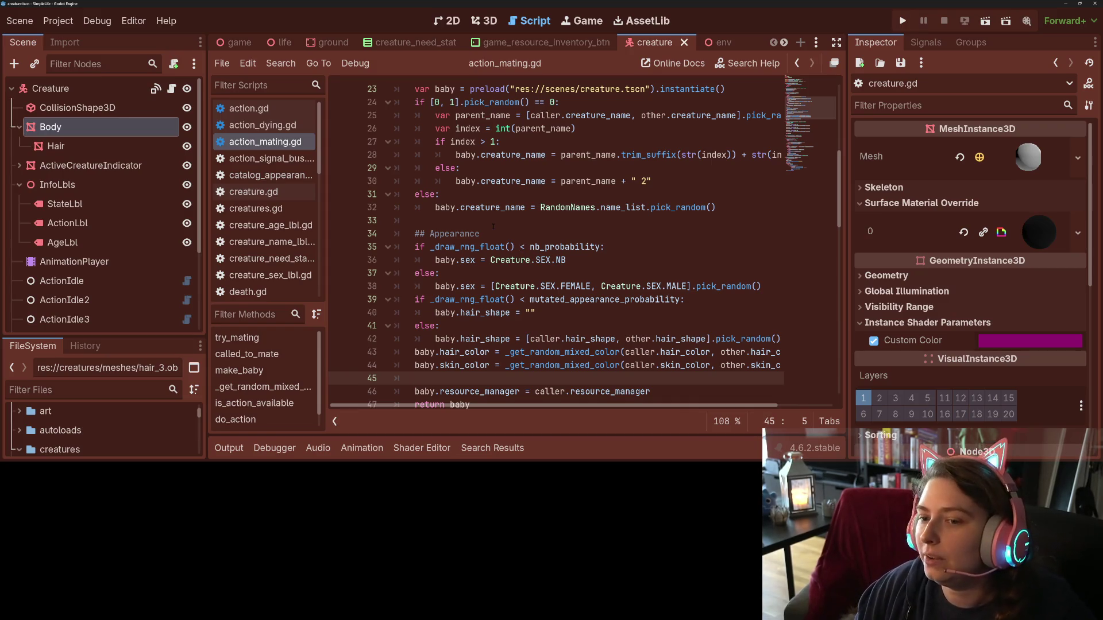
click(542, 196)
scroll(515, 261, down, 1)
triple_click(447, 326)
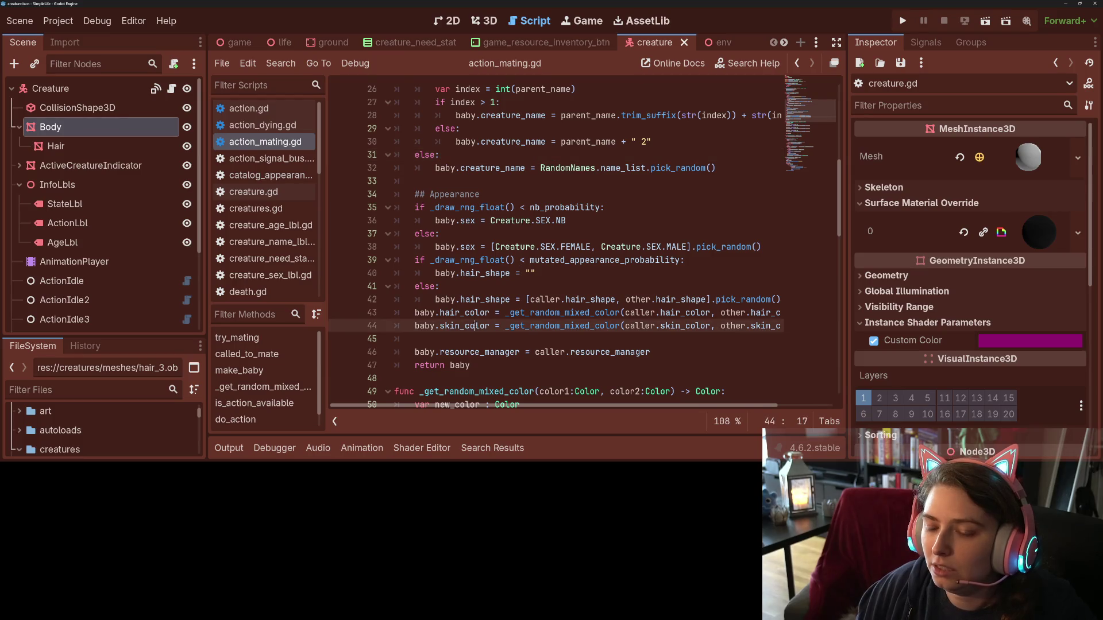
double_click(445, 326)
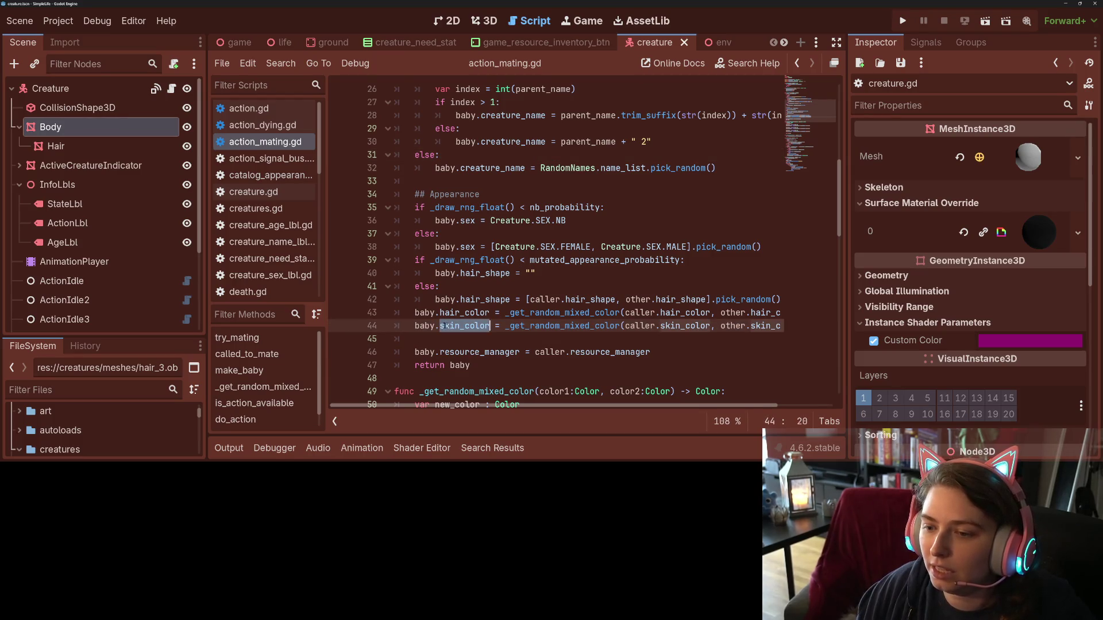
double_click(663, 326)
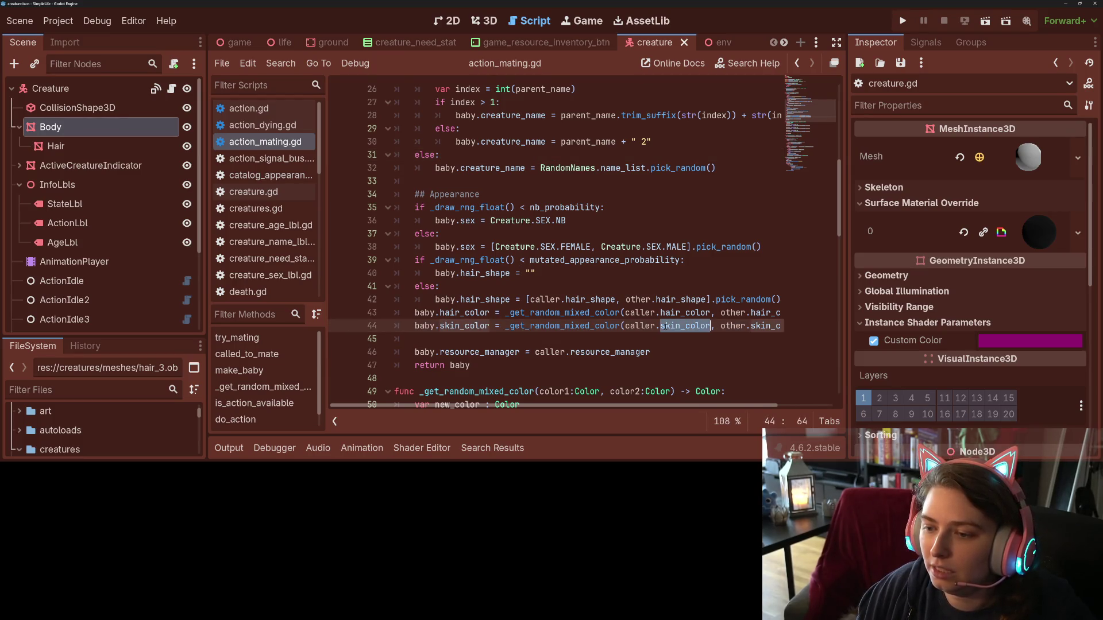
click(662, 326)
drag(586, 408, 588, 408)
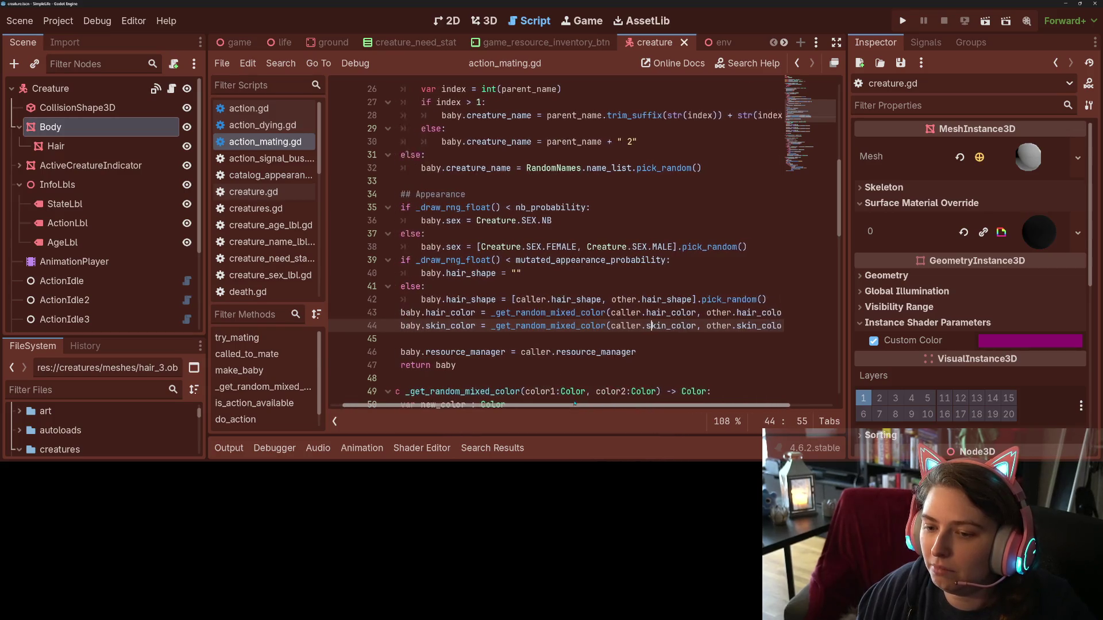
scroll(524, 358, down, 4)
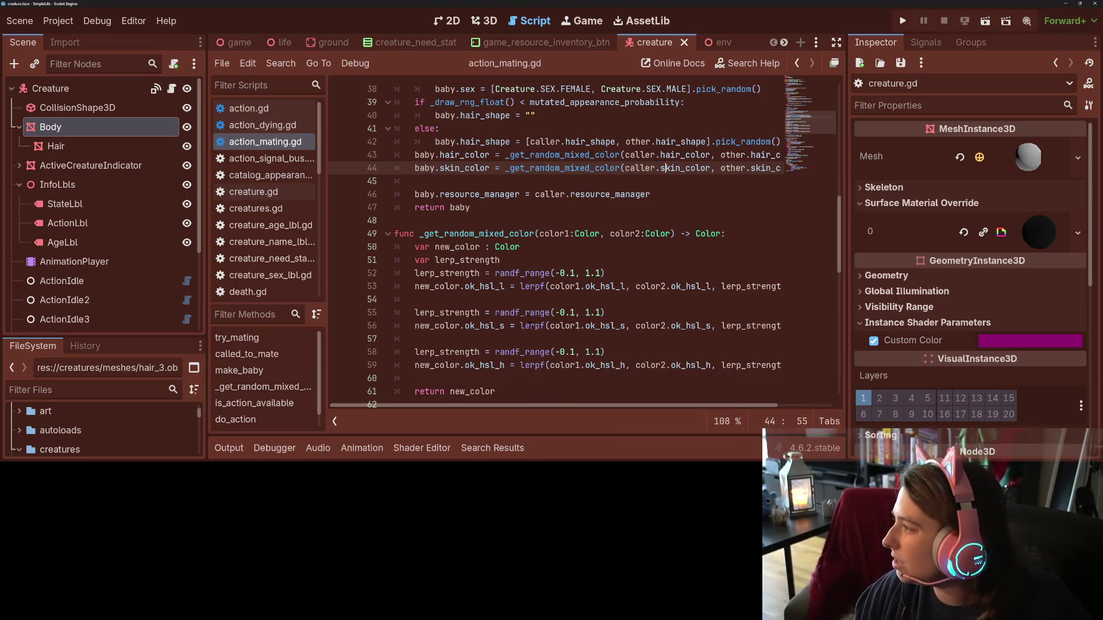
mouse_move(531, 327)
click(454, 260)
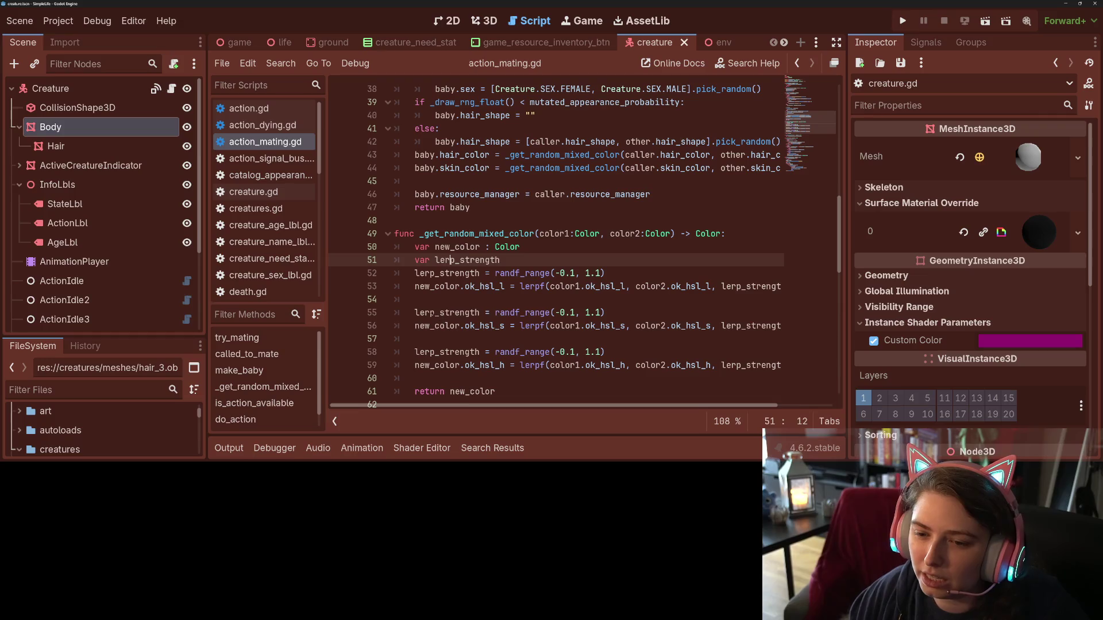
click(433, 313)
double_click(459, 233)
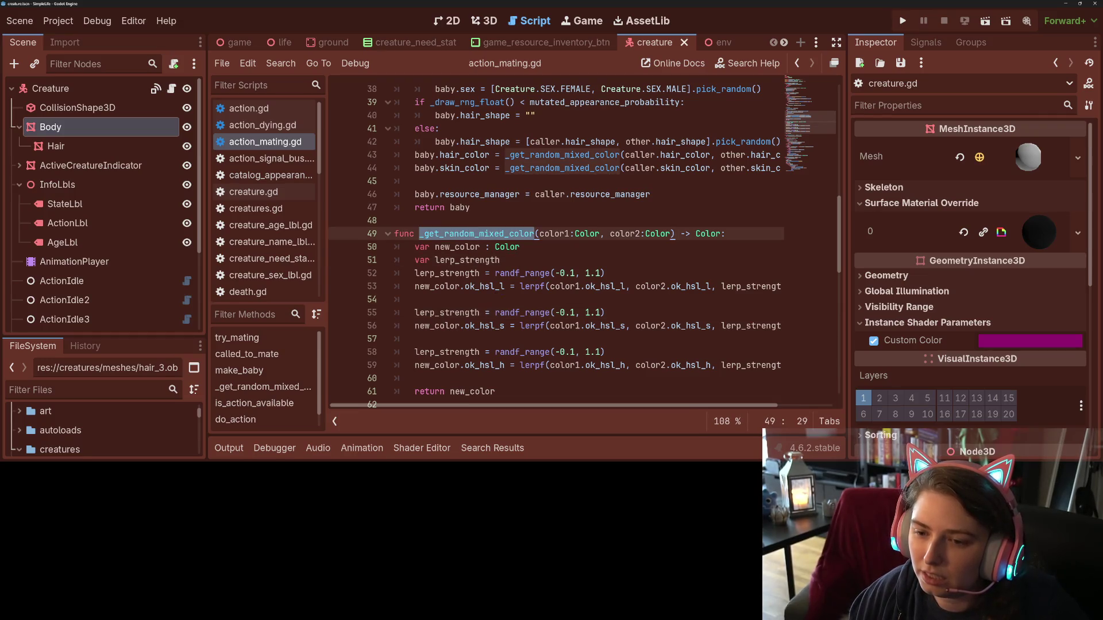
click(454, 299)
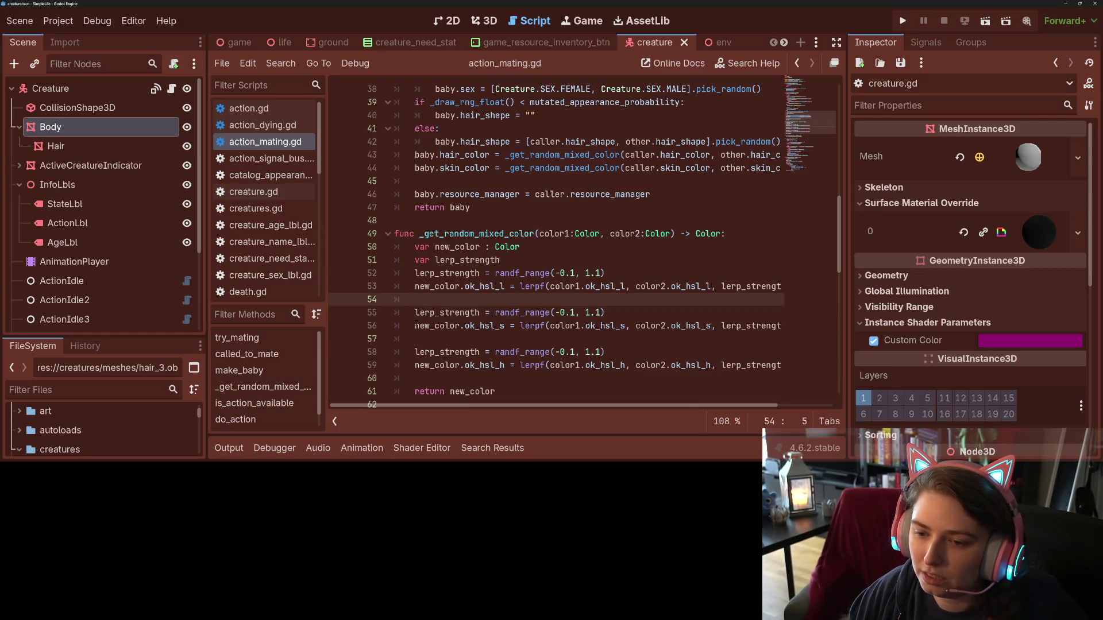
drag(550, 325, 626, 325)
key(ctrl+c)
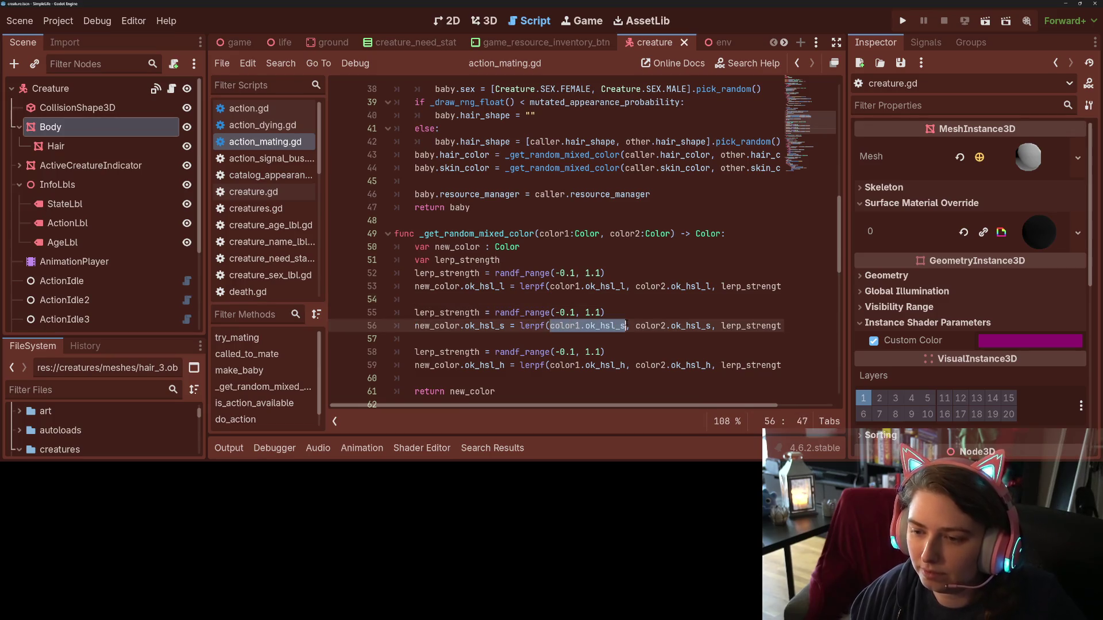
click(595, 313)
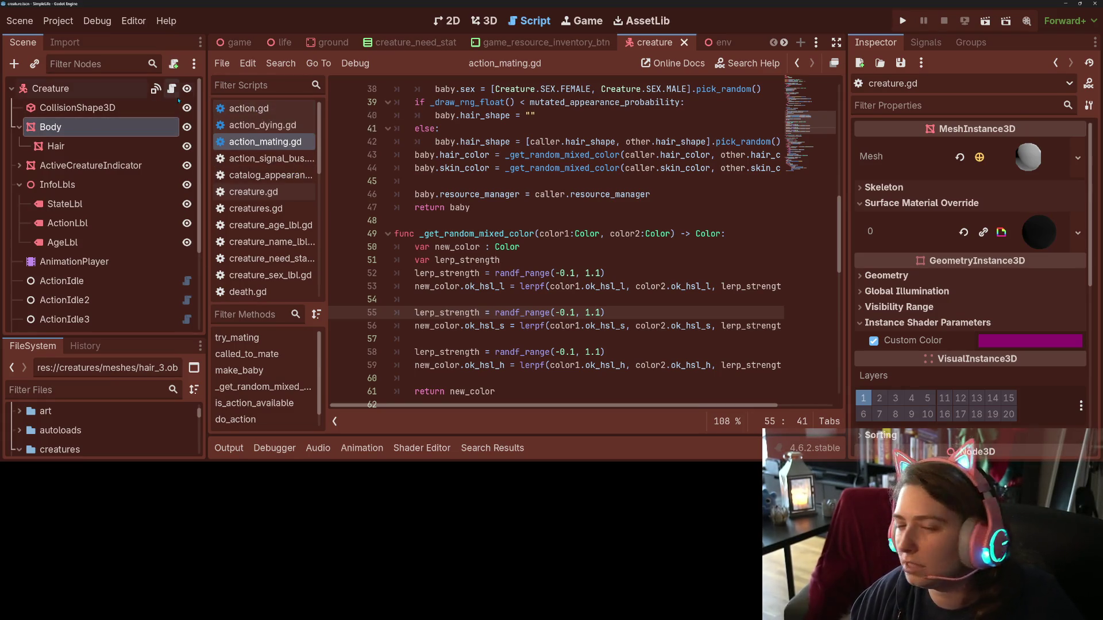
click(254, 192)
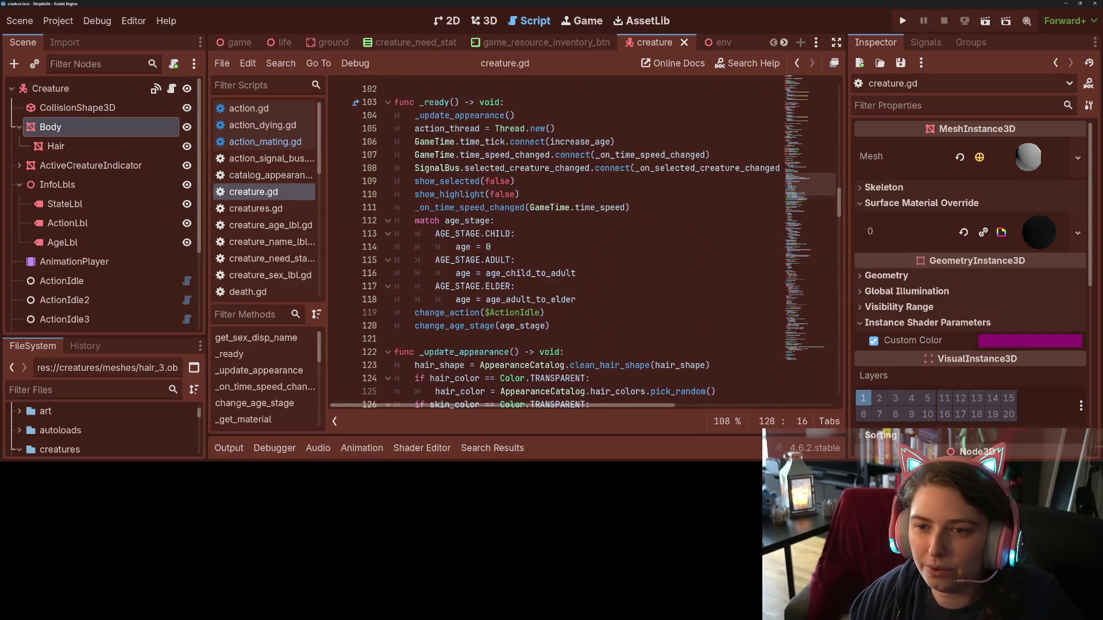
- Scroll through creature.gd from _ready past the hair colour line and change_age_stage to increase_age
scroll(480, 256, up, 2)
double_click(436, 178)
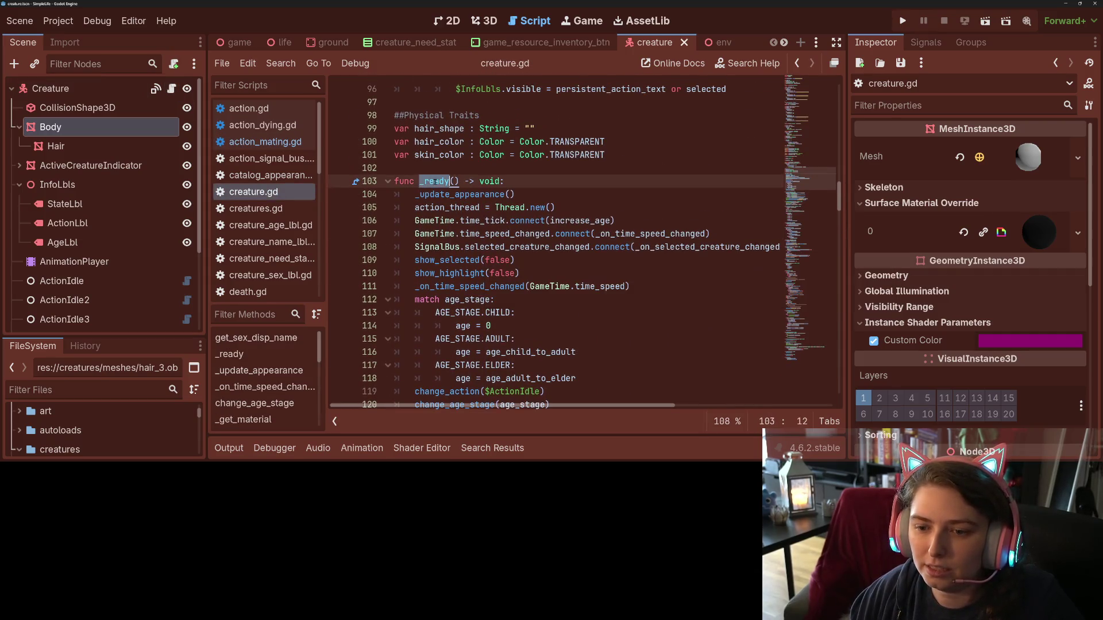
scroll(452, 220, down, 2)
scroll(452, 220, down, 6)
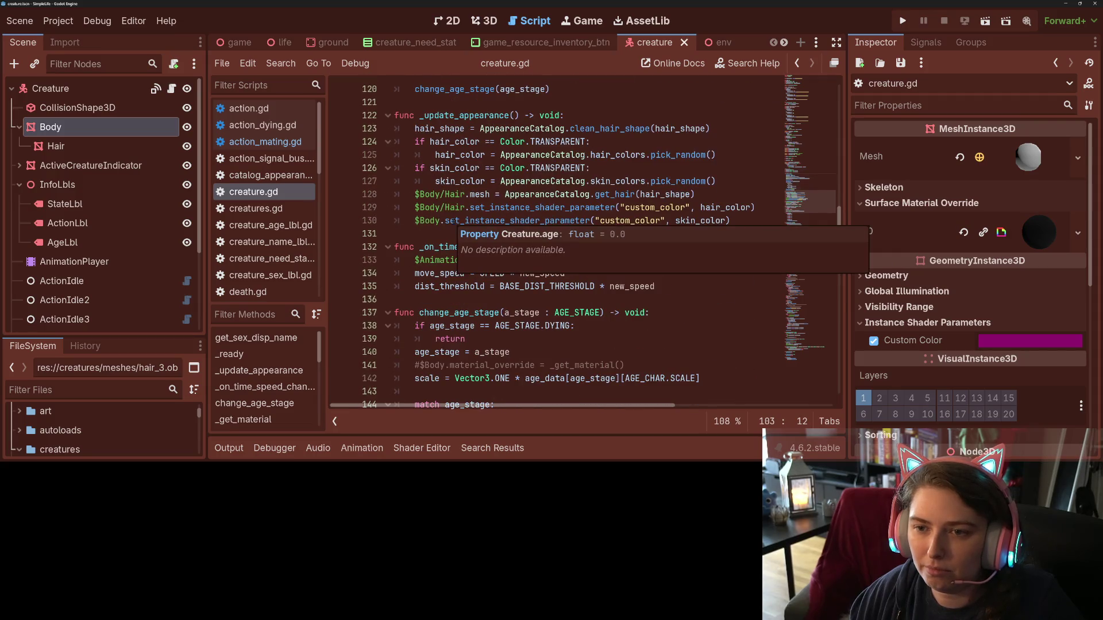
click(511, 141)
click(520, 207)
scroll(481, 233, down, 1)
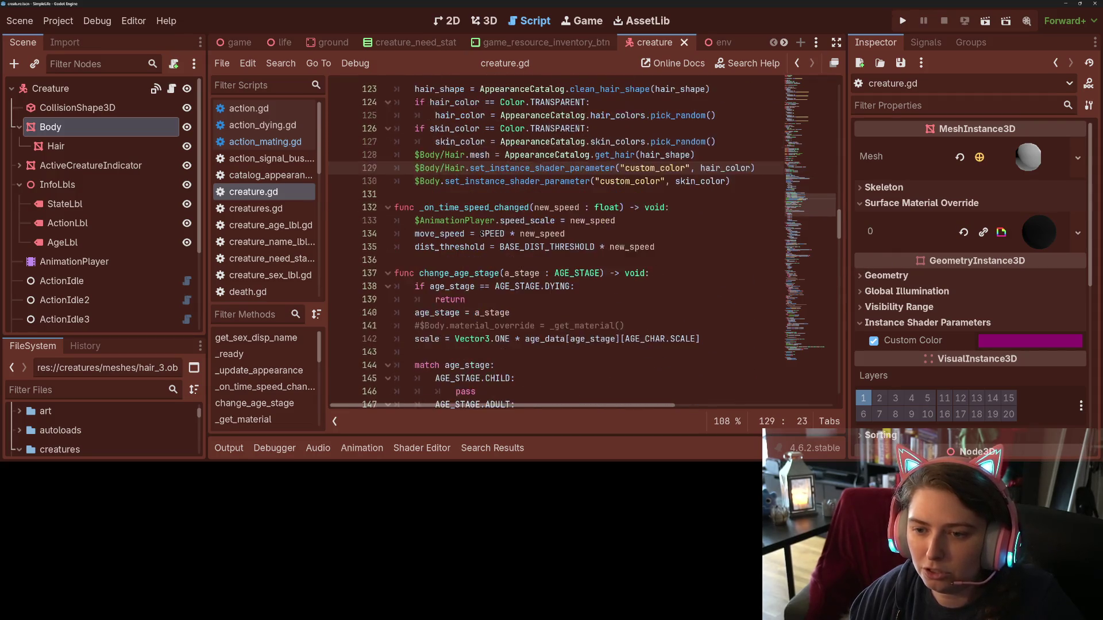
scroll(481, 233, down, 1)
double_click(471, 233)
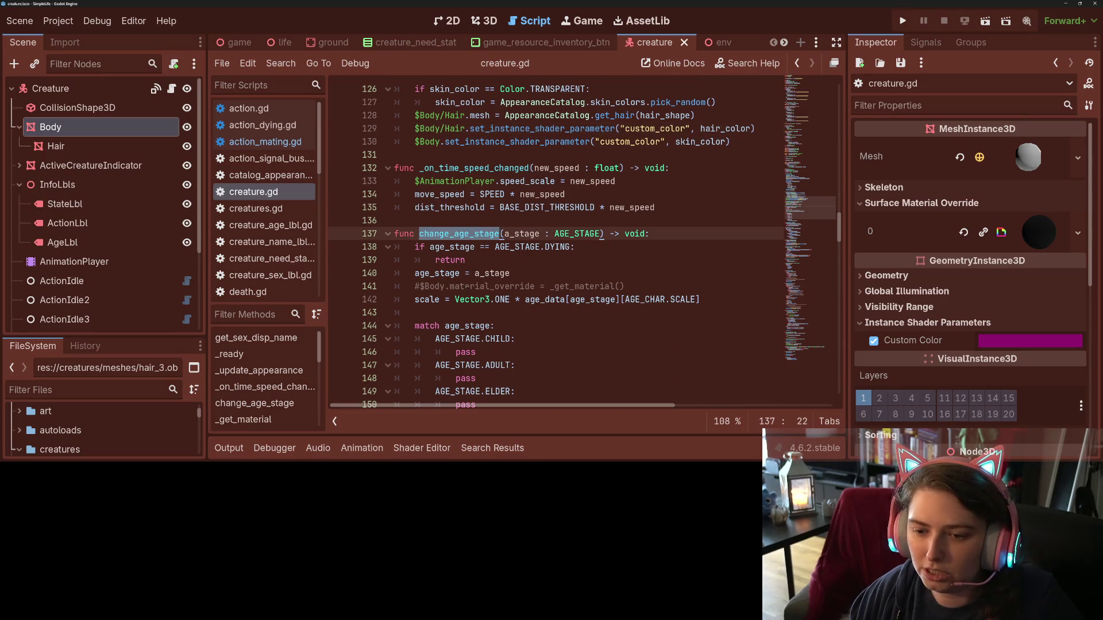
scroll(472, 285, down, 10)
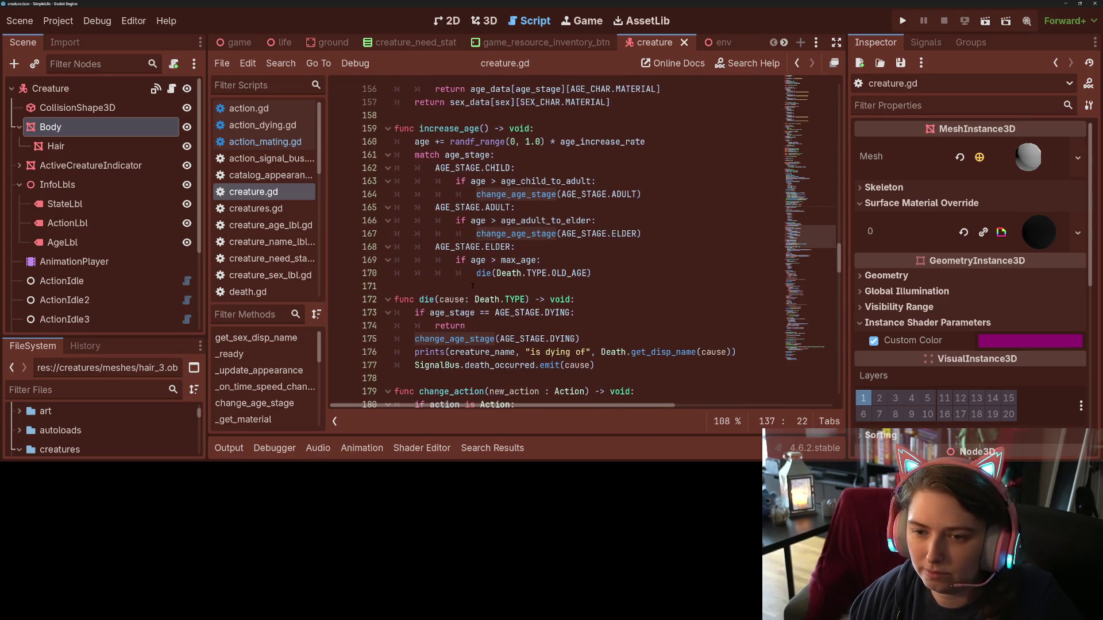
- Add a new line under increase_age's ELDER case starting with hair_color.ok_hsl_s
click(507, 273)
click(541, 260)
click(496, 194)
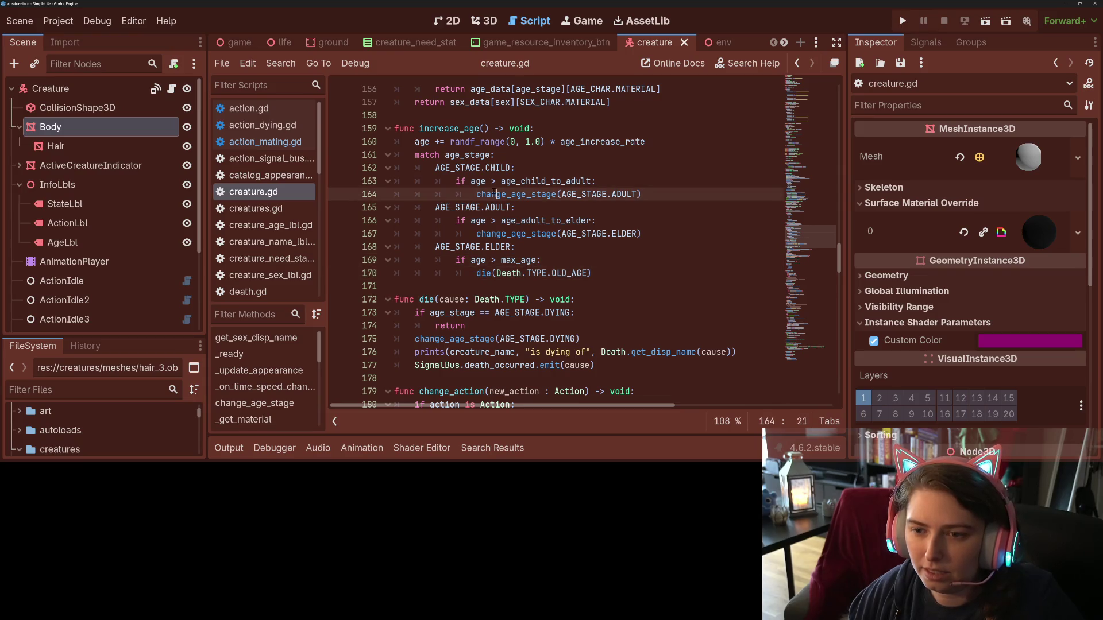
double_click(468, 155)
double_click(497, 247)
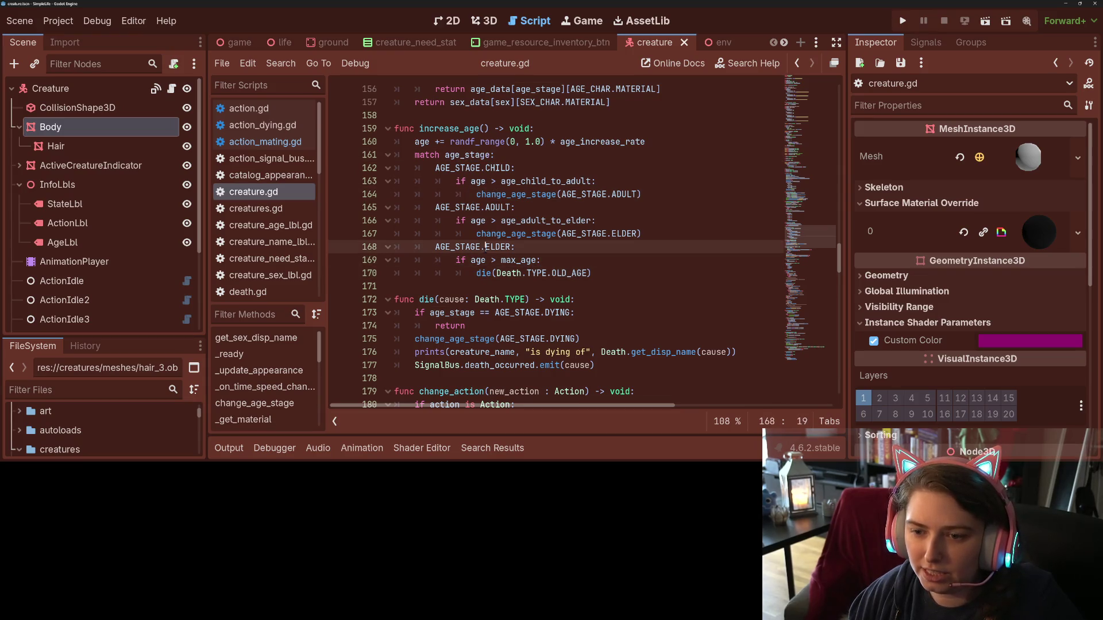
click(537, 251)
key(Return)
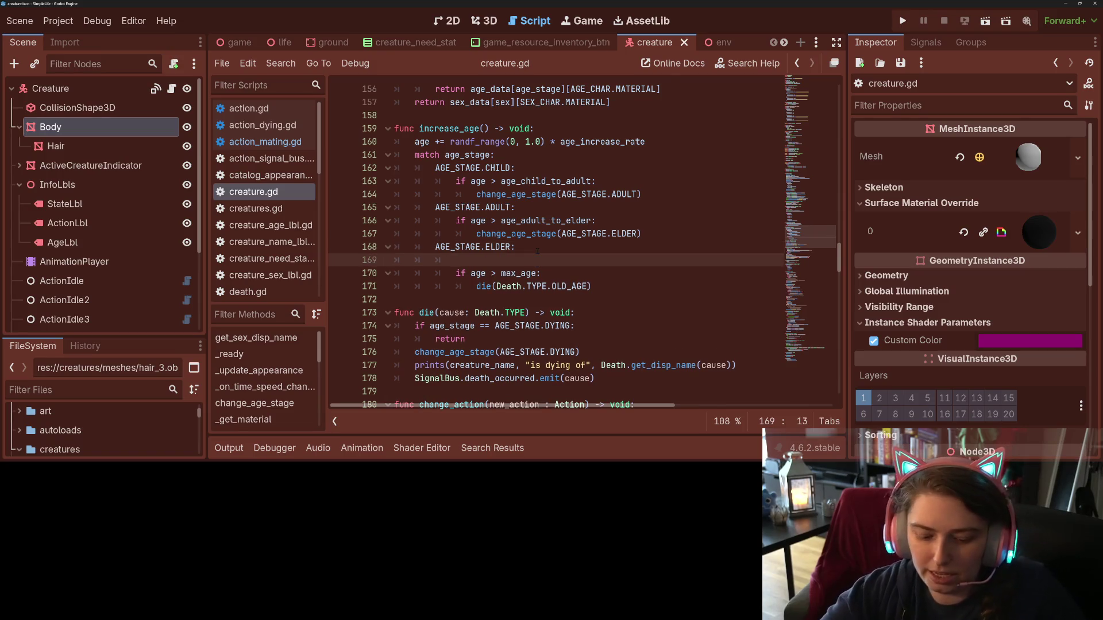
key(ctrl+v)
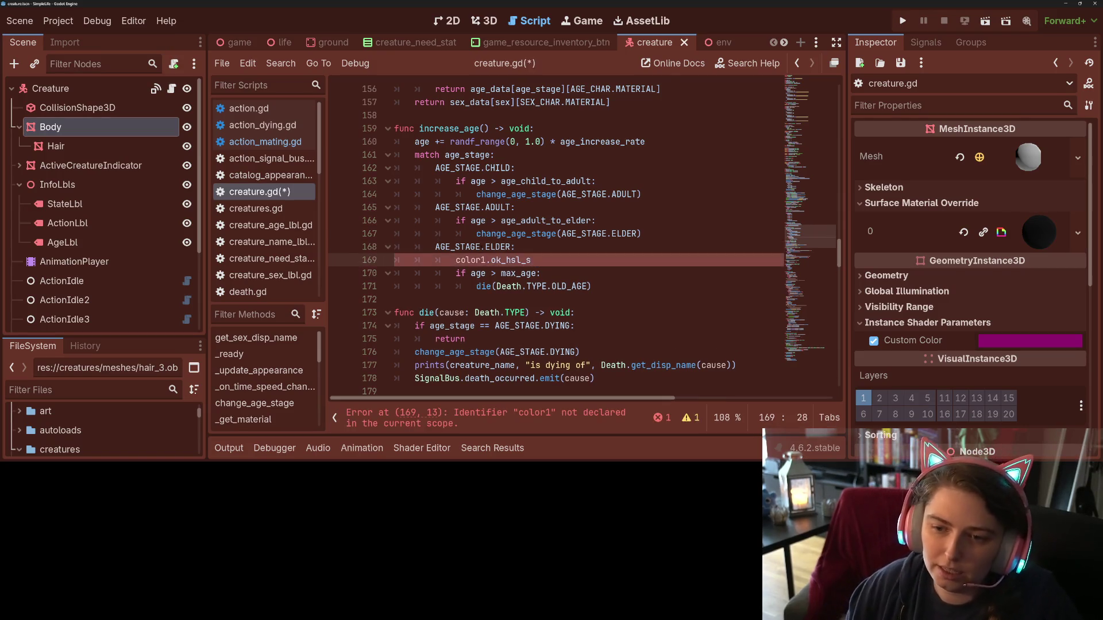
double_click(475, 259)
text(hair_color)
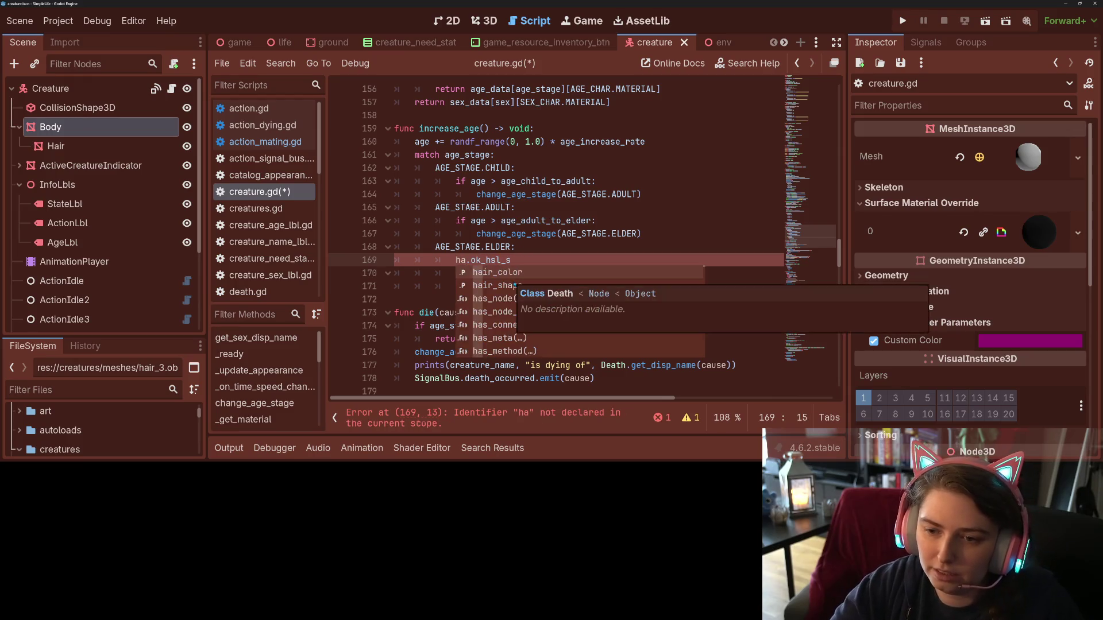
click(551, 259)
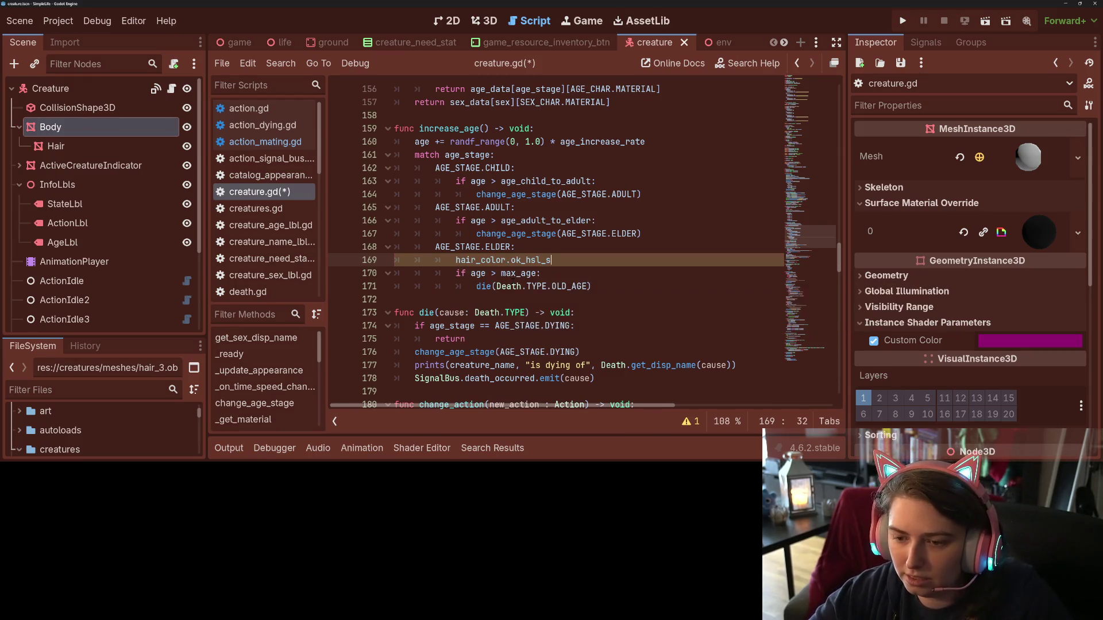
text( -= )
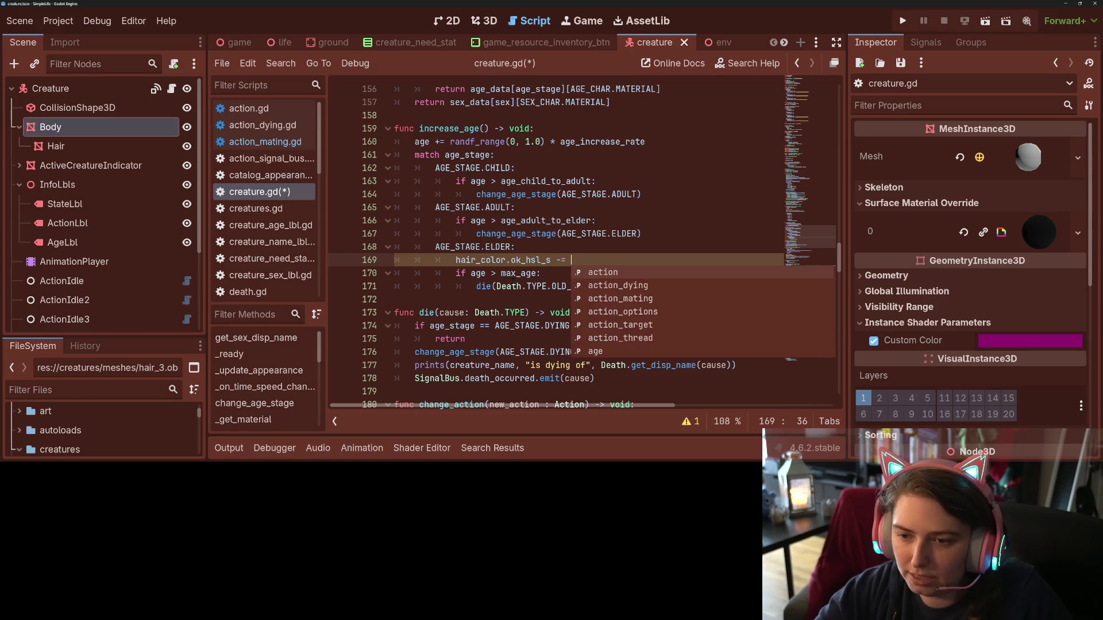
text(0.)
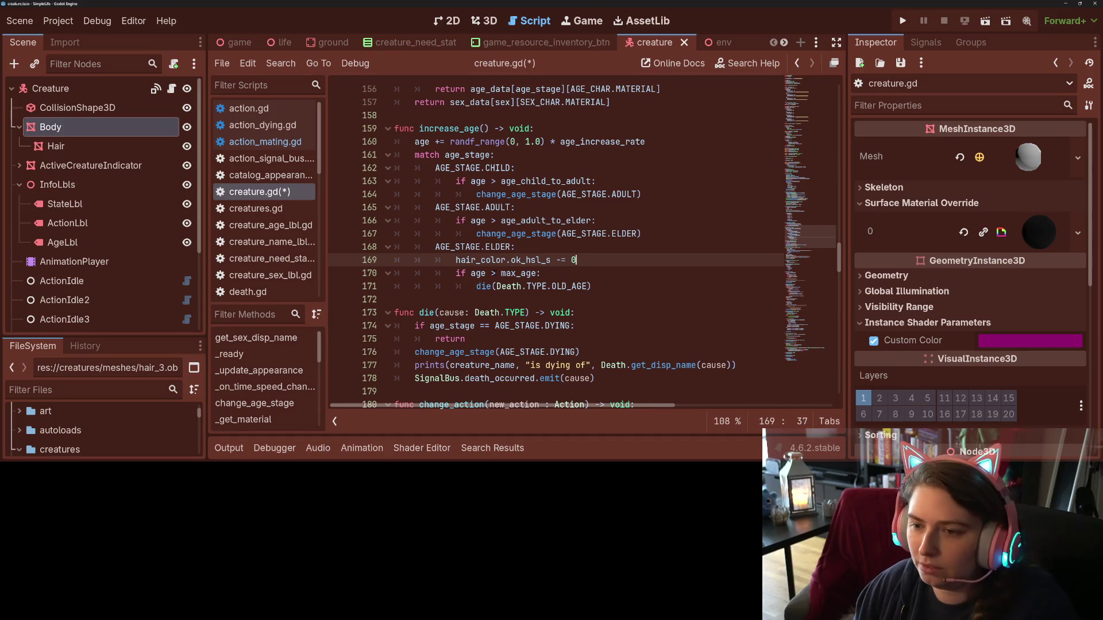
key(BackSpace)
key(BackSpace)
key(BackSpace)
- Complete the line as hair_color.ok_hsl_s *= 0.95
click(535, 250)
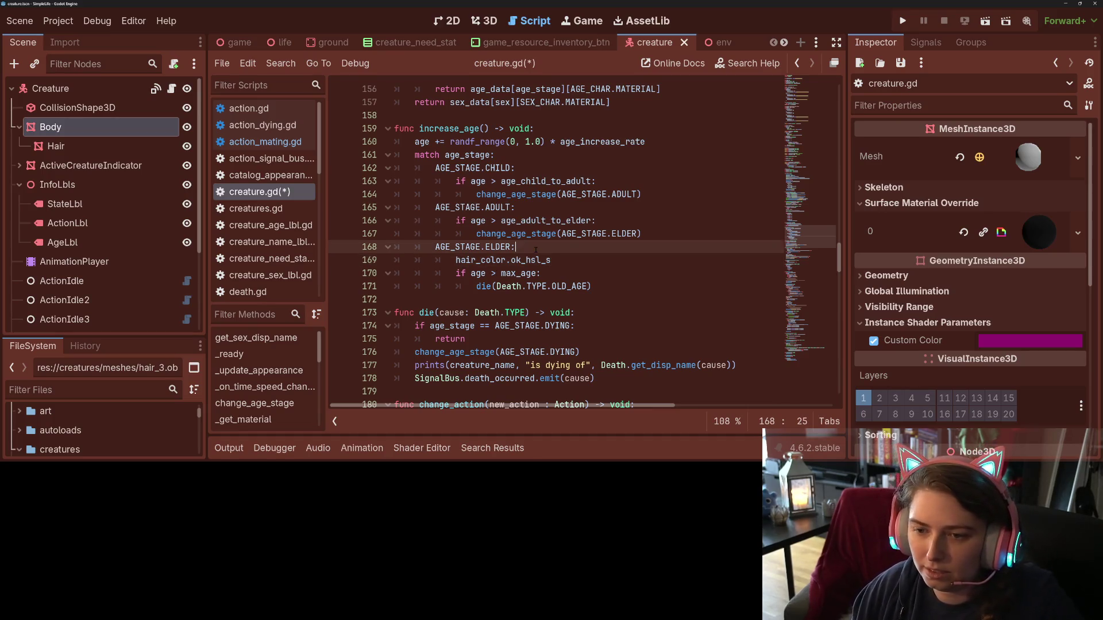
key(Down)
key(End)
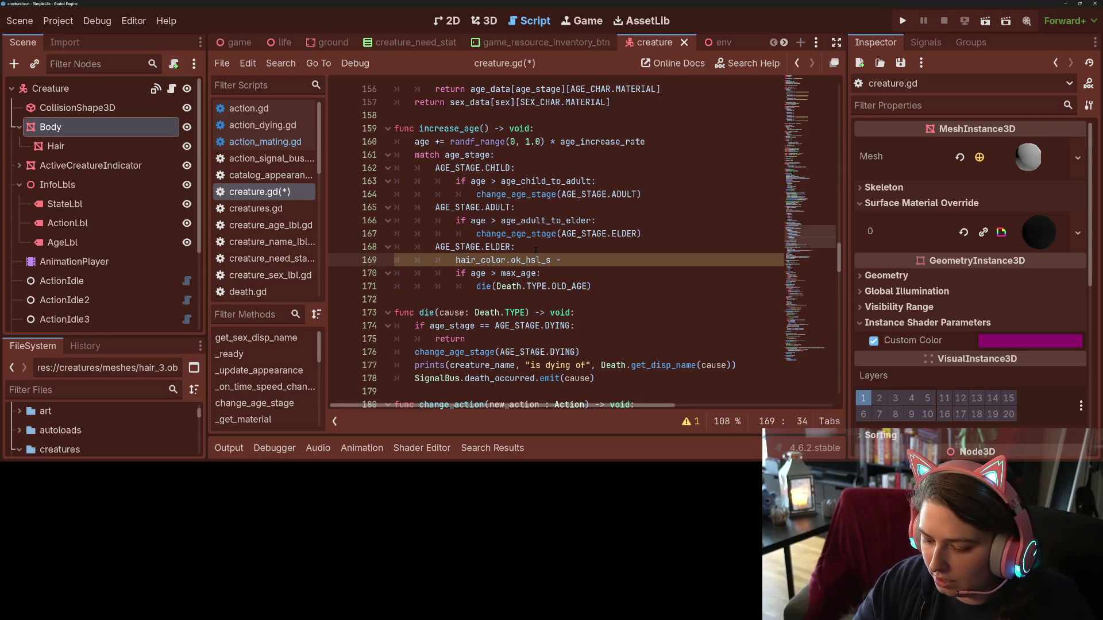
text(=)
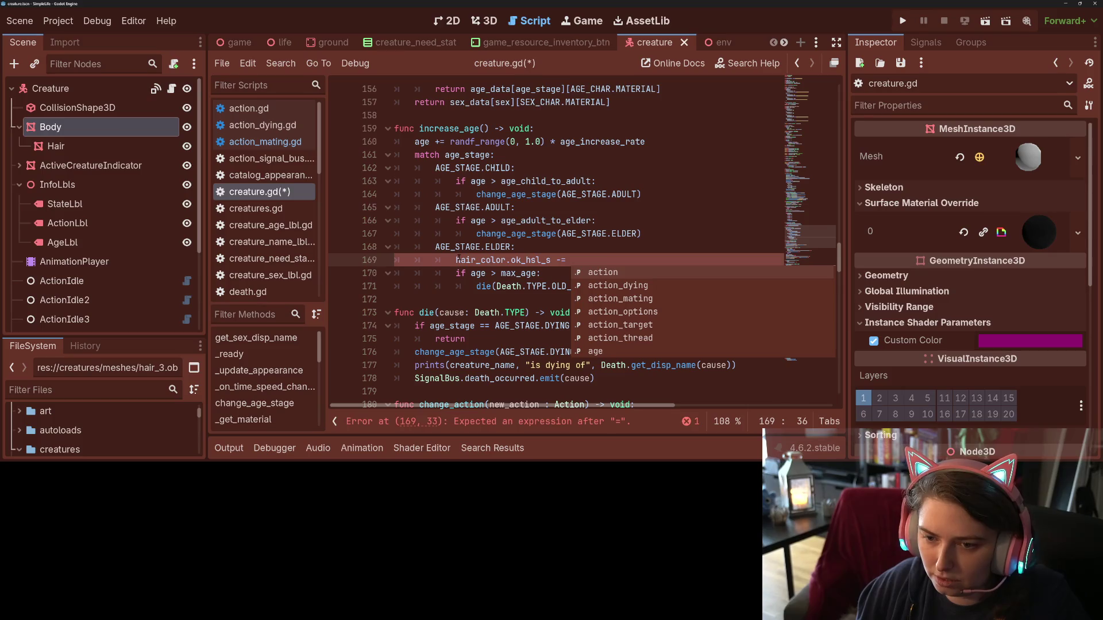
click(455, 259)
drag(456, 260, 550, 261)
key(ctrl+c)
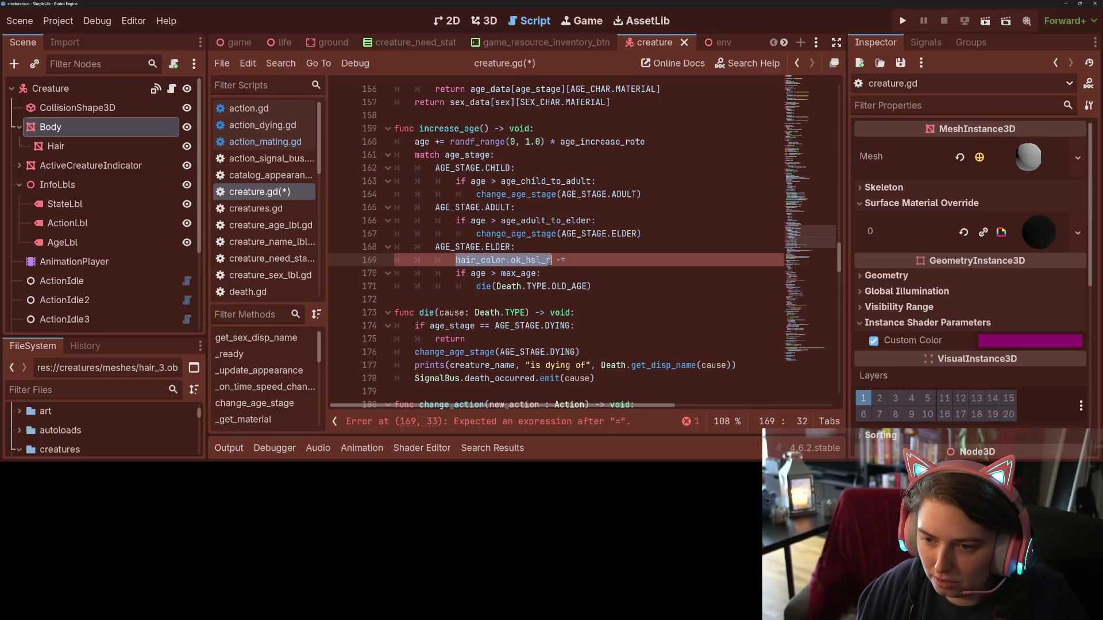
click(556, 260)
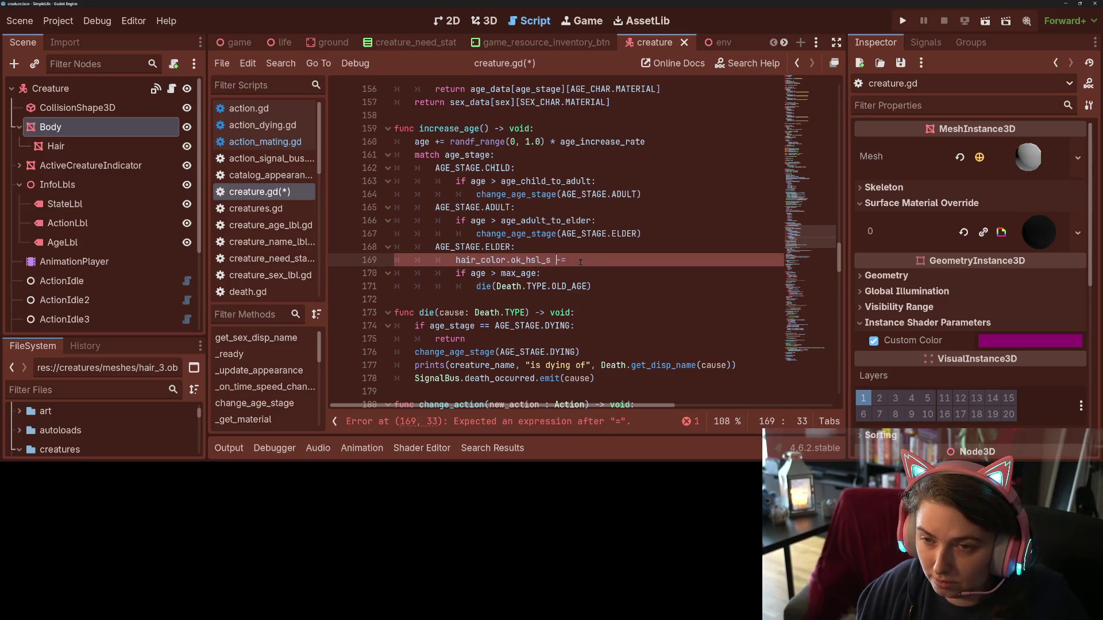
drag(456, 259, 476, 259)
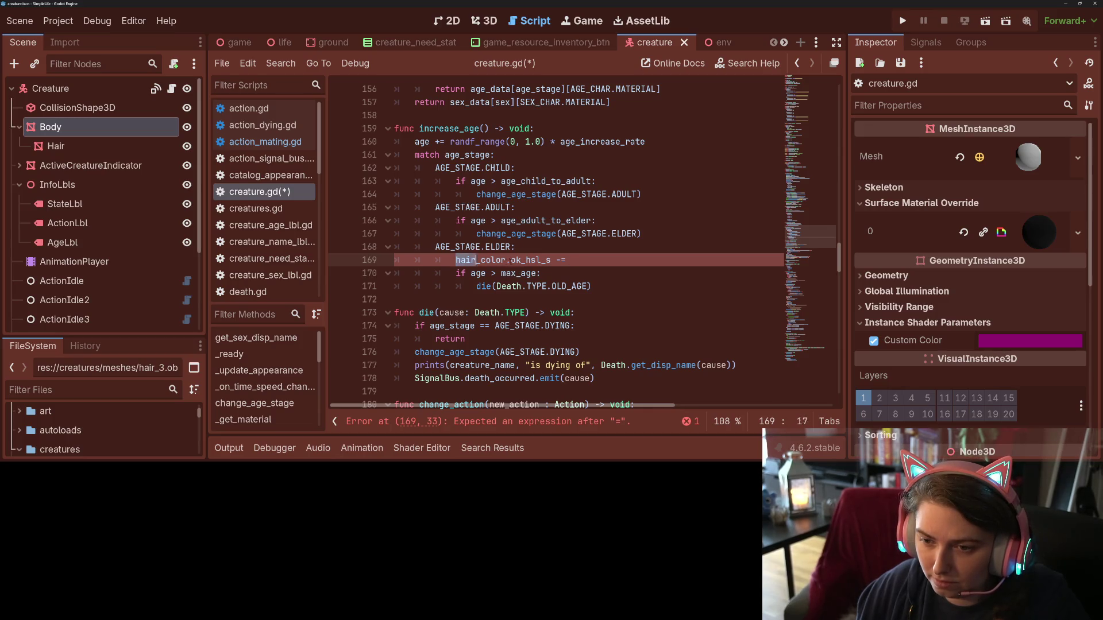
click(595, 260)
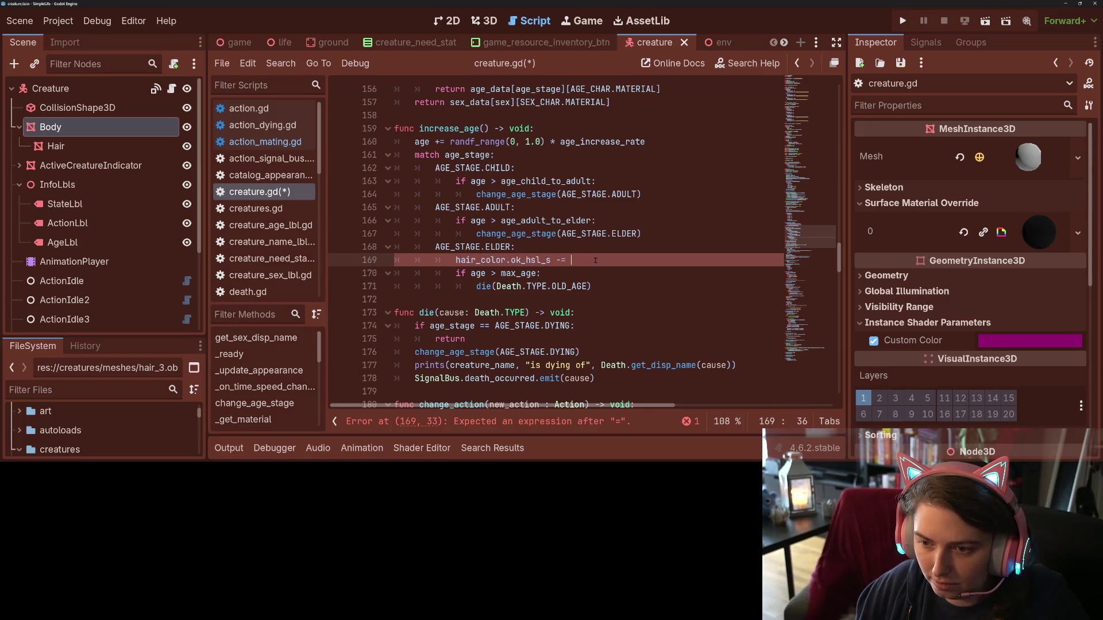
key(ctrl+v)
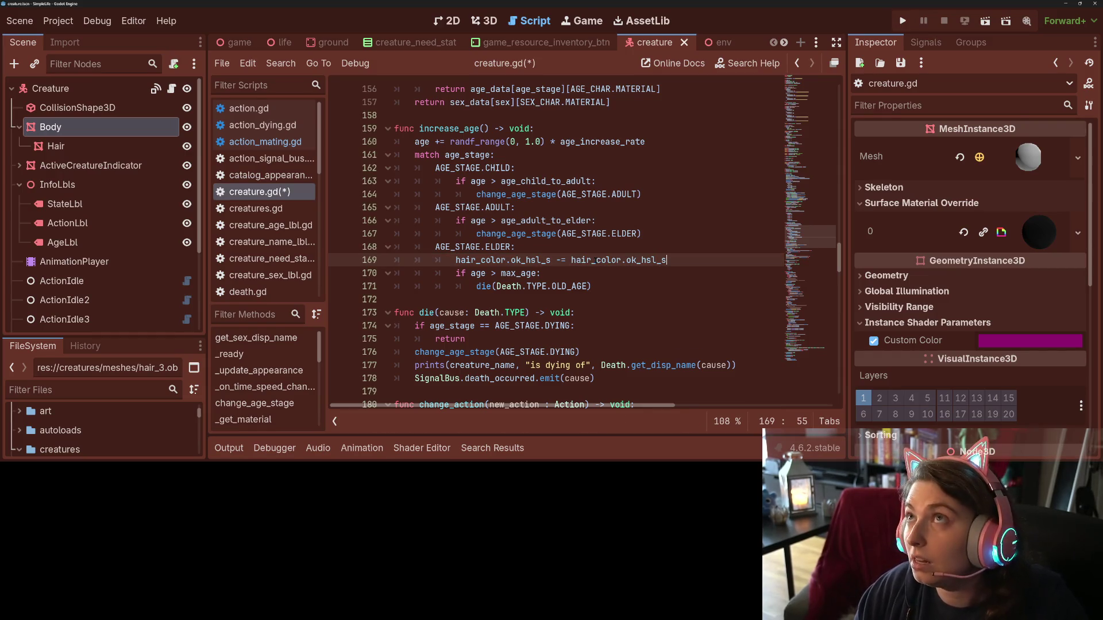
click(557, 260)
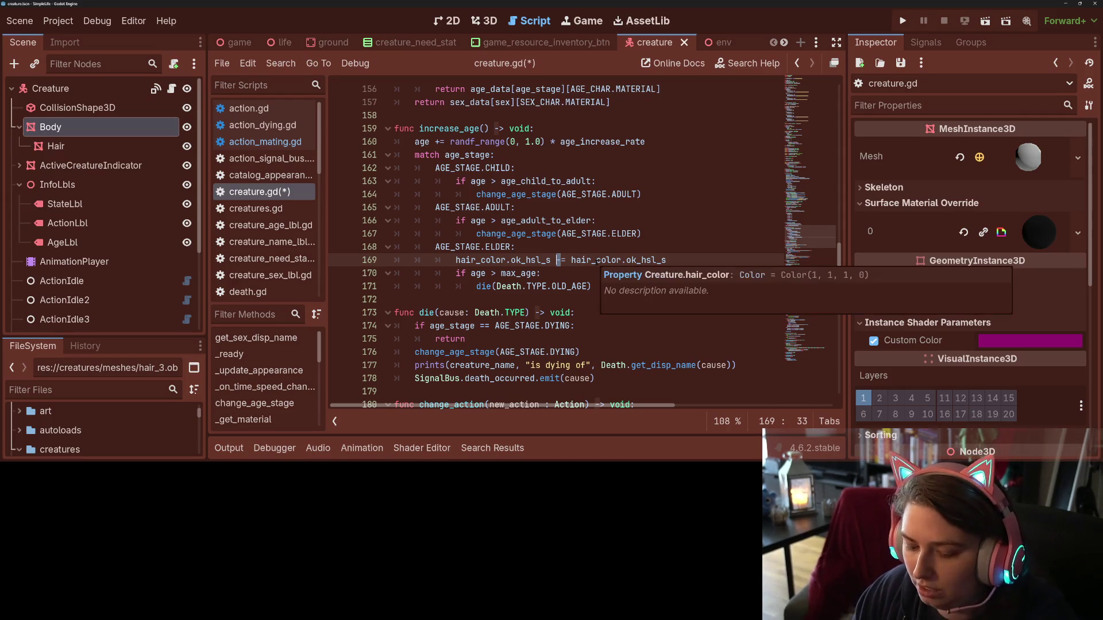
key(Delete)
text(*)
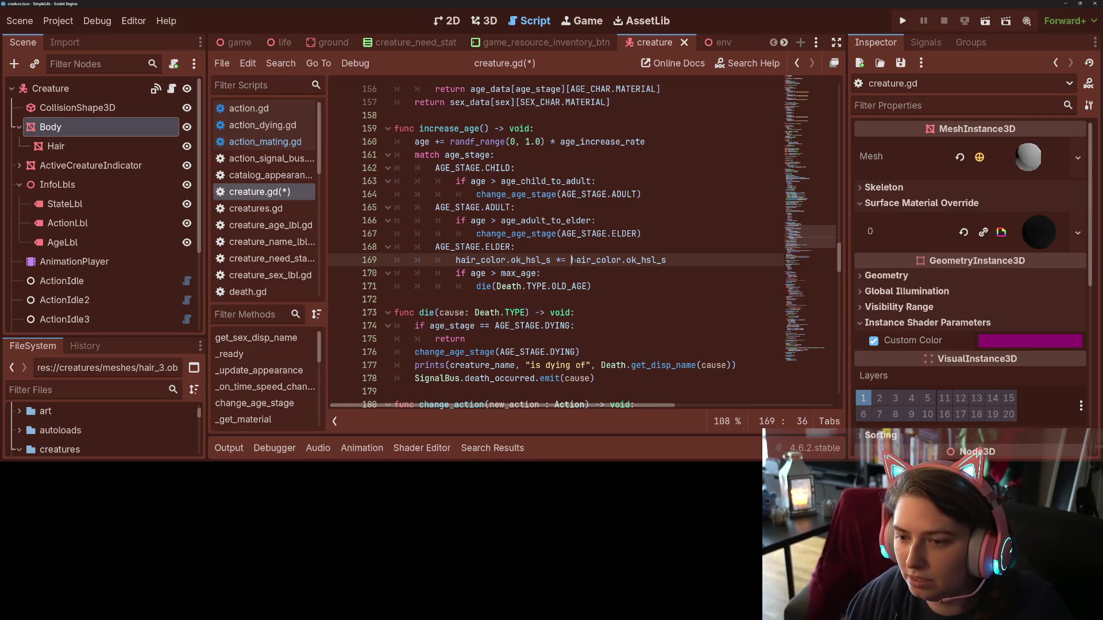
drag(572, 261, 682, 258)
text(0.)
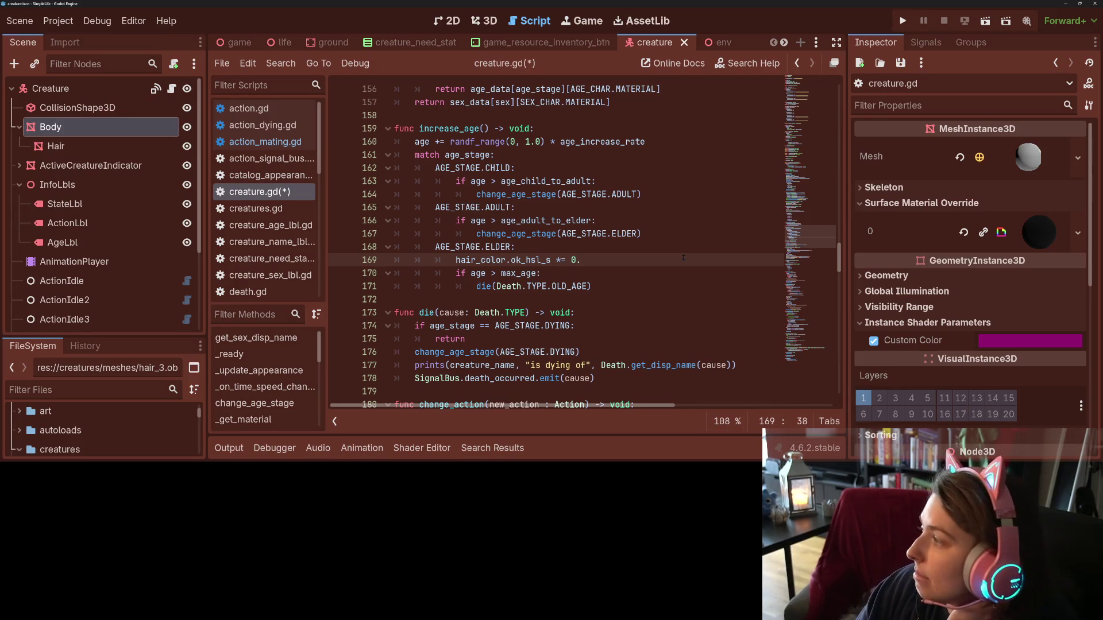
text(95)
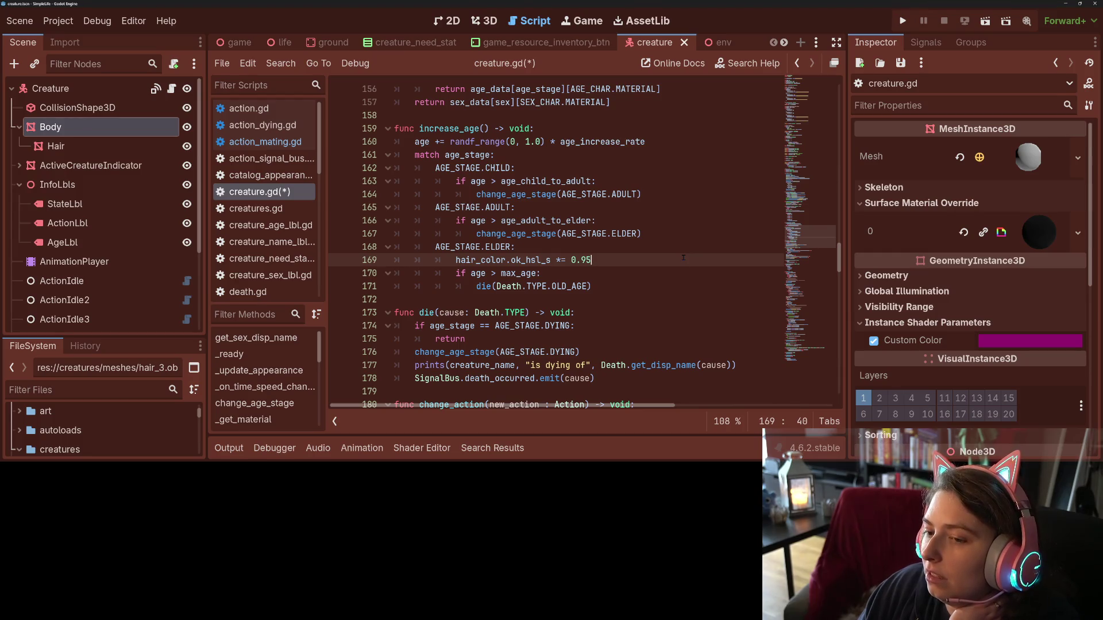
- Save creature.gd and open a blank line below the saturation line
key(ctrl+s)
key(Return)
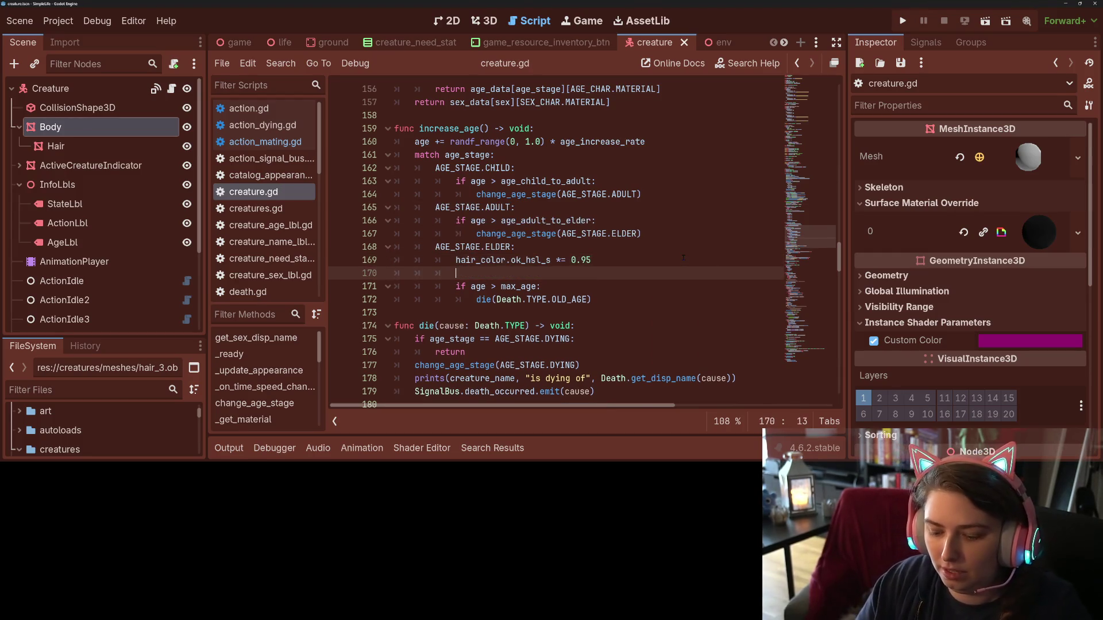
text(_)
key(BackSpace)
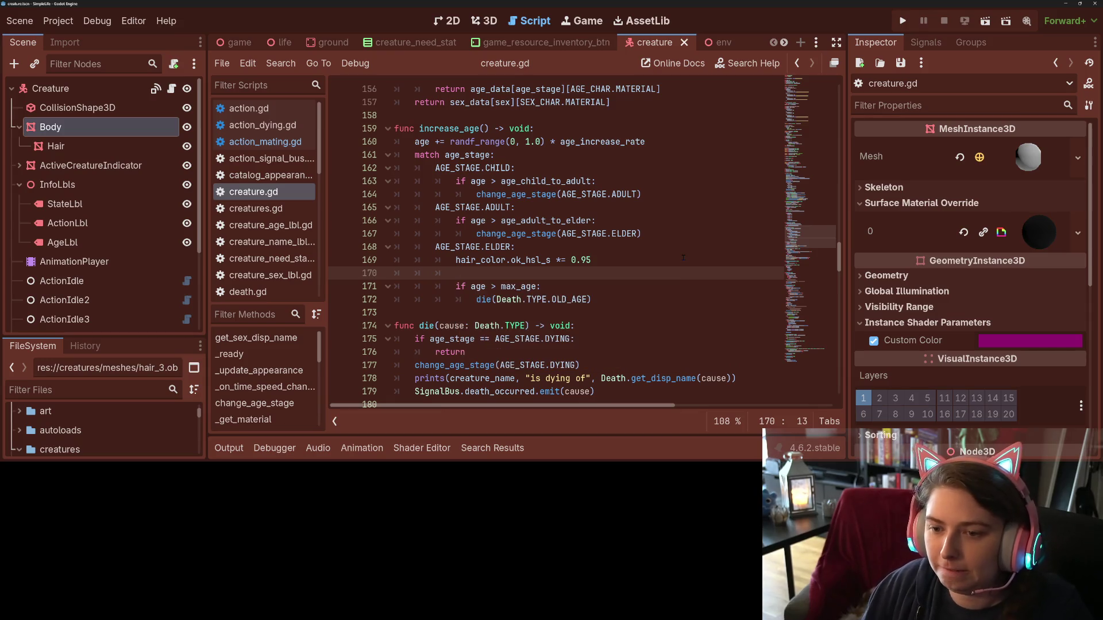
- Copy line 129's $Body/Hair.set_instance_shader_parameter call into the ELDER branch
scroll(613, 264, up, 6)
scroll(613, 265, down, 4)
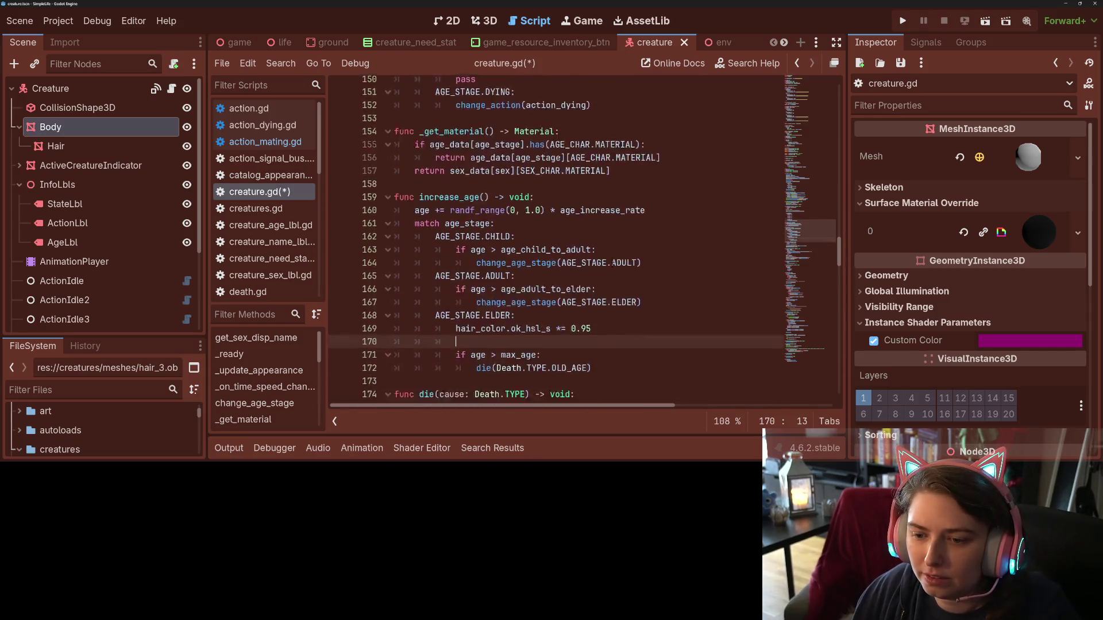
scroll(483, 270, up, 5)
scroll(482, 270, up, 8)
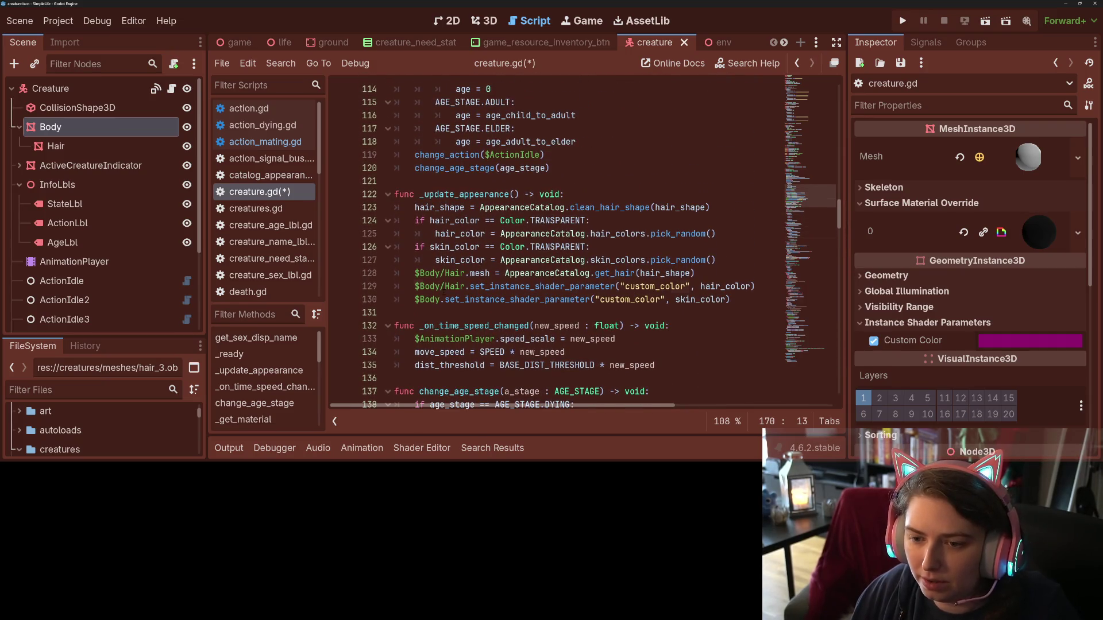
click(444, 290)
drag(415, 286, 768, 285)
key(ctrl+c)
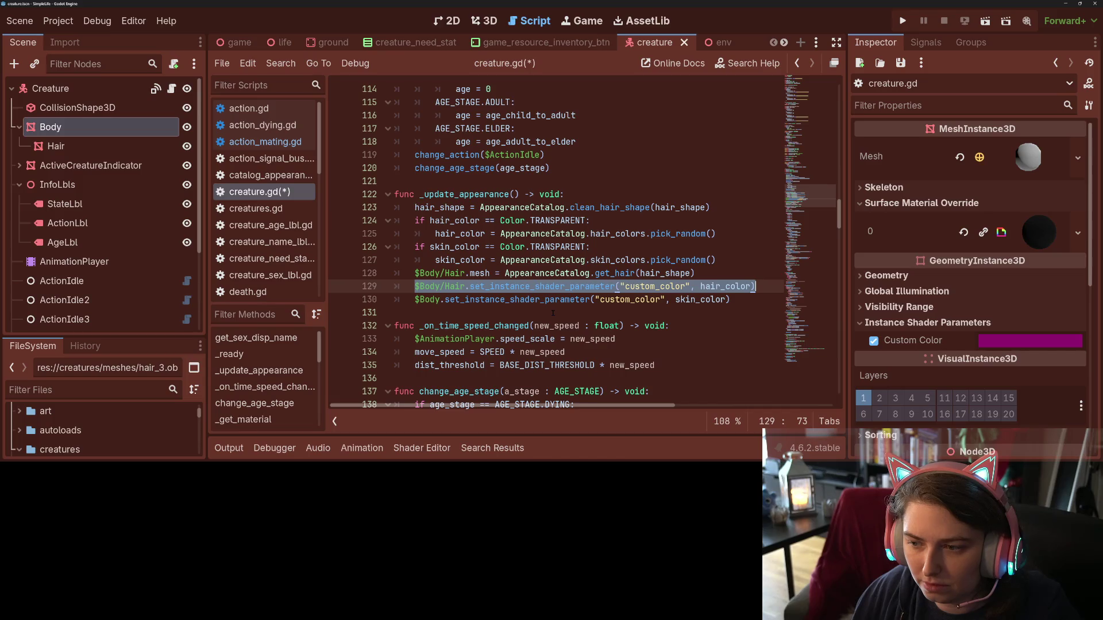
scroll(553, 313, down, 10)
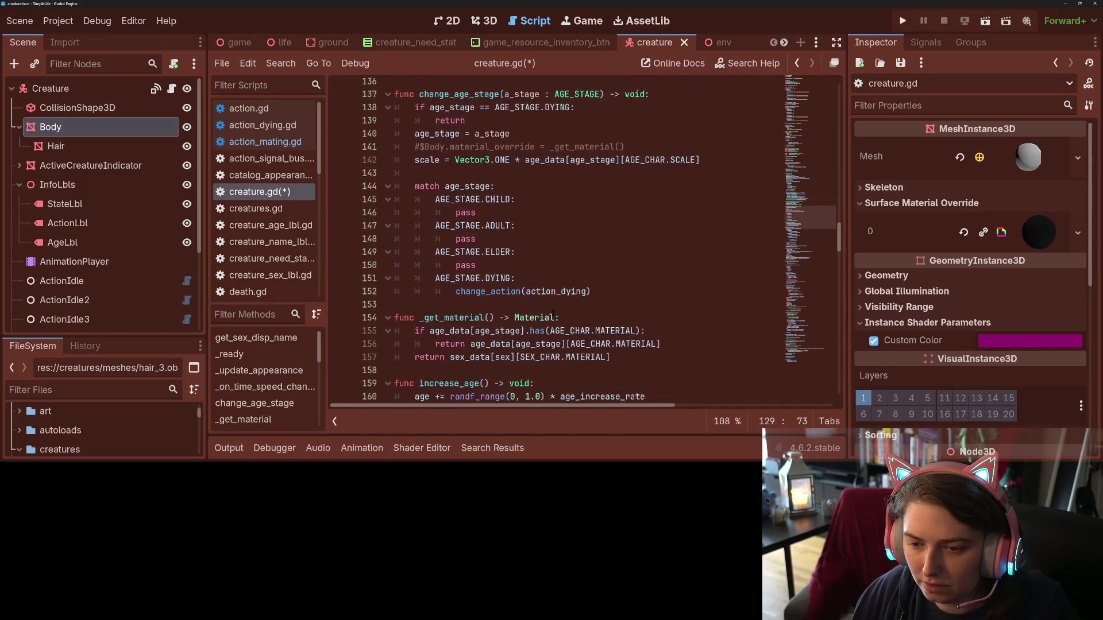
scroll(553, 313, down, 4)
click(563, 274)
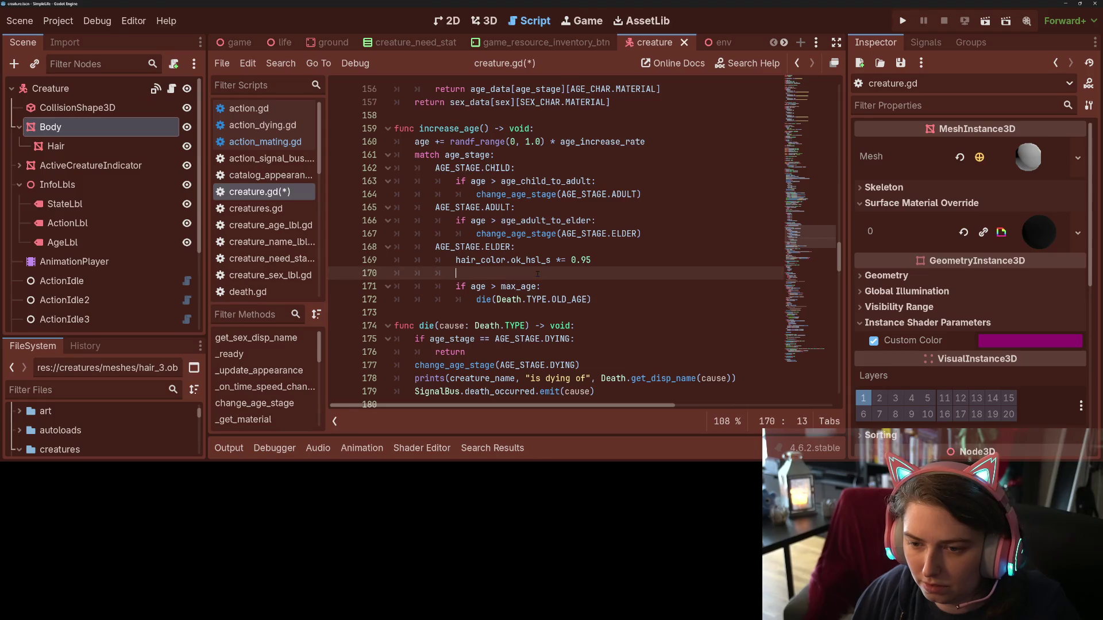
key(ctrl+v)
- Insert a blank line after increase_age, before the die function
scroll(529, 391, left, 2)
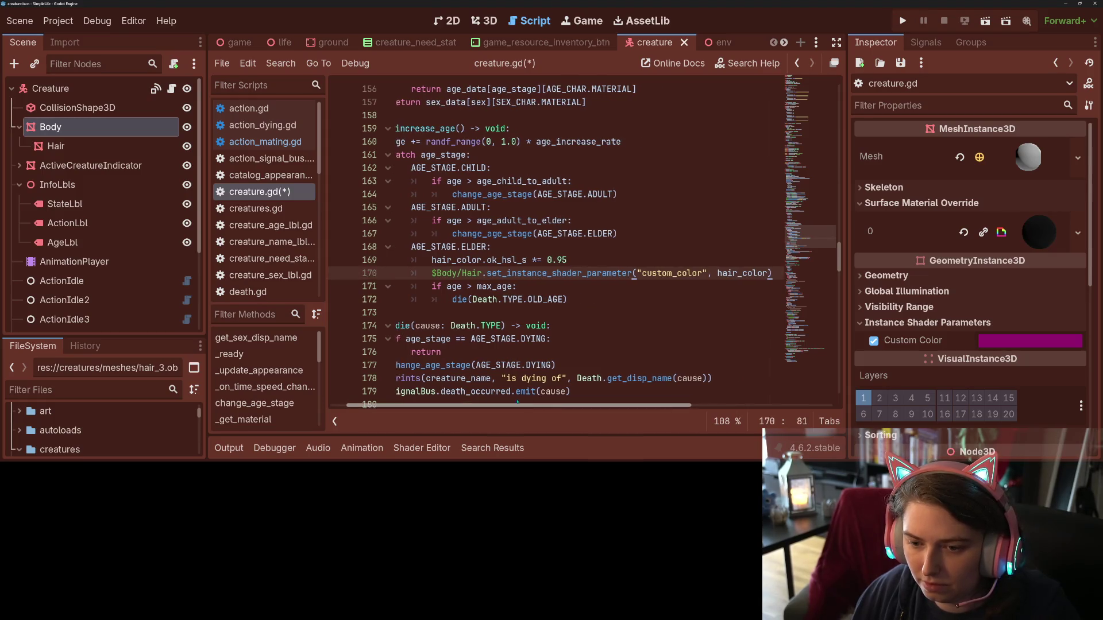
click(432, 312)
key(Return)
key(Return)
key(Up)
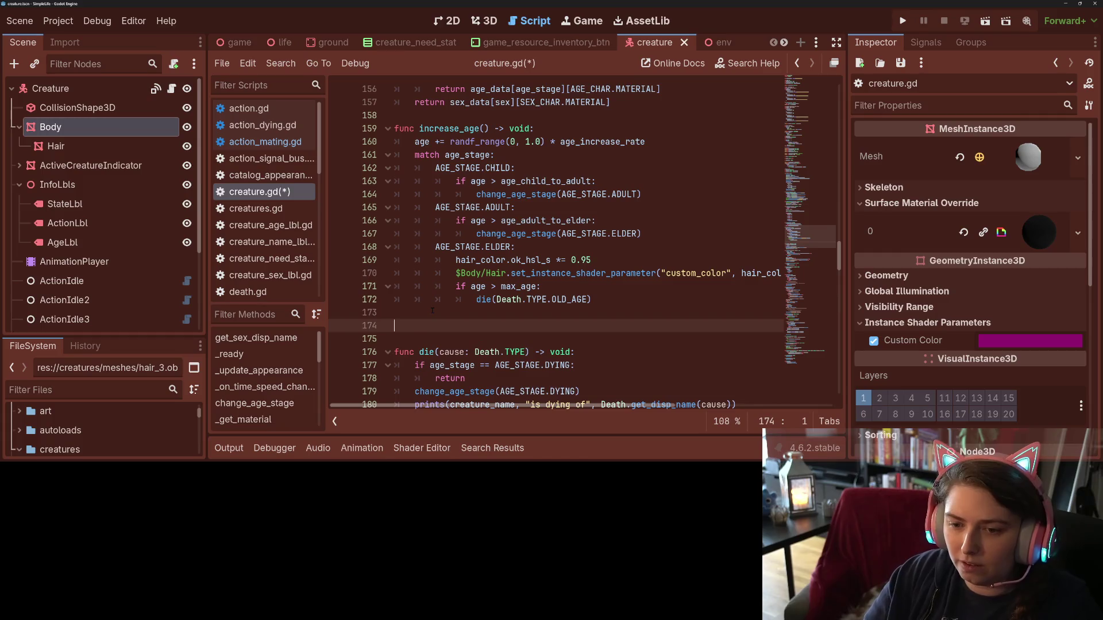
- Declare func _go_grey() -> void: and copy the two hair greying lines into its body
text(func _go_gr)
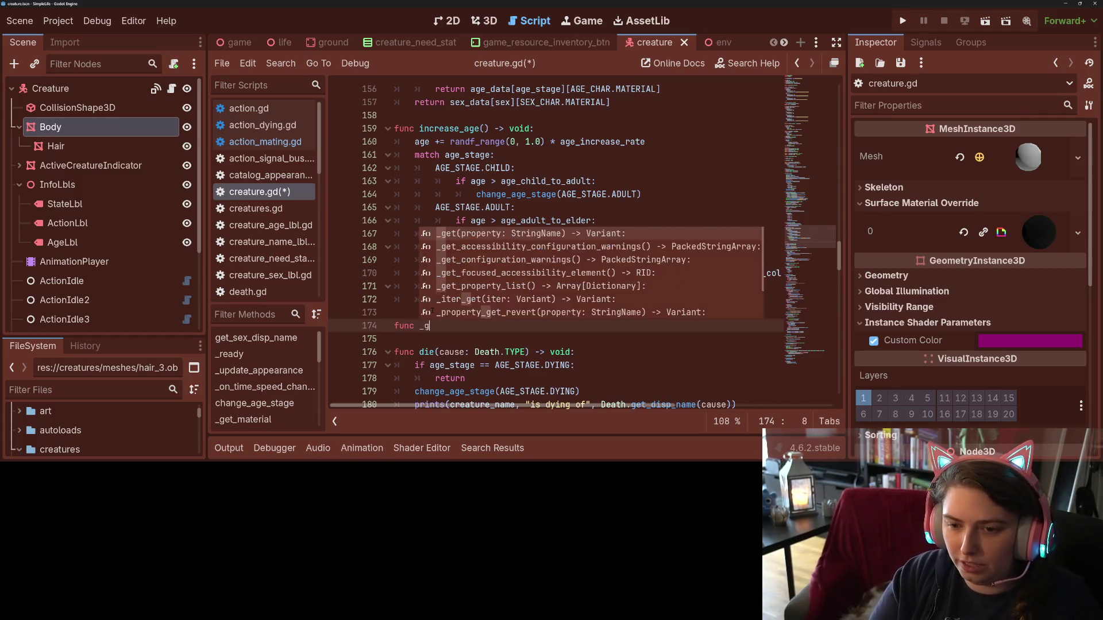
text(ey)
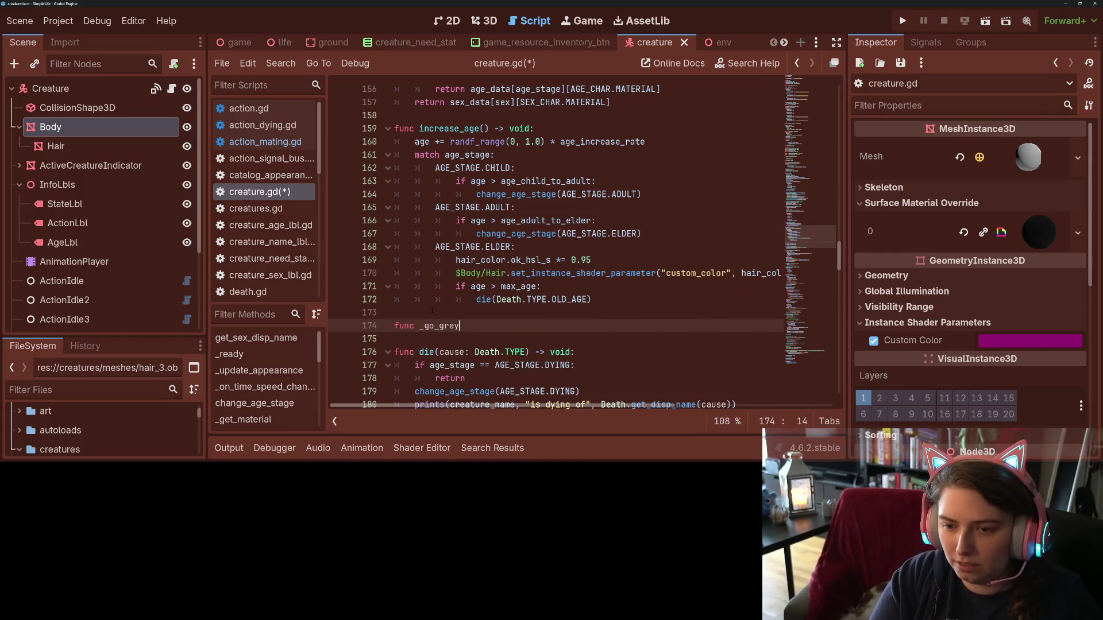
text(() -> void:)
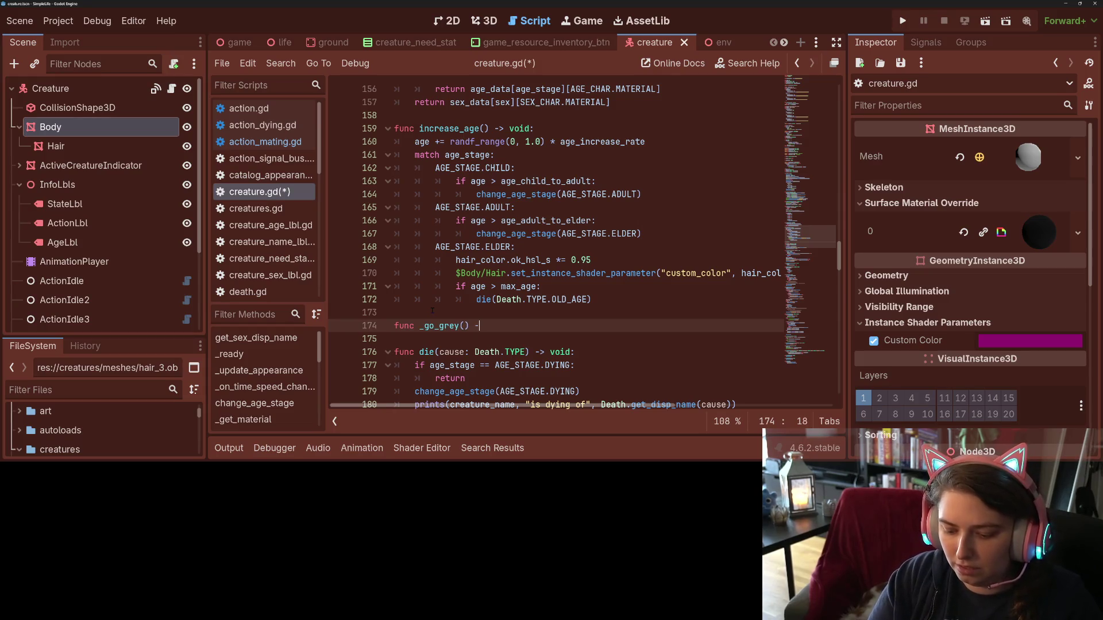
key(Return)
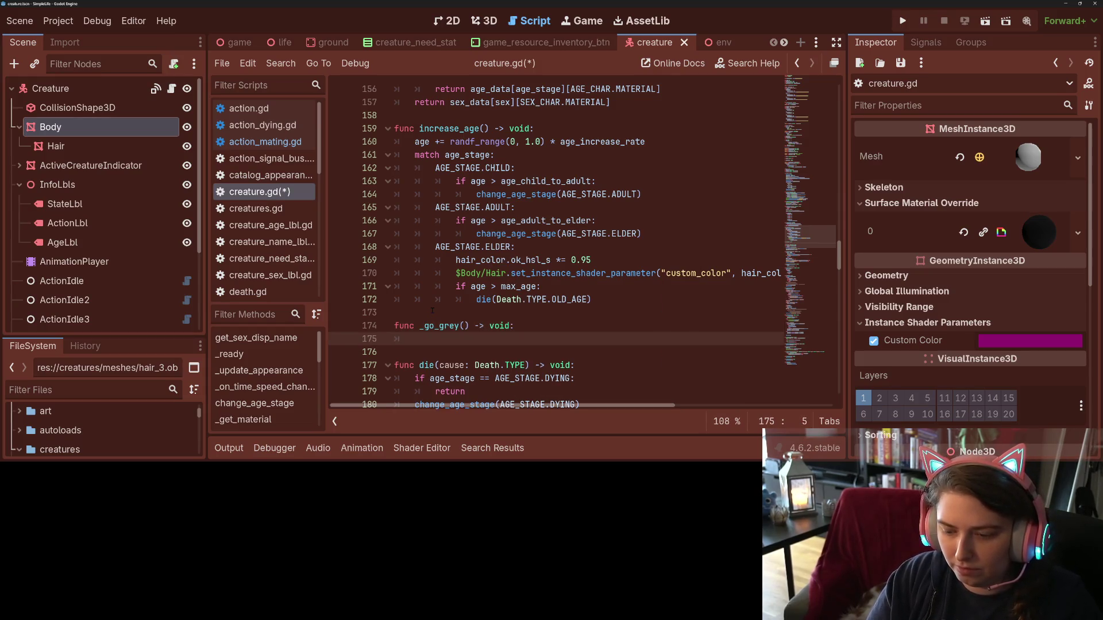
drag(455, 260, 458, 286)
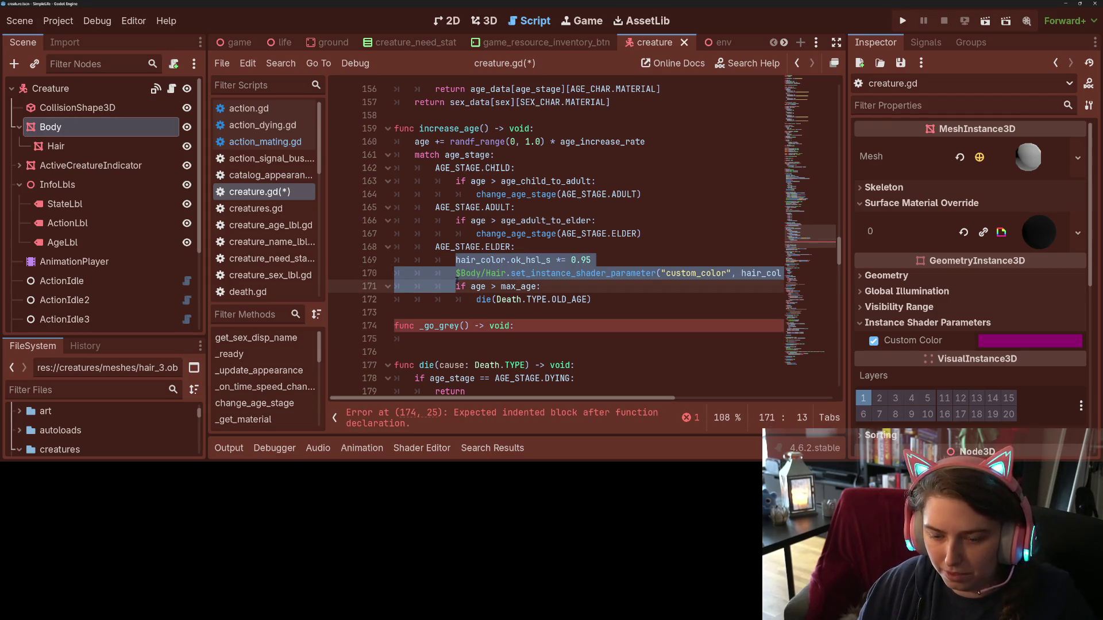
key(ctrl+c)
click(448, 338)
key(ctrl+v)
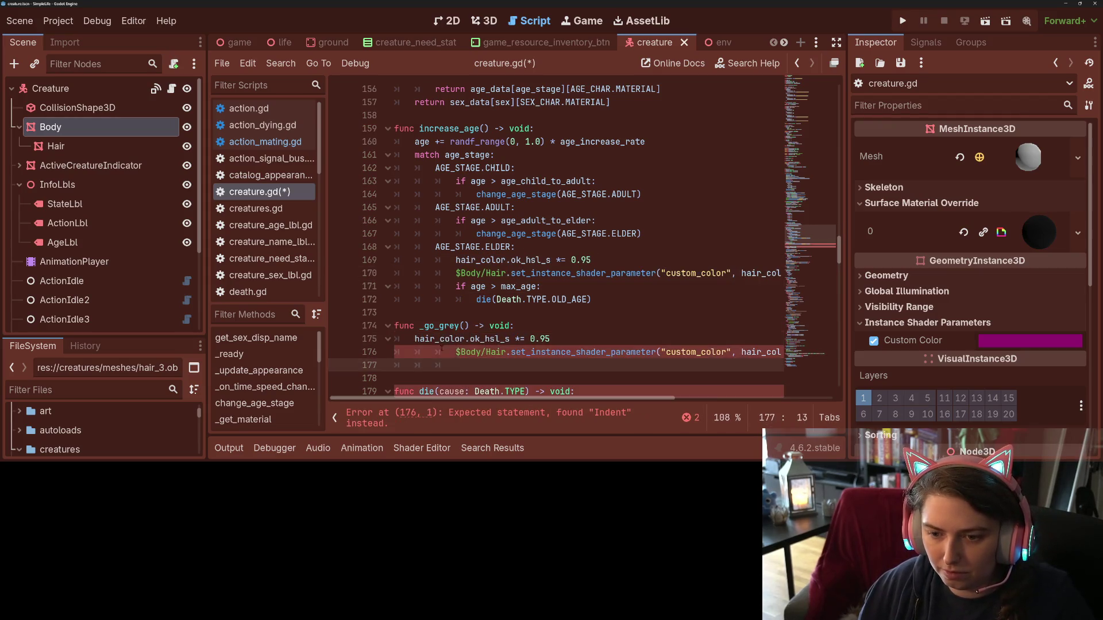
click(455, 351)
drag(451, 352, 414, 353)
key(BackSpace)
key(Down)
key(BackSpace)
key(BackSpace)
key(BackSpace)
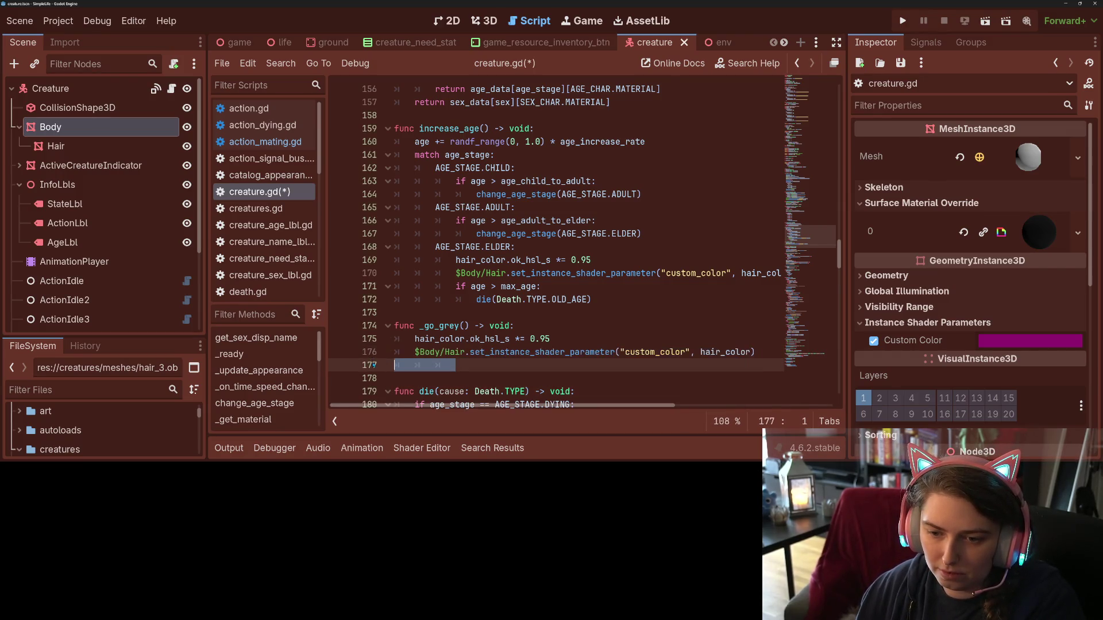
- Replace the ELDER branch's greying lines with a _go_grey() call and save
drag(420, 326, 470, 326)
mouse_move(456, 286)
mouse_down()
mouse_move(458, 260)
mouse_move(456, 273)
mouse_move(809, 270)
mouse_up()
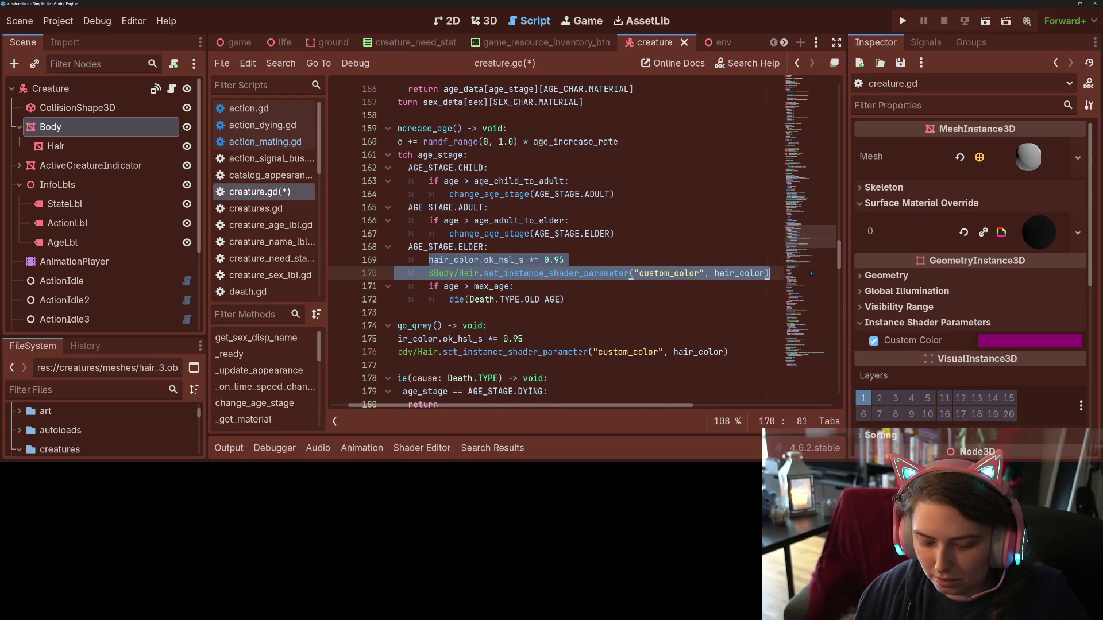
key(ctrl+v)
key(ctrl+s)
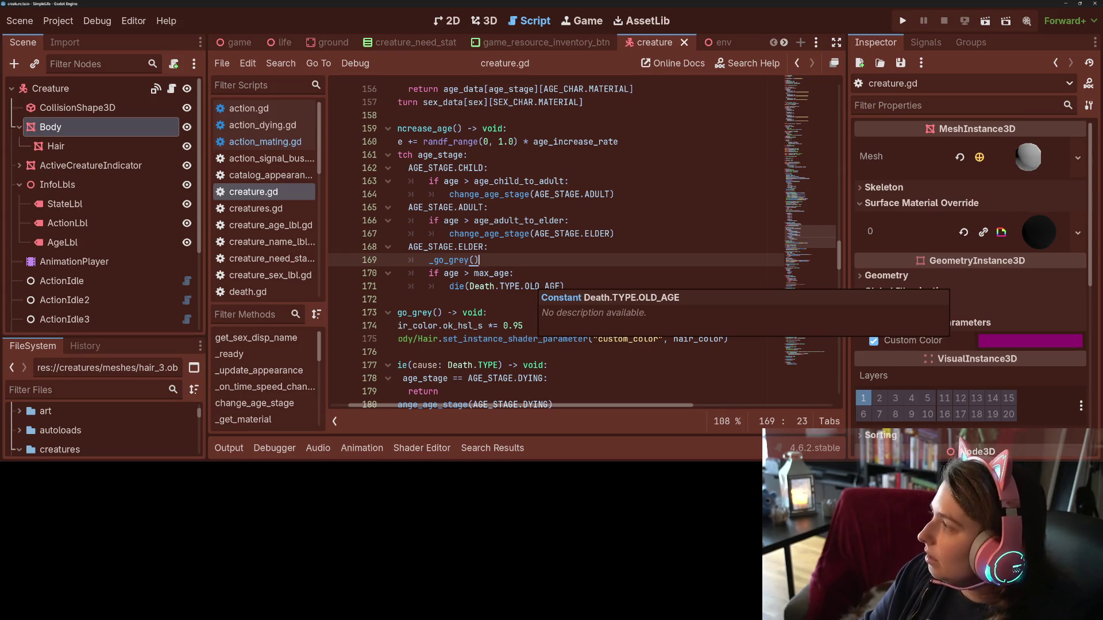
drag(536, 409, 517, 409)
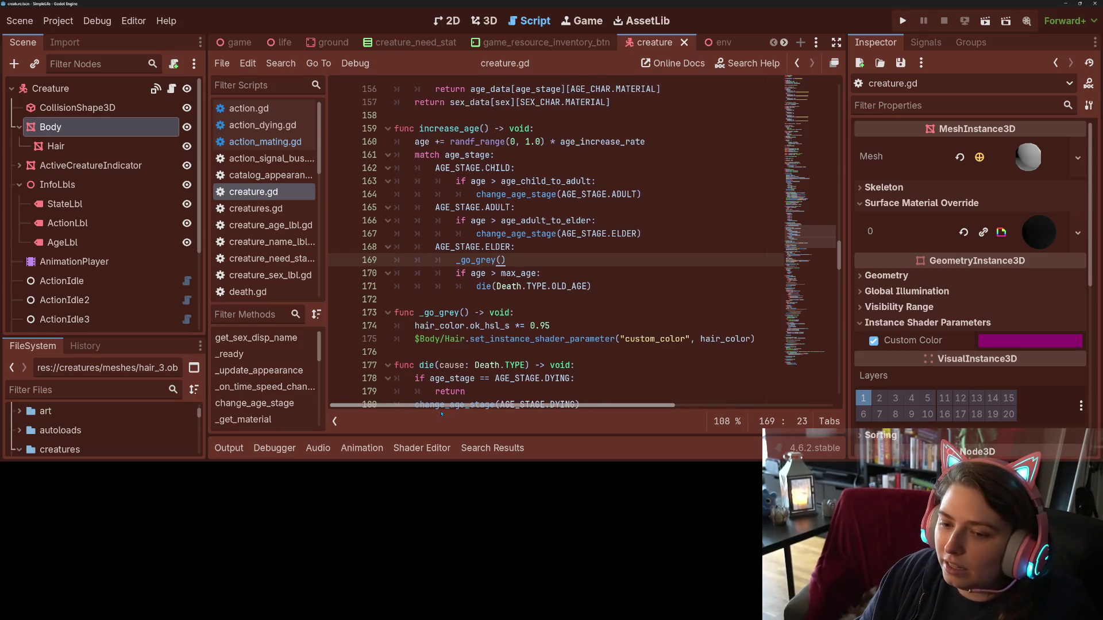
- Start _go_grey with var apparent_hair_color = $Body/Hair.get_instance_shader_parameter("custom_color")
click(508, 357)
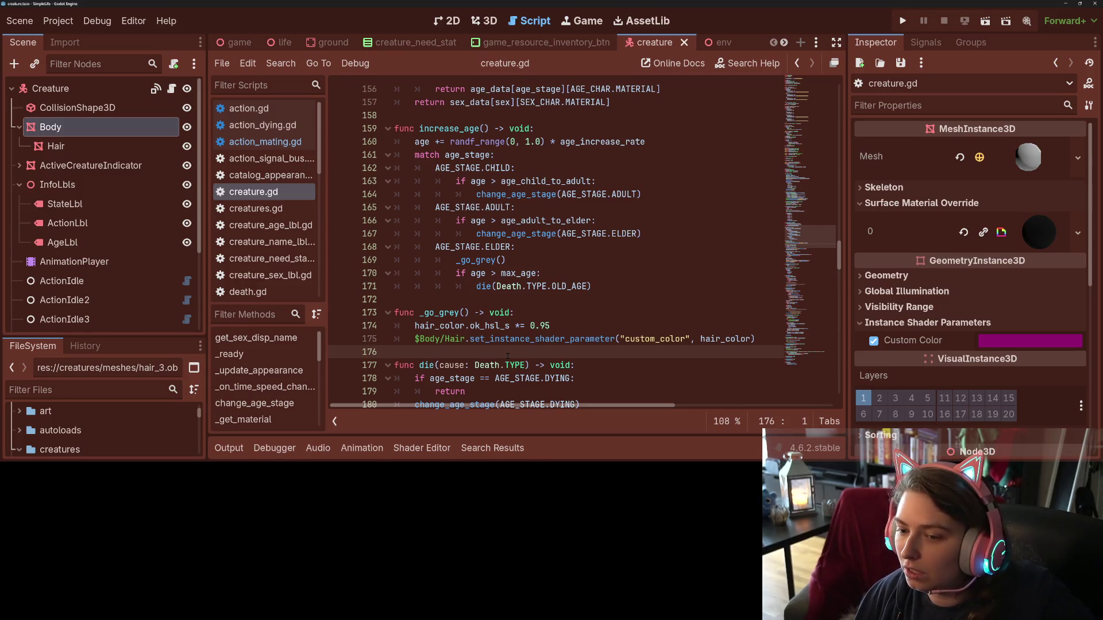
click(537, 313)
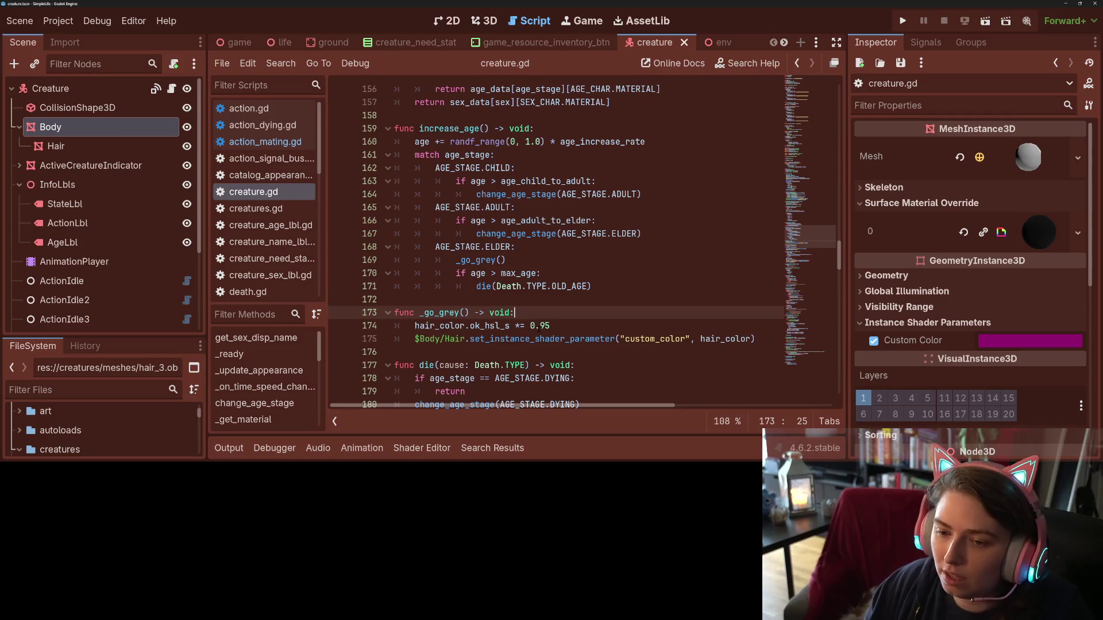
key(Return)
text(var )
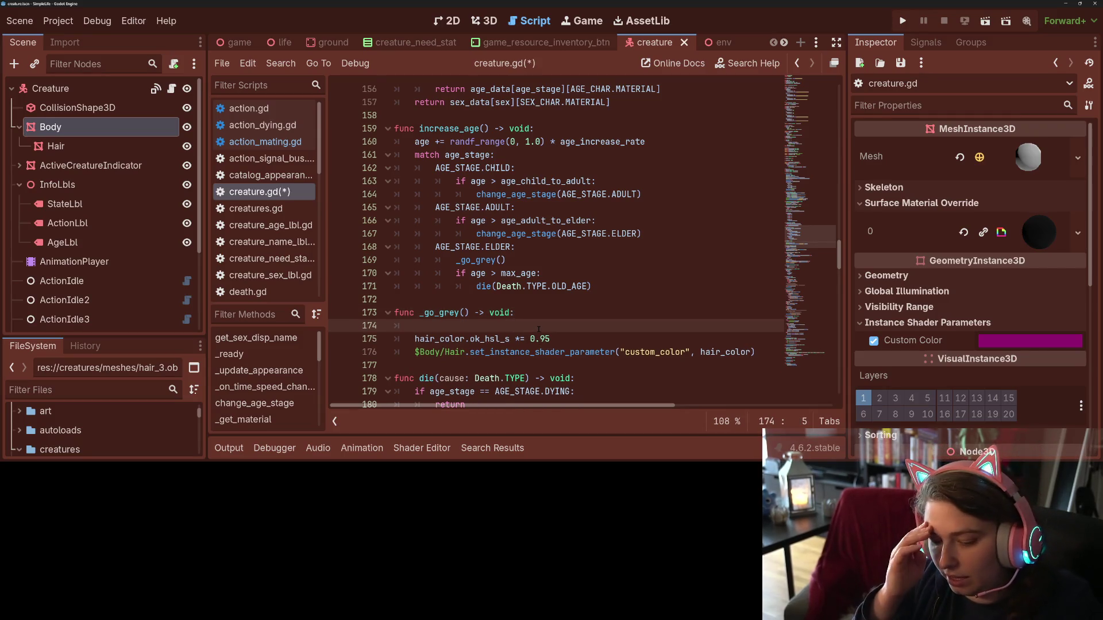
text(appare)
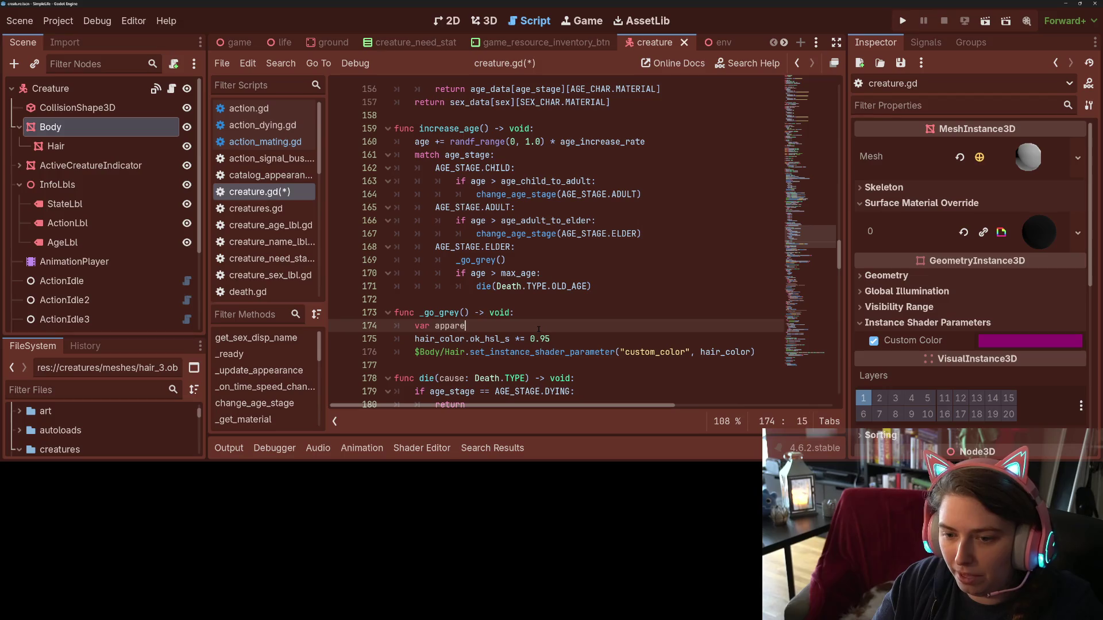
text(nt_hair)
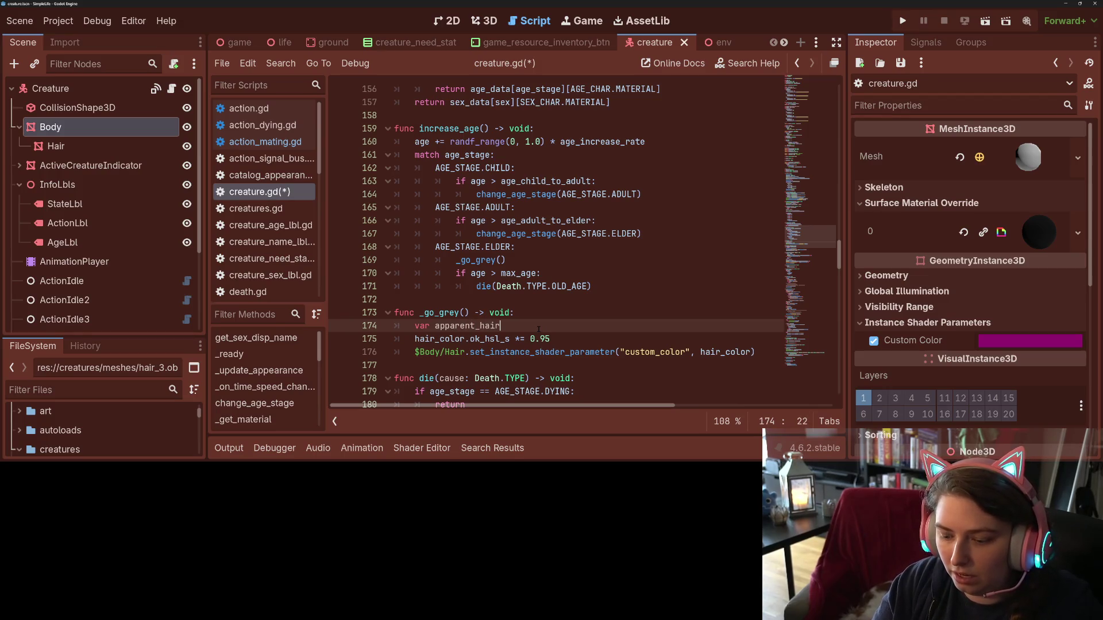
text(_color = )
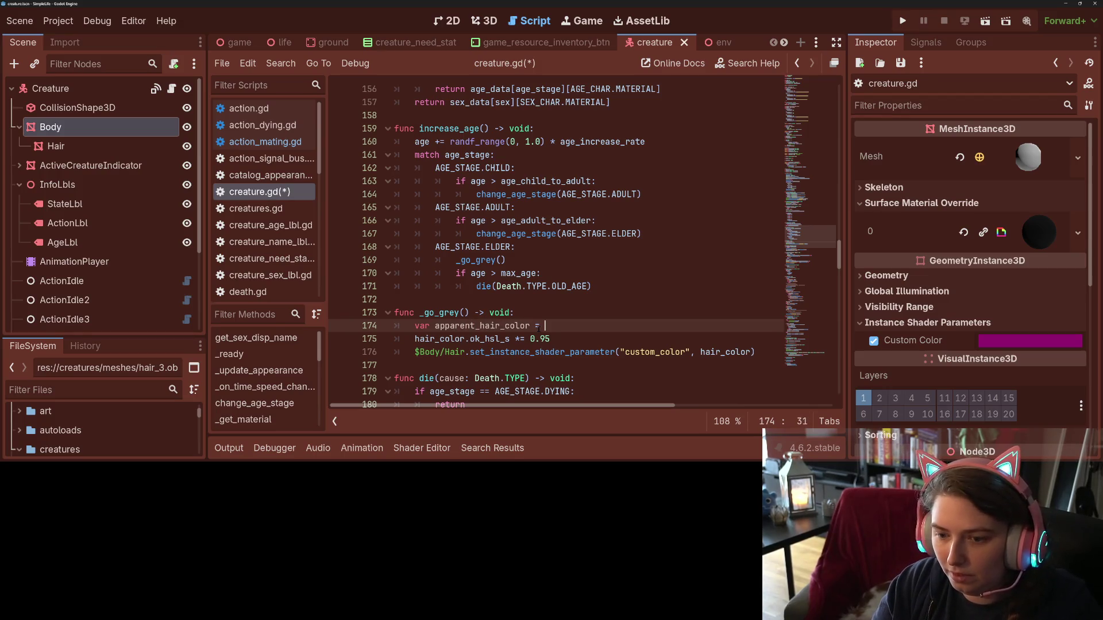
text($Bo)
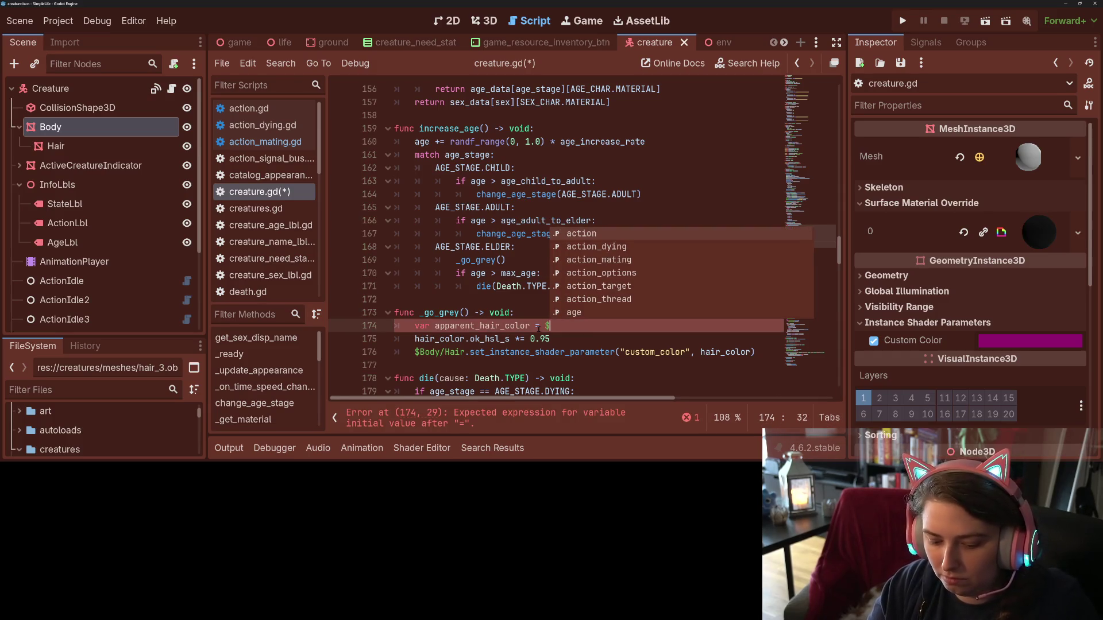
key(Down)
key(Return)
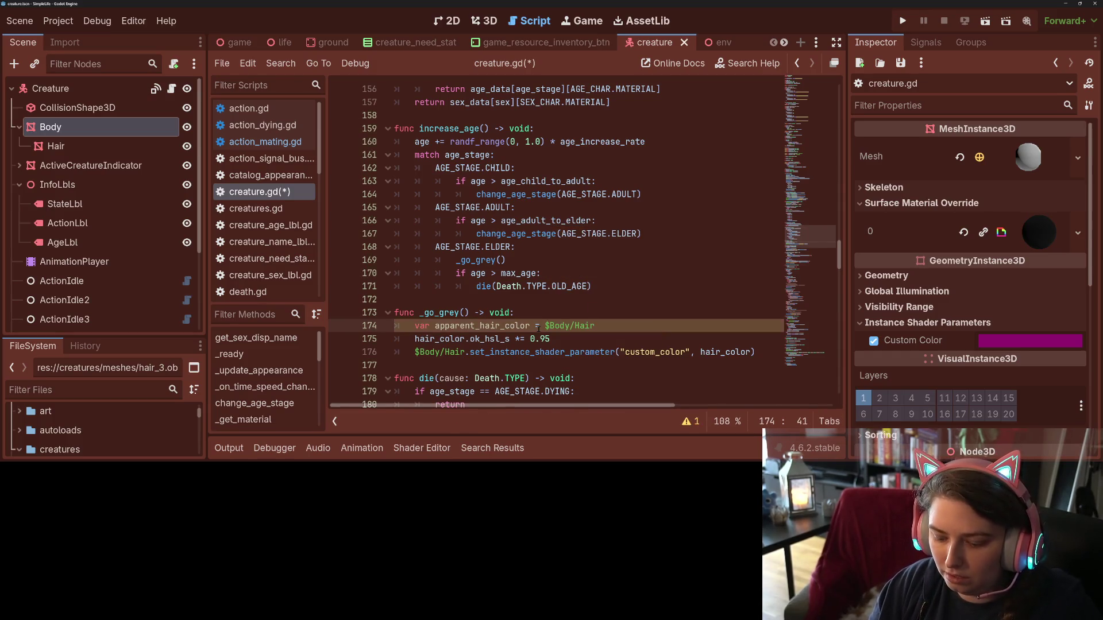
text(.get)
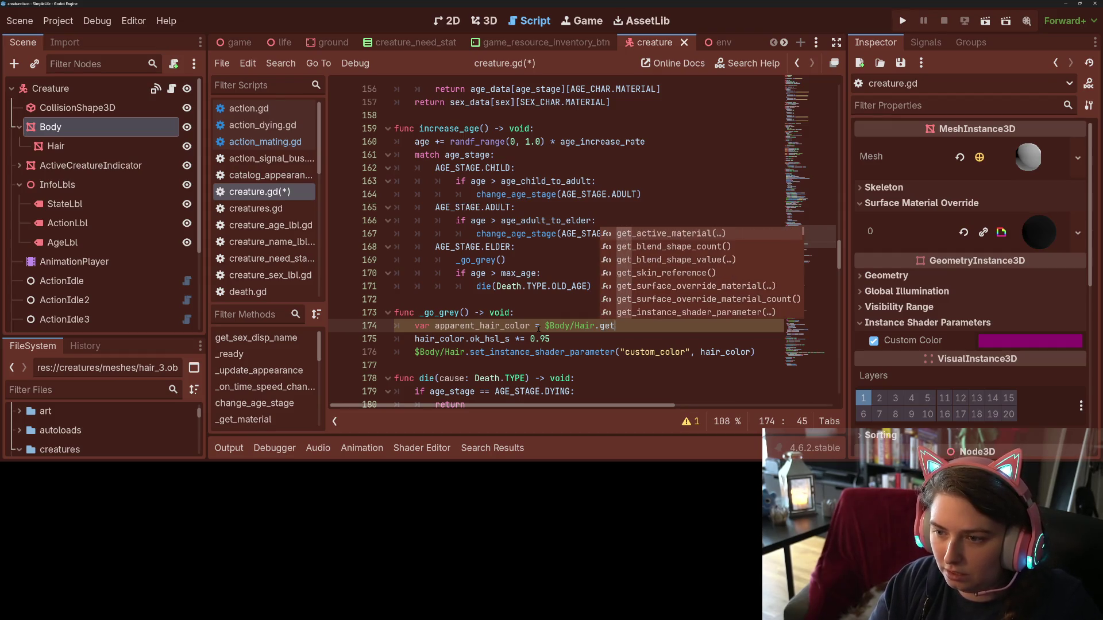
key(Down)
key(Down)
key(Down)
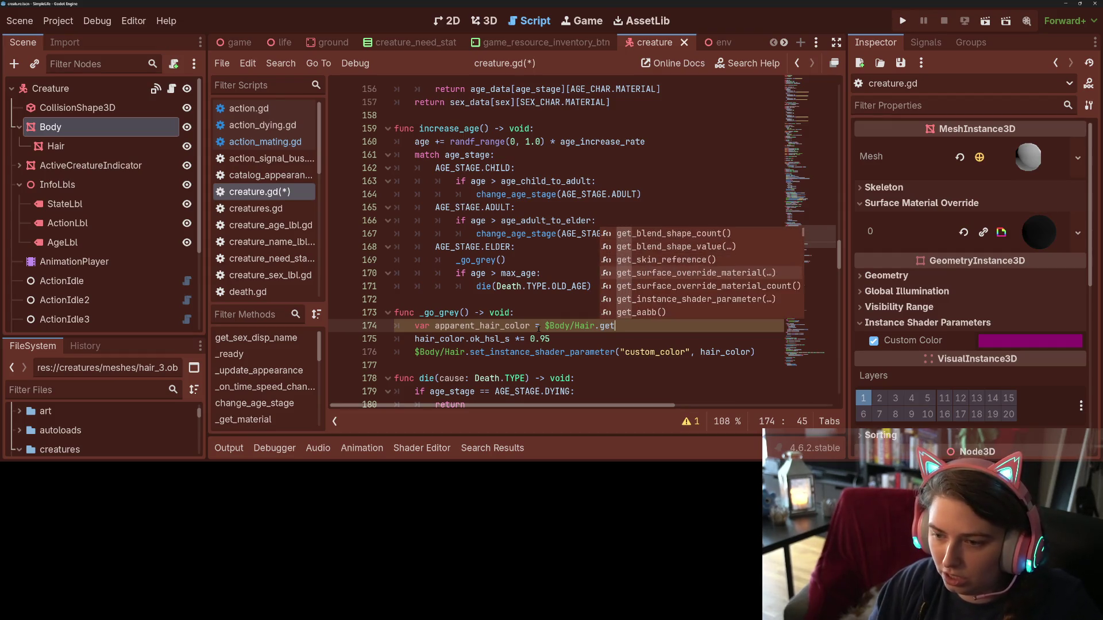
key(Return)
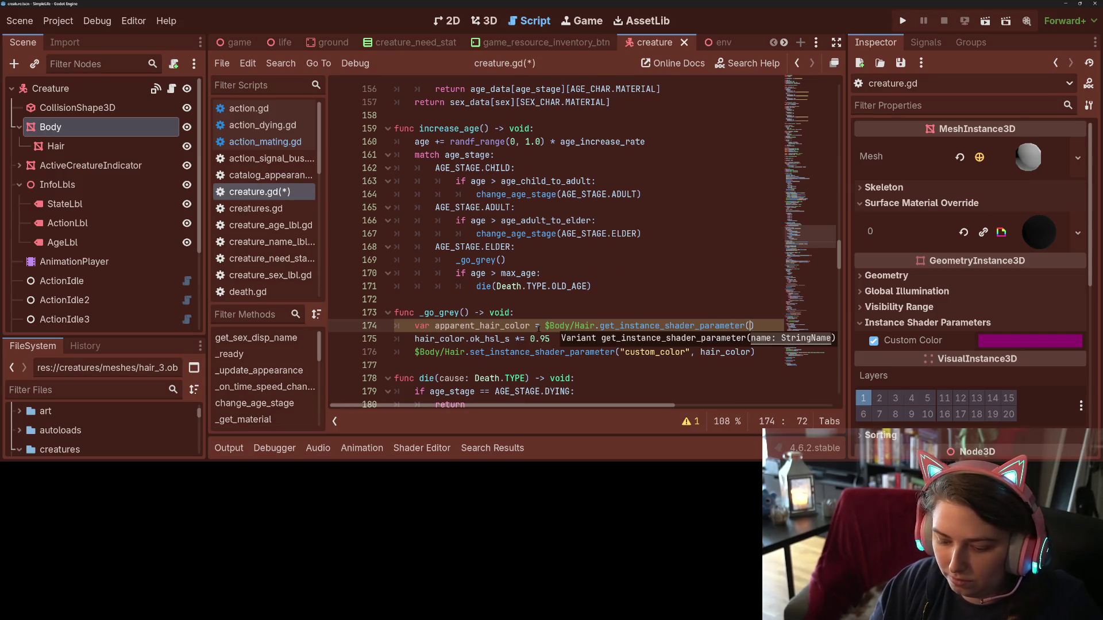
text("custom_color)
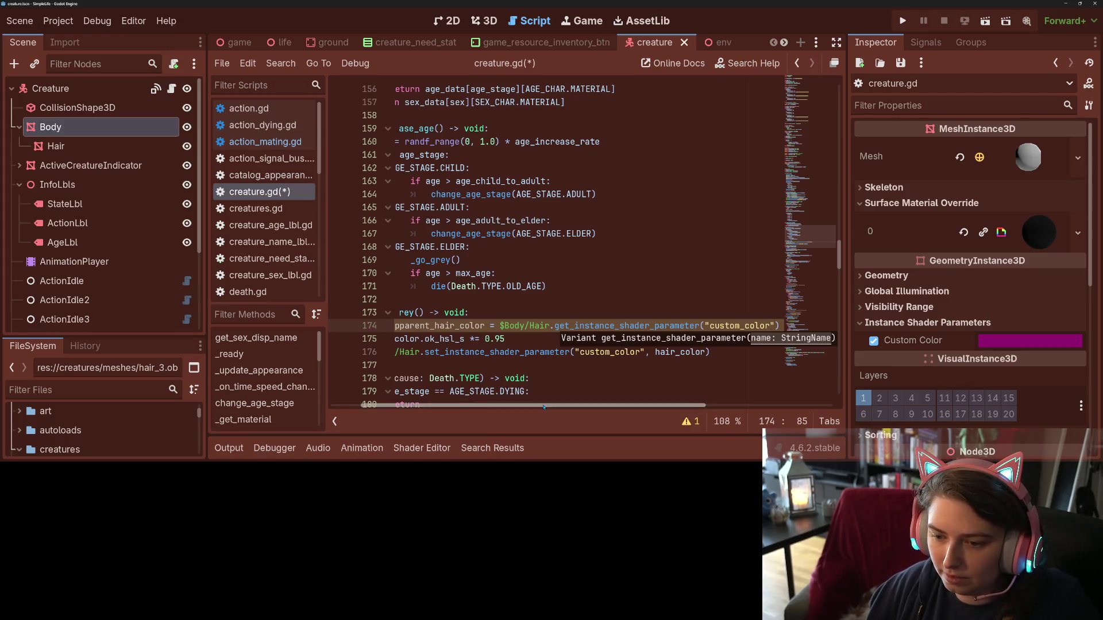
- Use apparent_hair_color in the saturation and shader lines, save, and run the project
scroll(517, 405, left, 2)
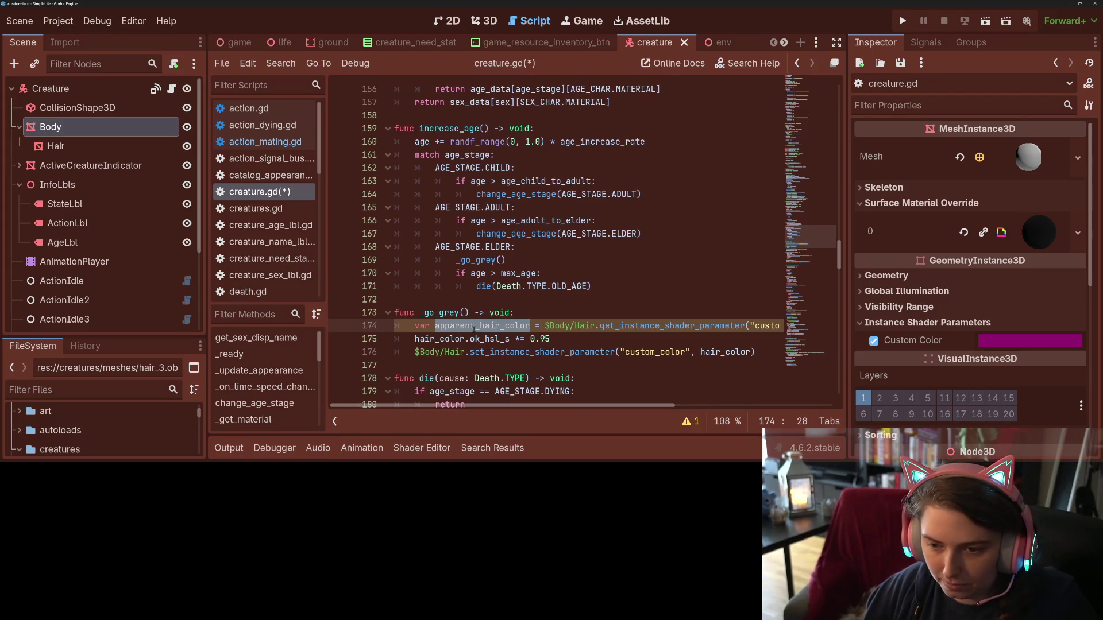
drag(415, 339, 496, 339)
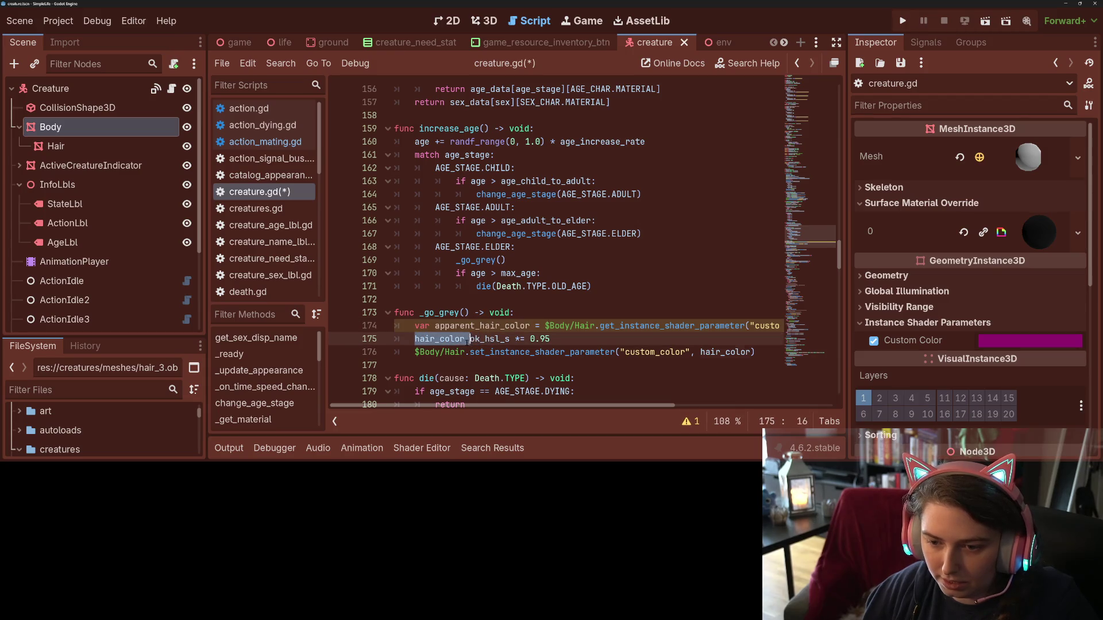
key(ctrl+s)
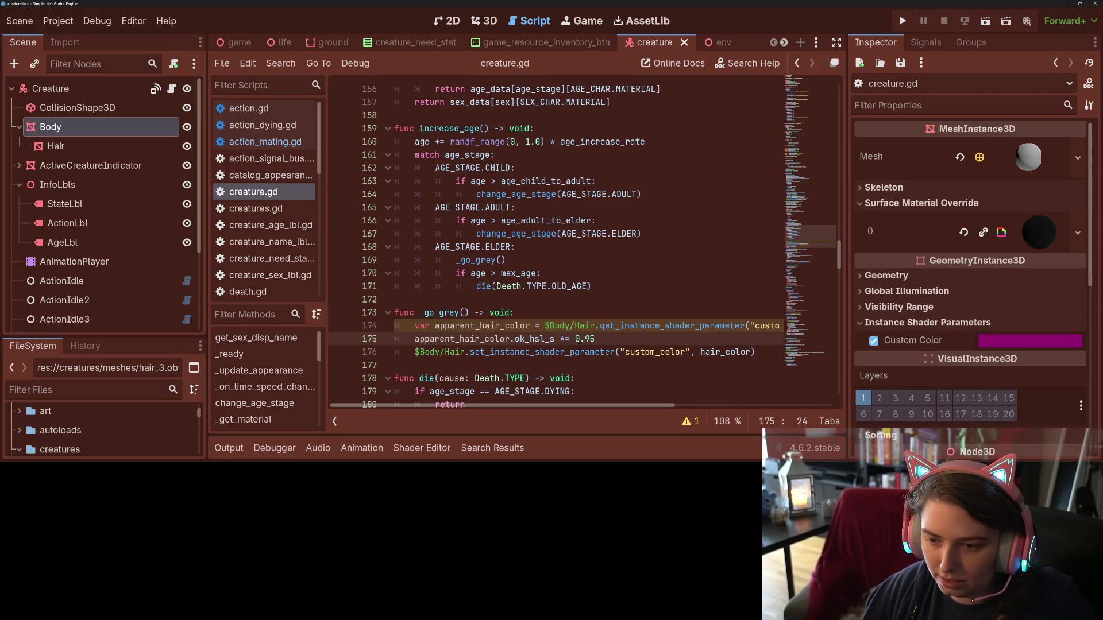
click(585, 339)
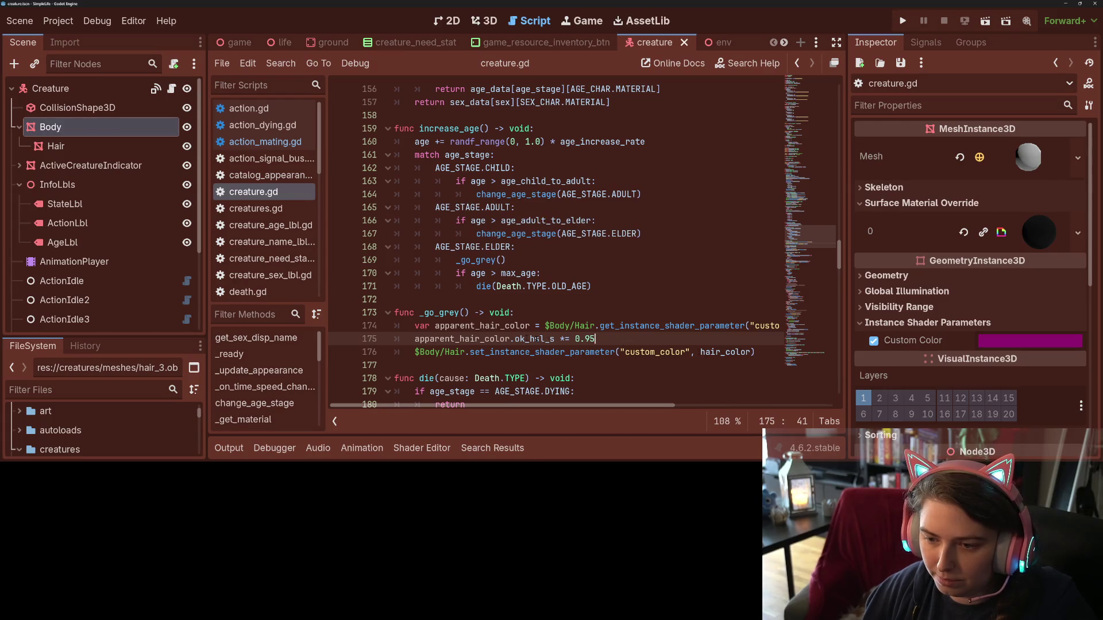
double_click(472, 340)
key(ctrl+c)
double_click(727, 353)
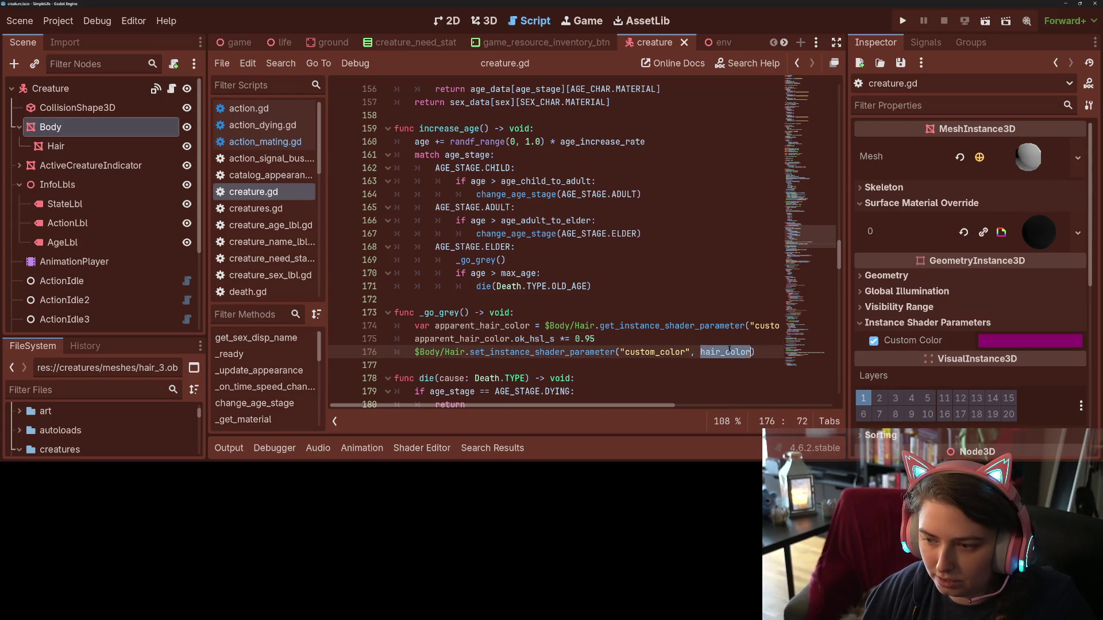
key(ctrl+v)
key(ctrl+s)
click(505, 339)
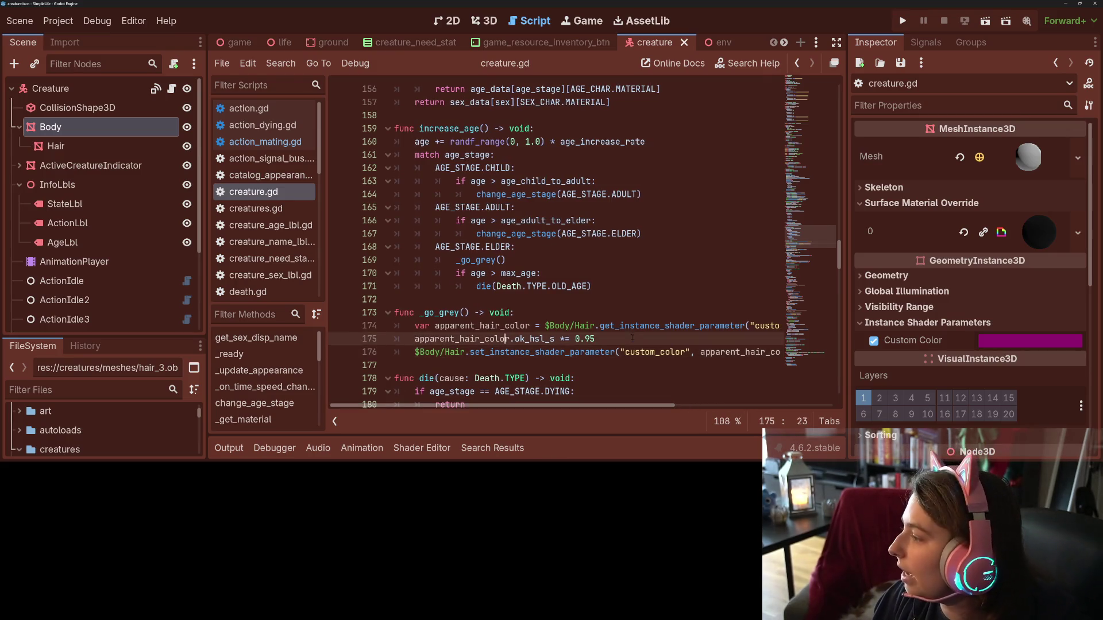
click(902, 21)
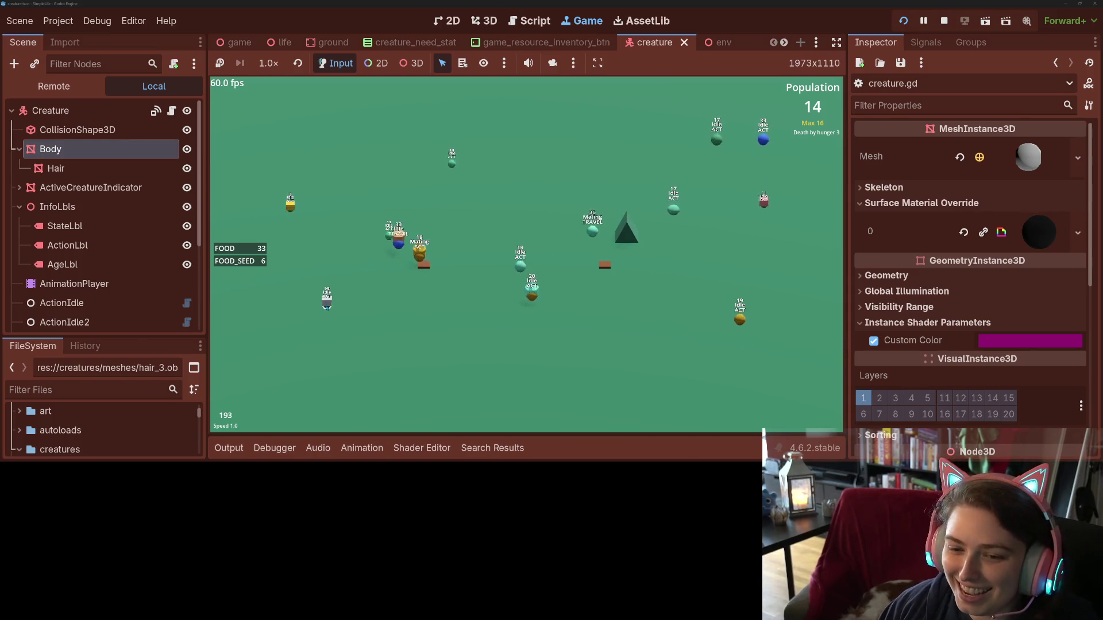
- Inspect a creature's age, sex and hunger, deselect it, and adjust simulation speed with hotkeys
click(327, 298)
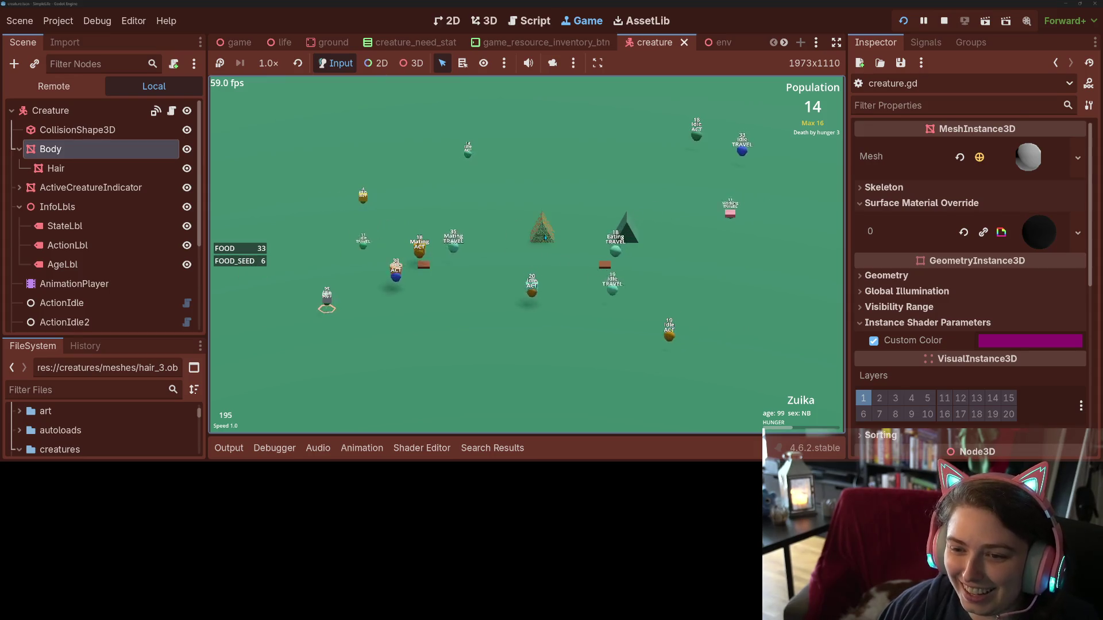
click(445, 273)
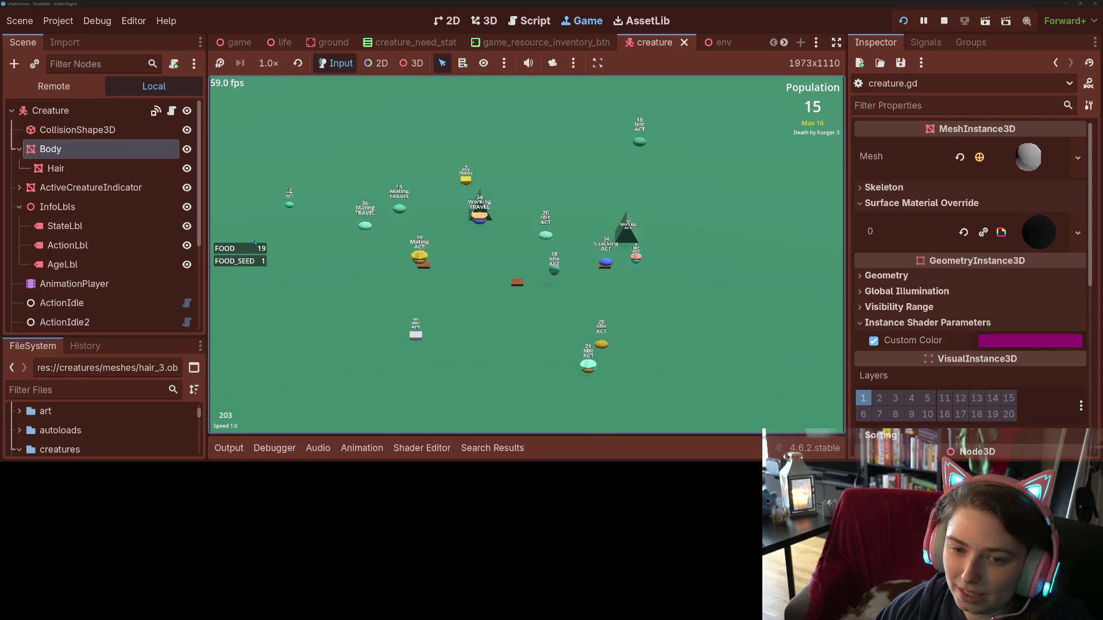
key(2)
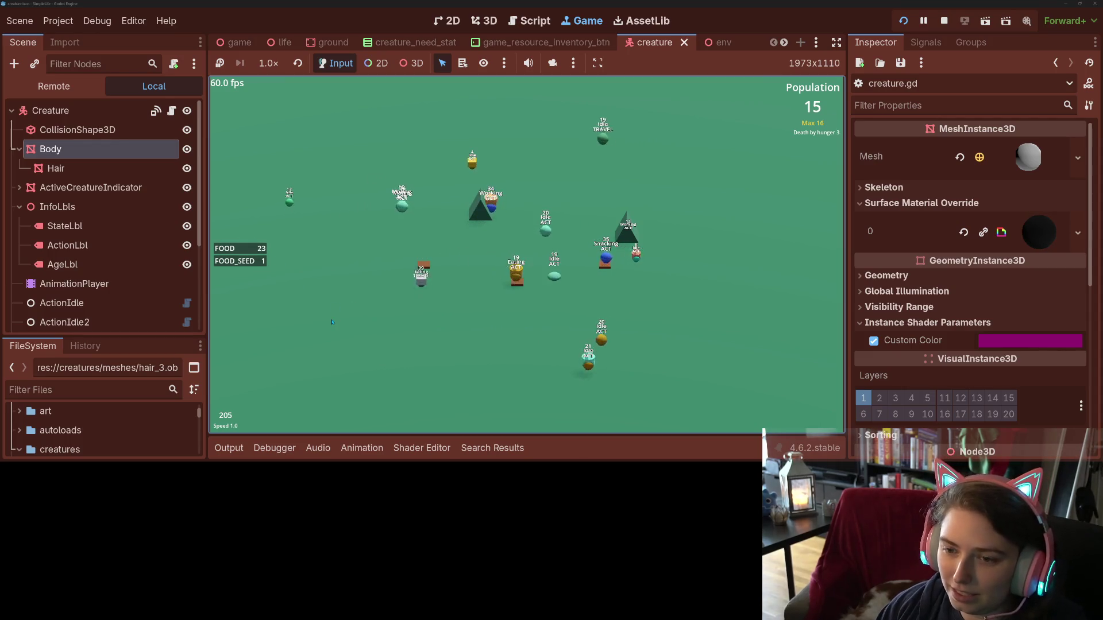
key(1)
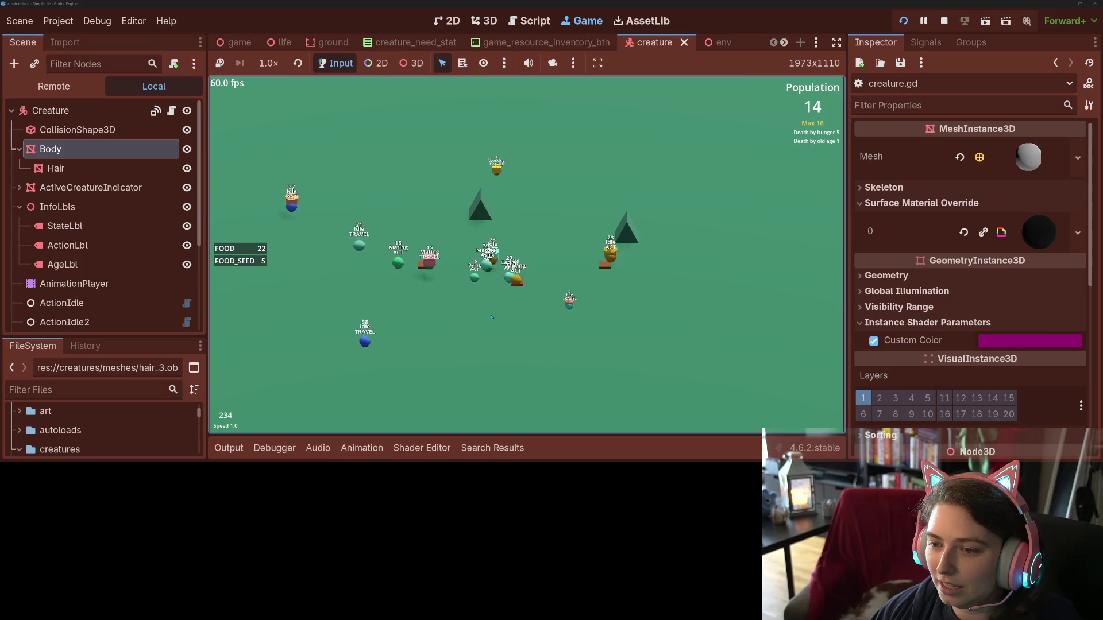
key(minus)
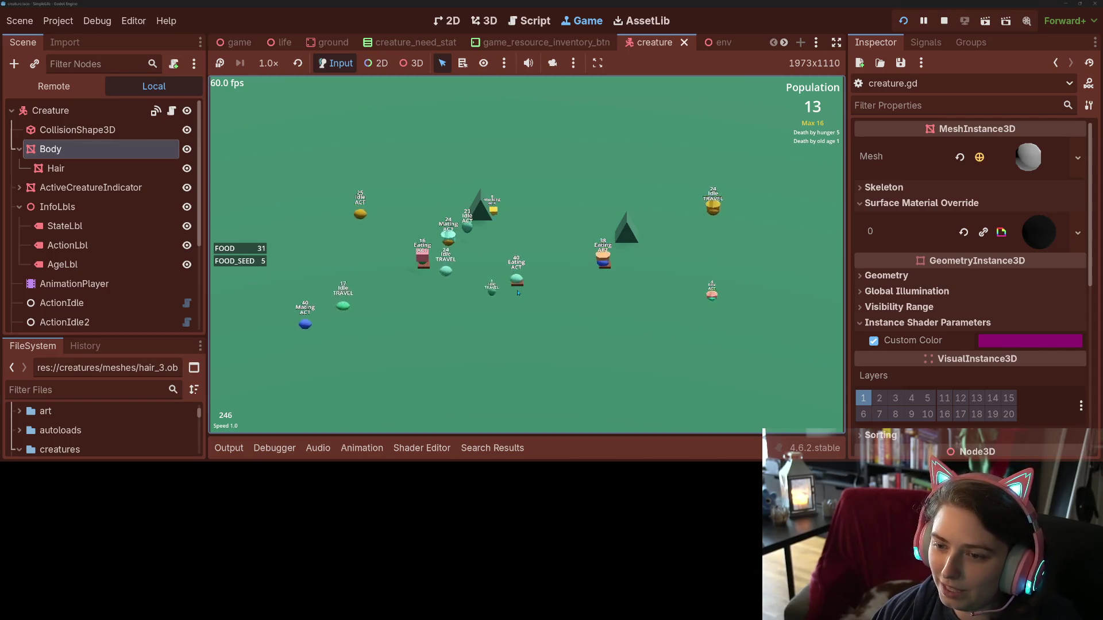
key(equal)
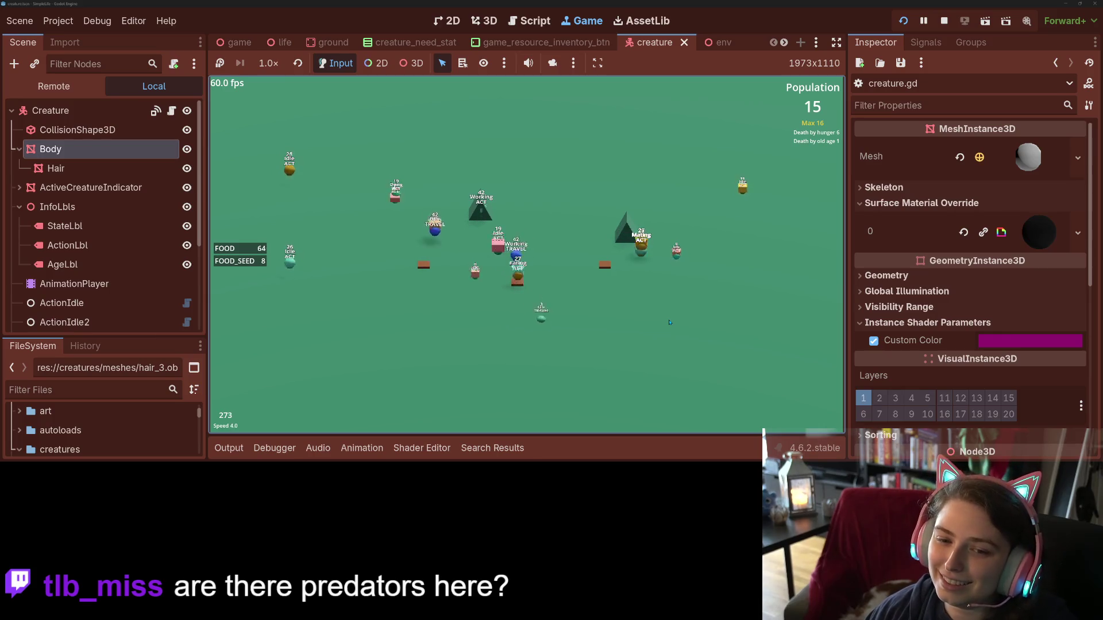
- Cycle the simulation speed through normal, 16x and 4x, then inspect the age-16 creature
key(minus)
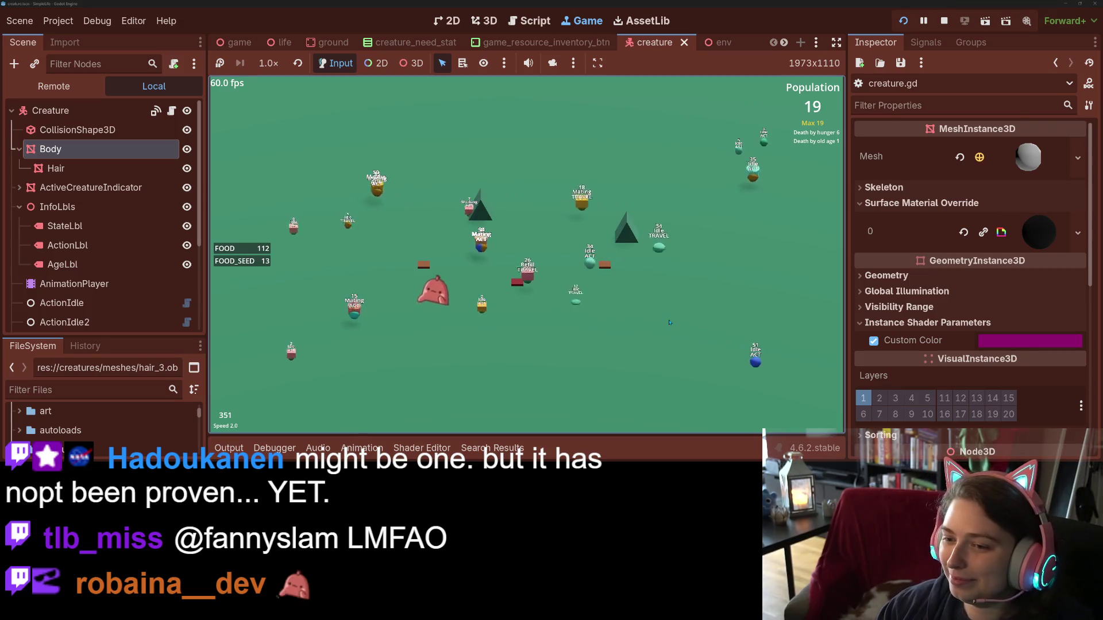
key(minus)
key(plus)
key(plus)
key(plus)
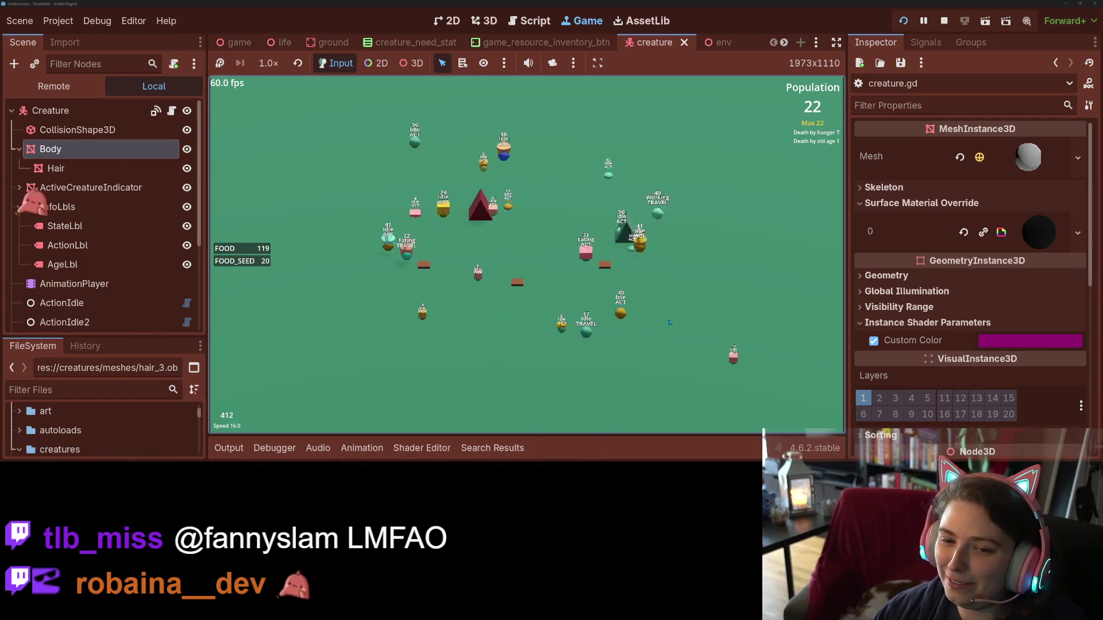
key(minus)
key(minus)
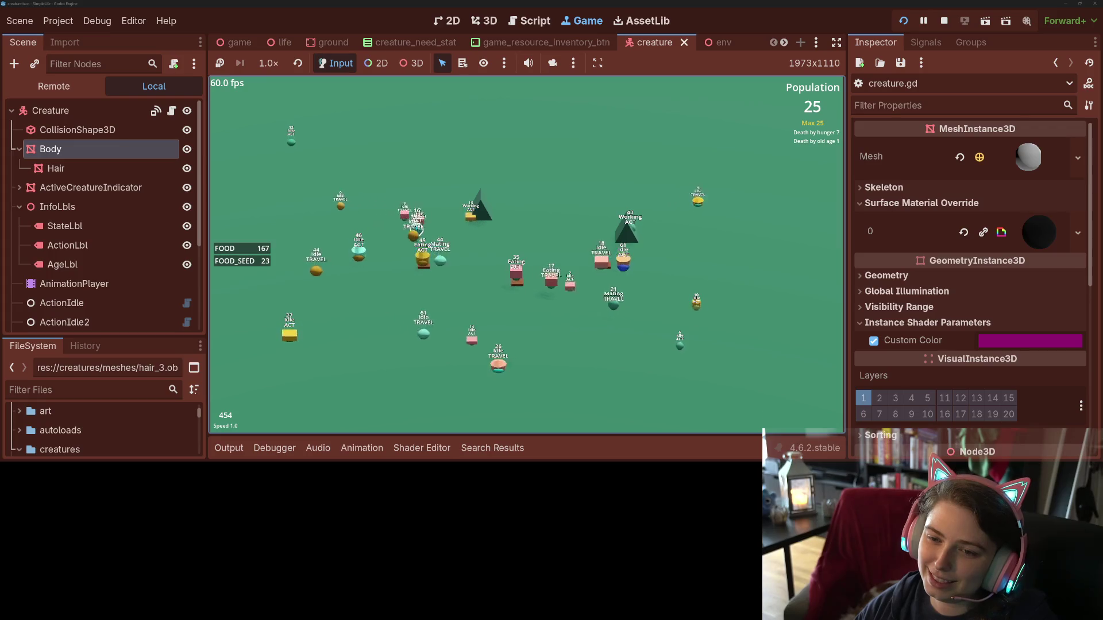
click(417, 231)
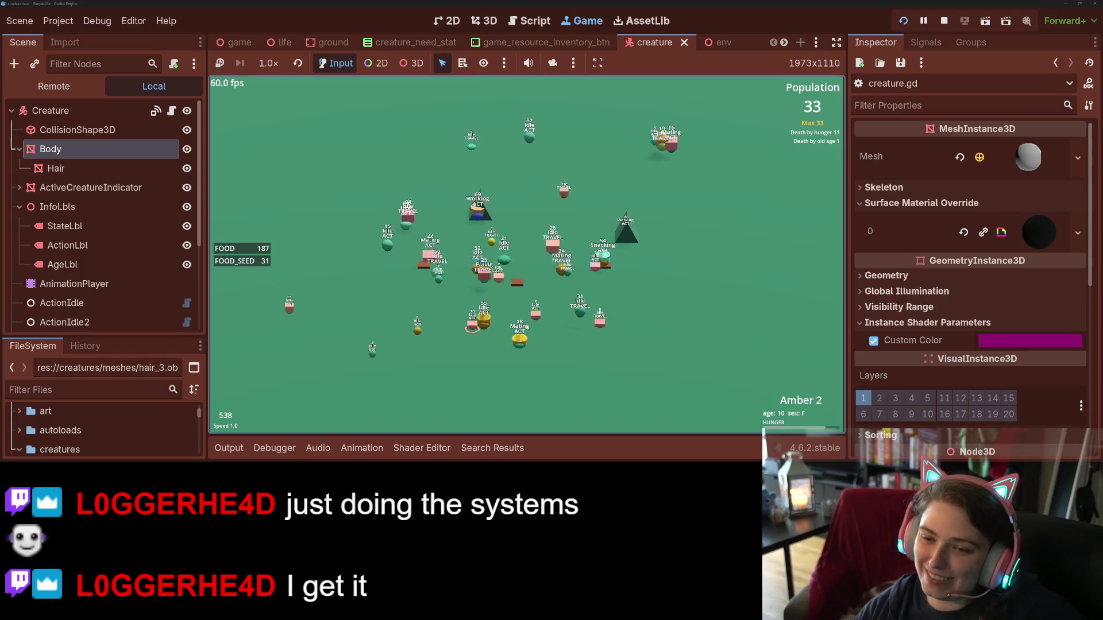
- Inspect America 2, deselect it, then inspect an idle 55-year-old and an idle 9-year-old
click(430, 251)
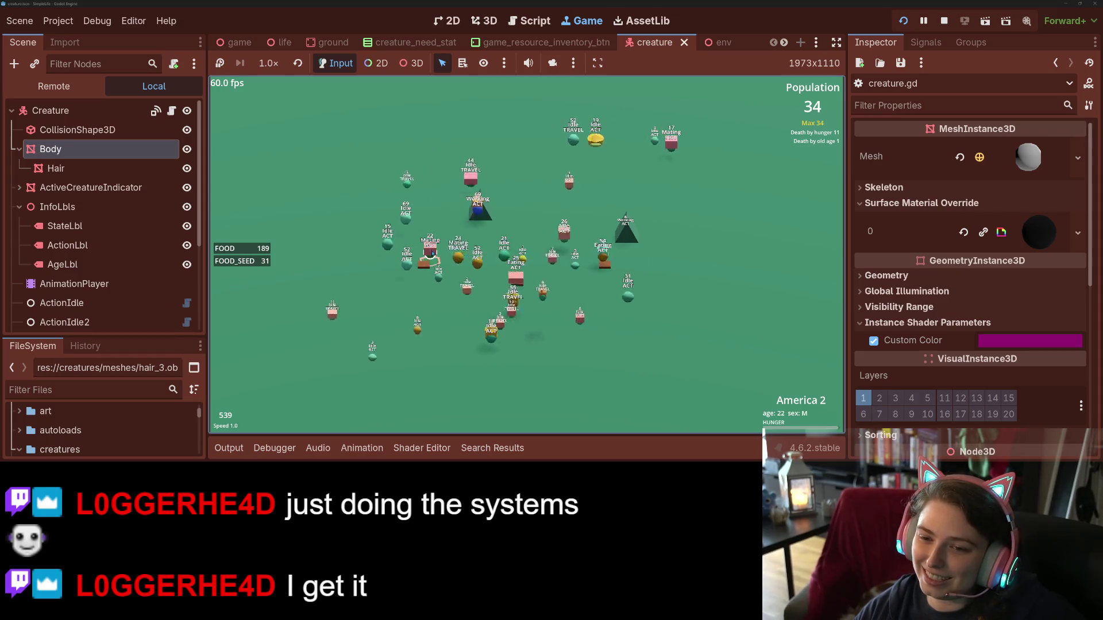
click(629, 373)
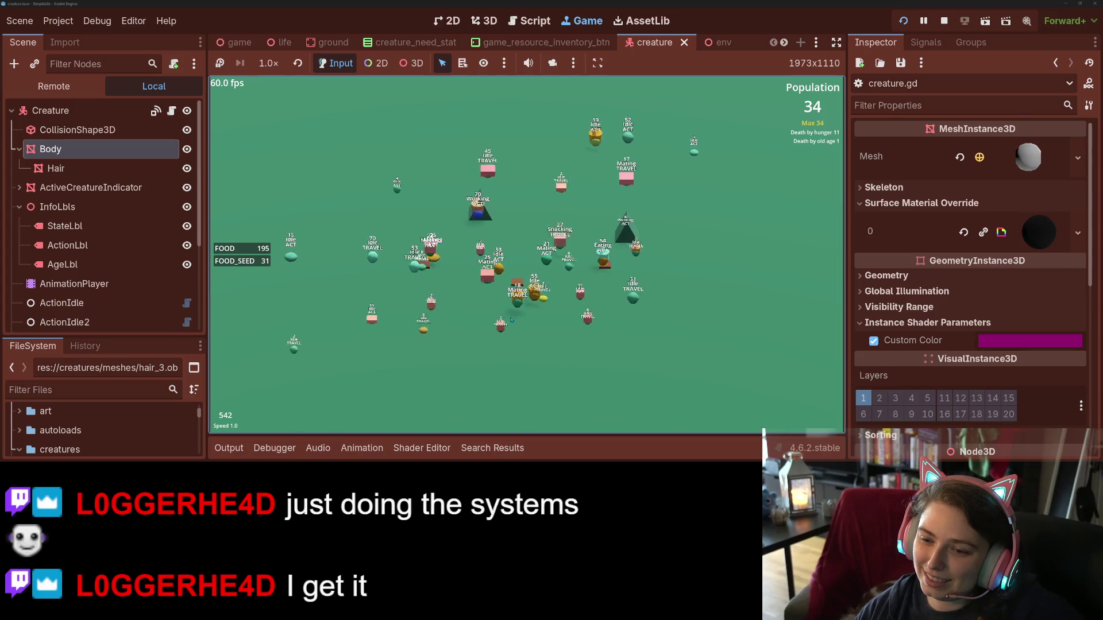
click(575, 290)
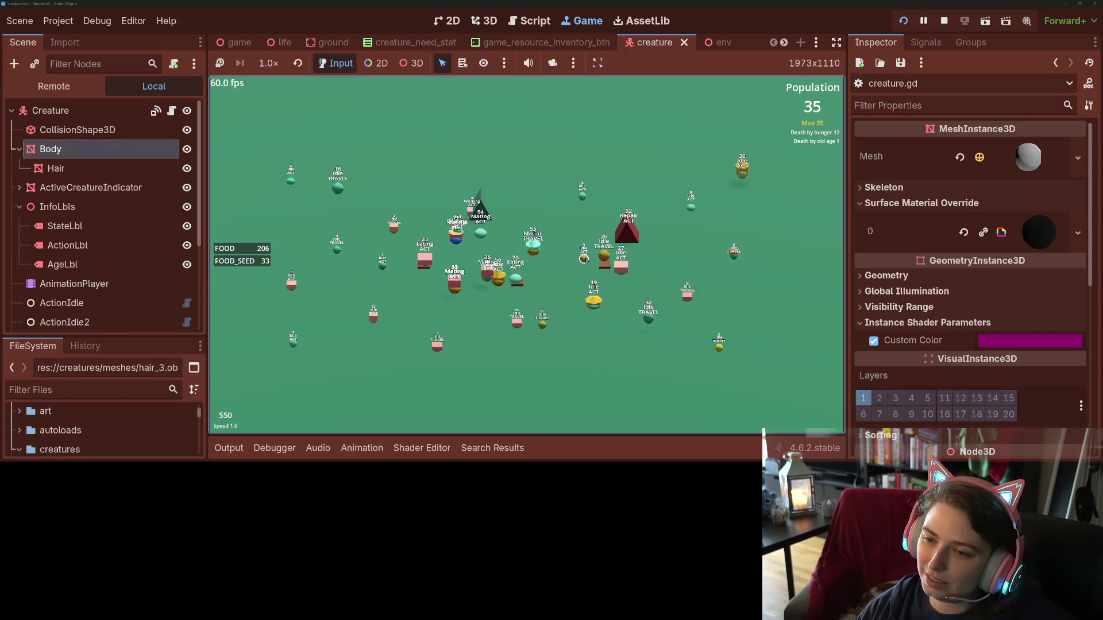
click(585, 263)
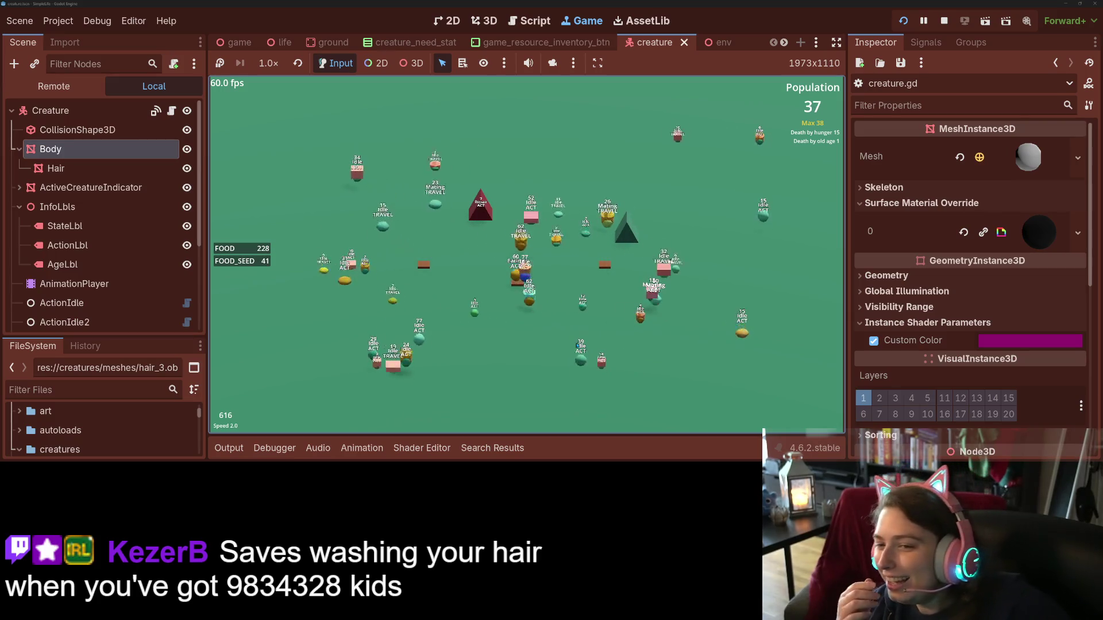
key(plus)
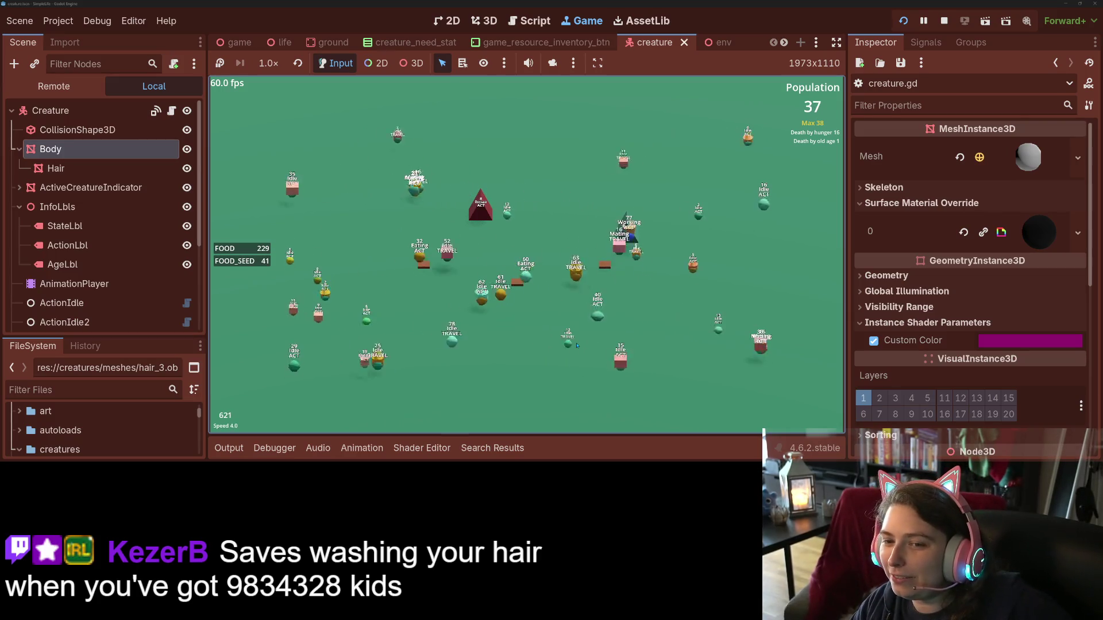
key(plus)
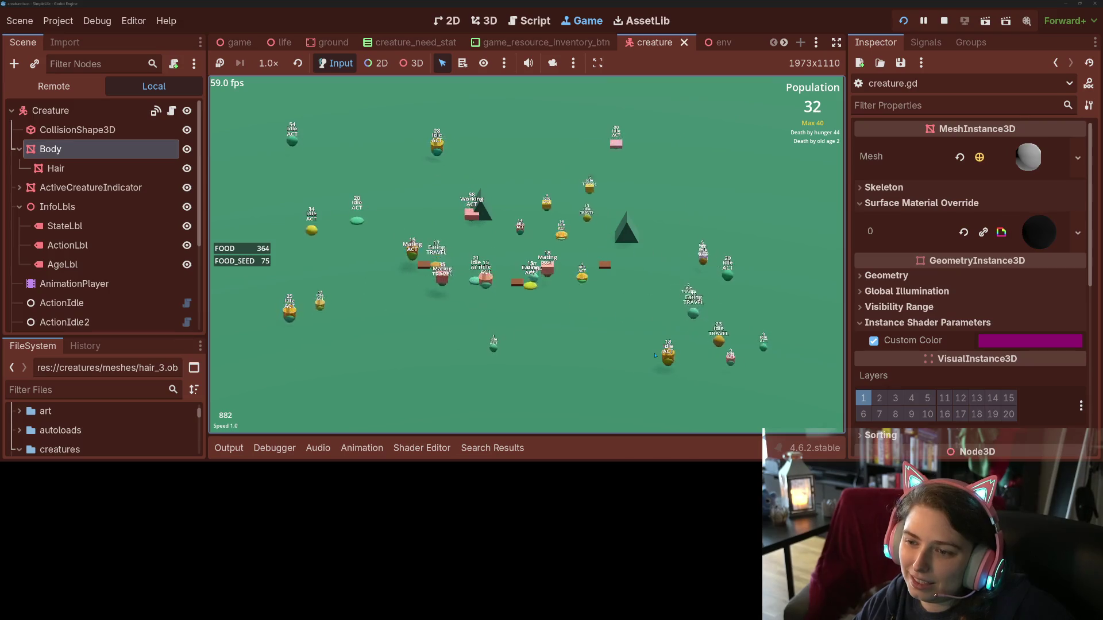
click(703, 262)
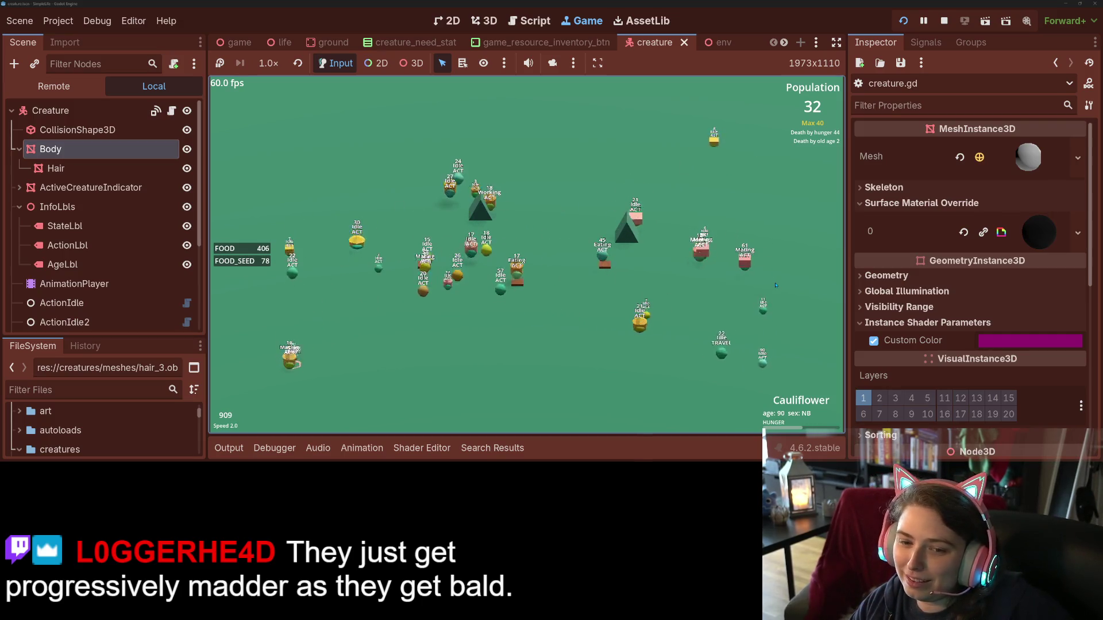
key(equal)
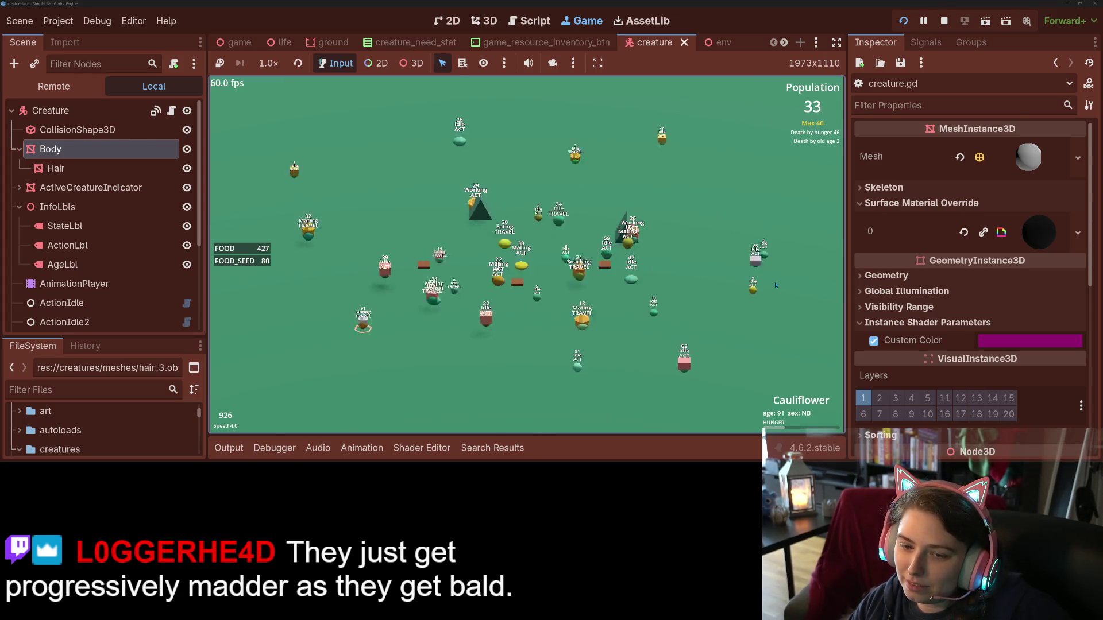
key(equal)
key(equal)
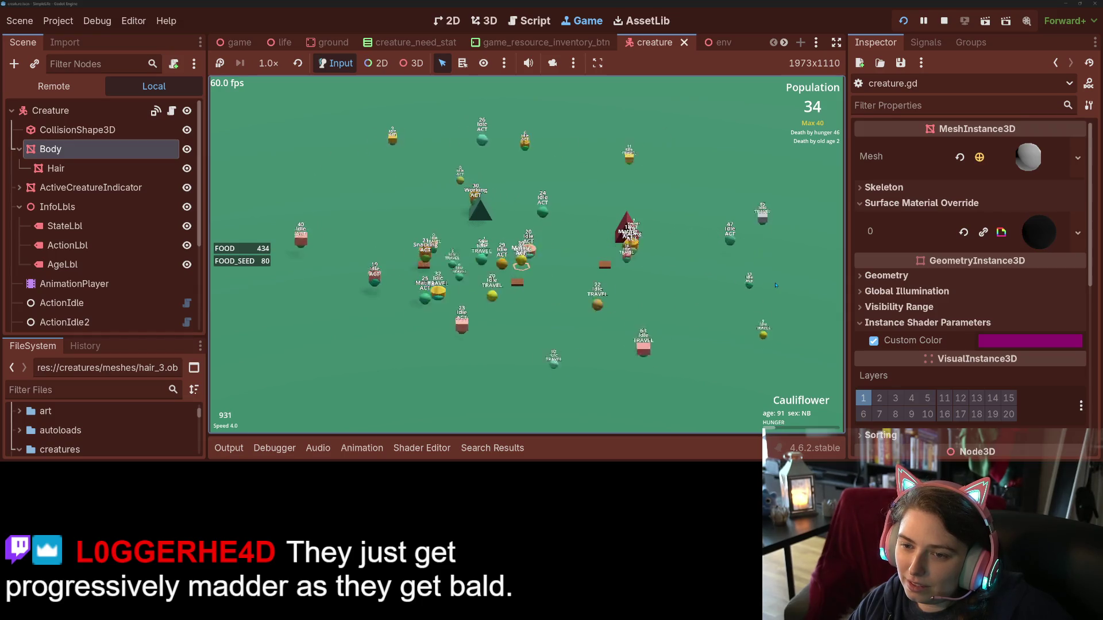
key(equal)
key(equal)
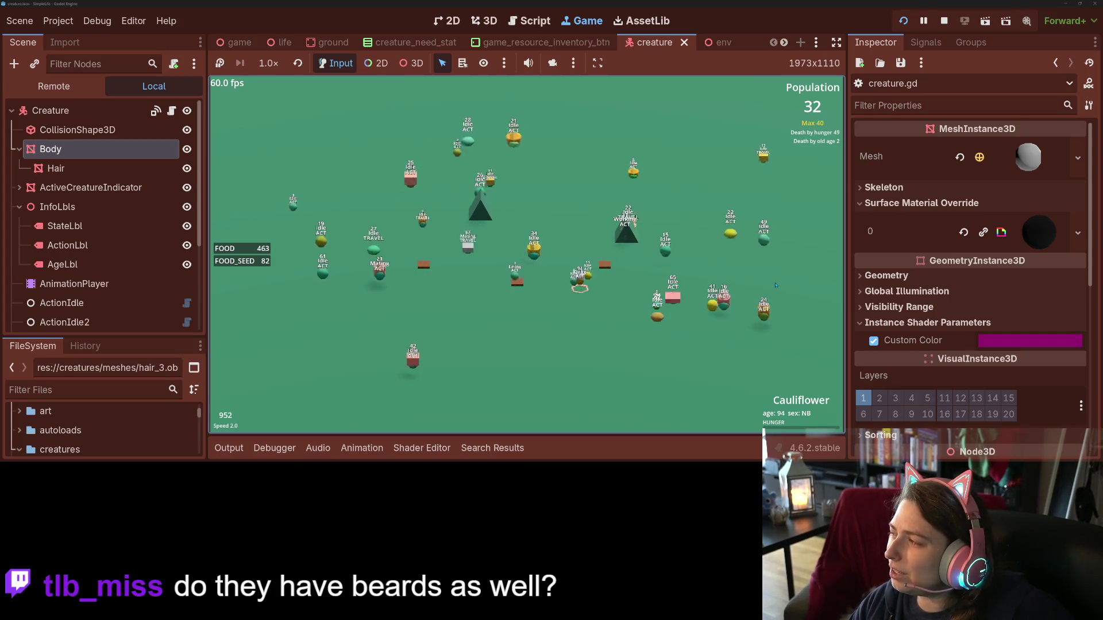
key(minus)
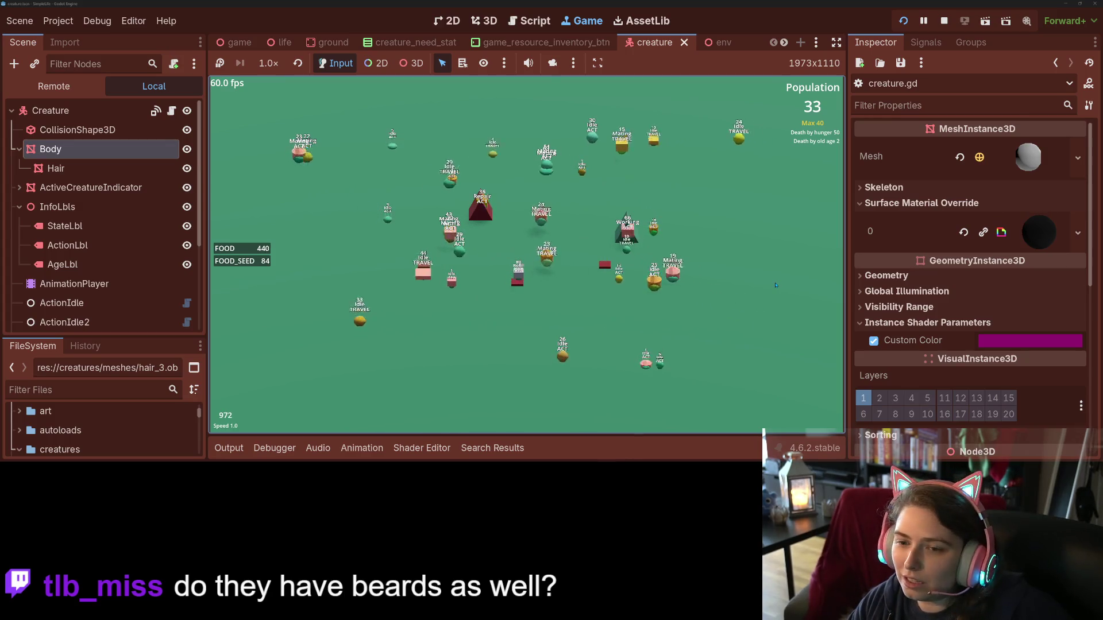
key(4)
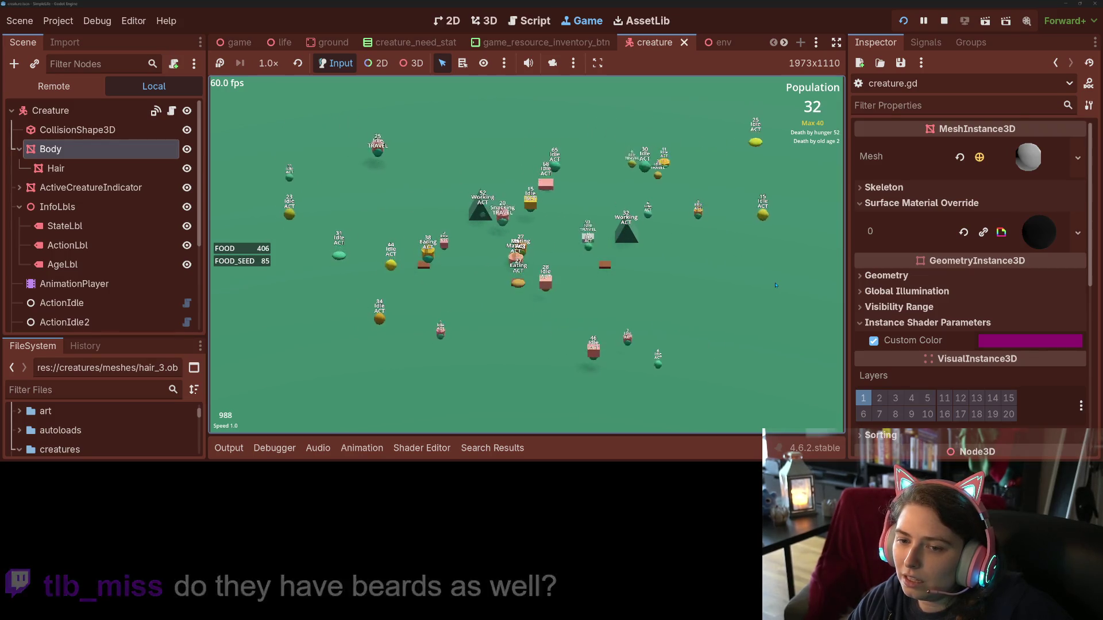
key(4)
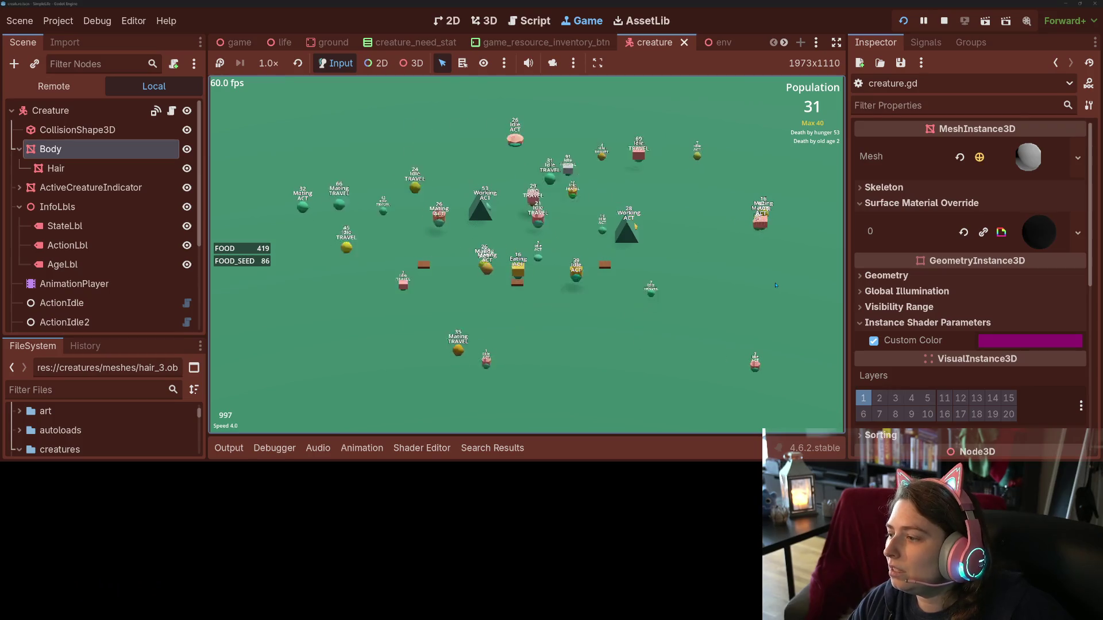
key(1)
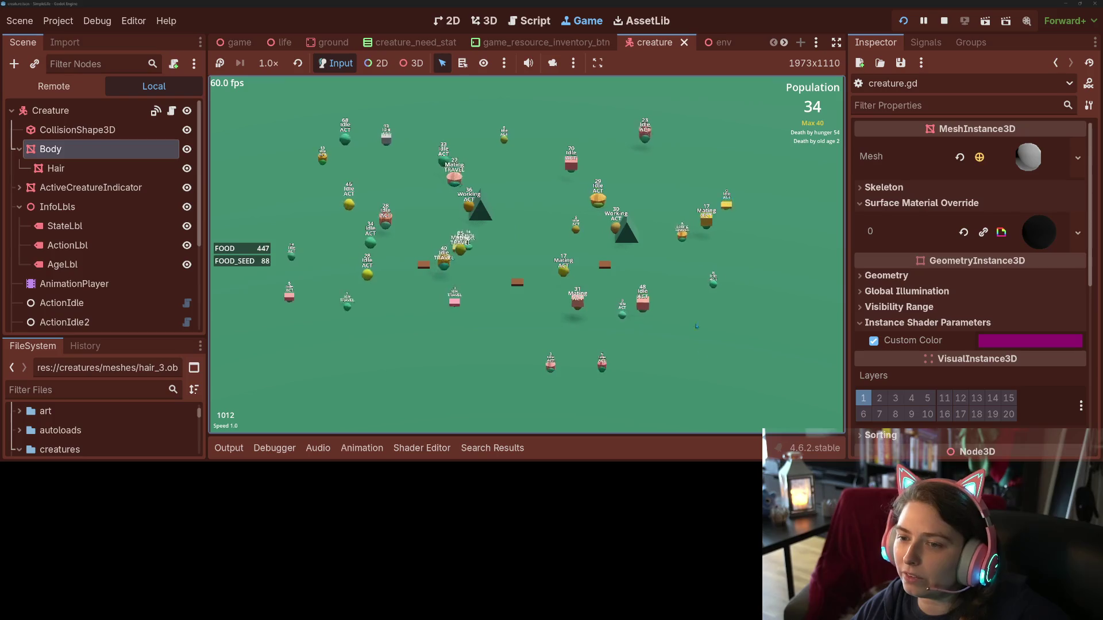
key(2)
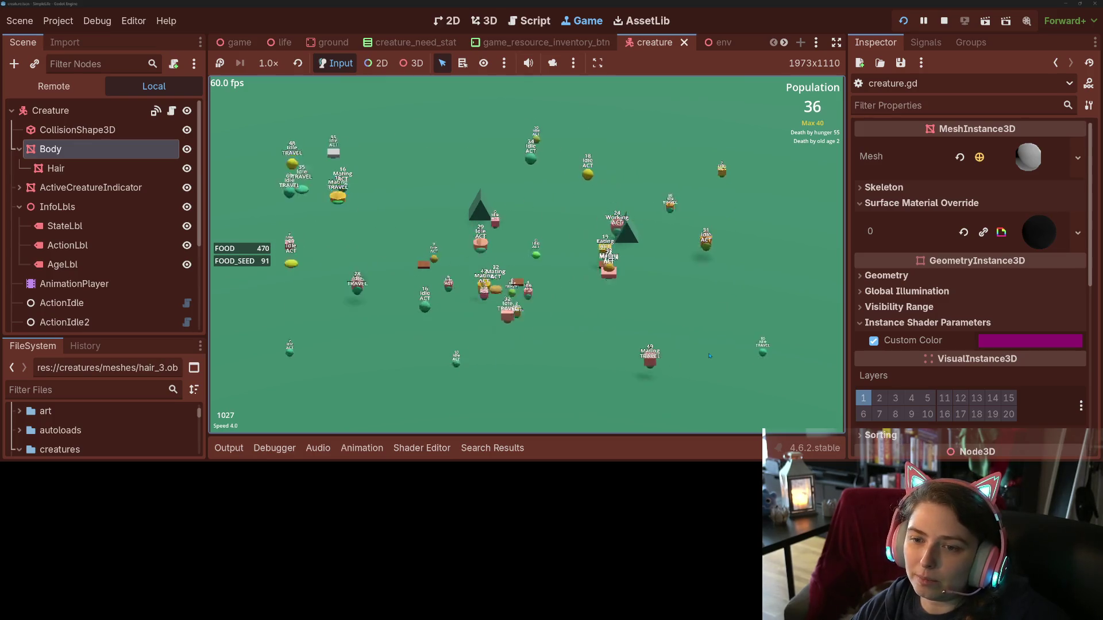
key(1)
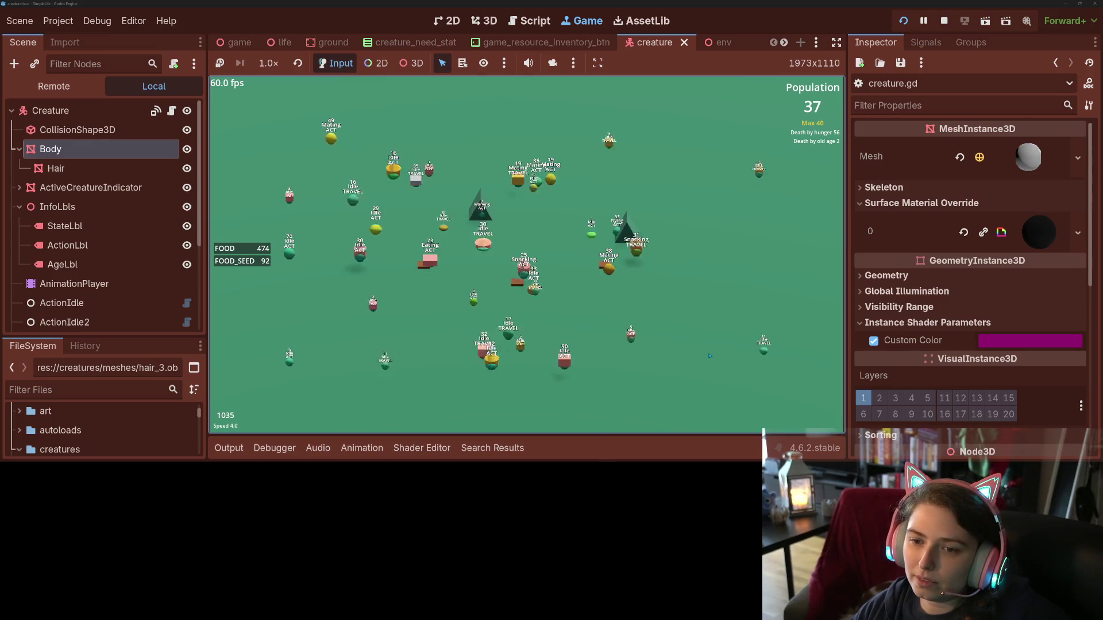
- Toggle the simulation between 1x and 4x speed, then show the 48-year-old creature's details
key(1)
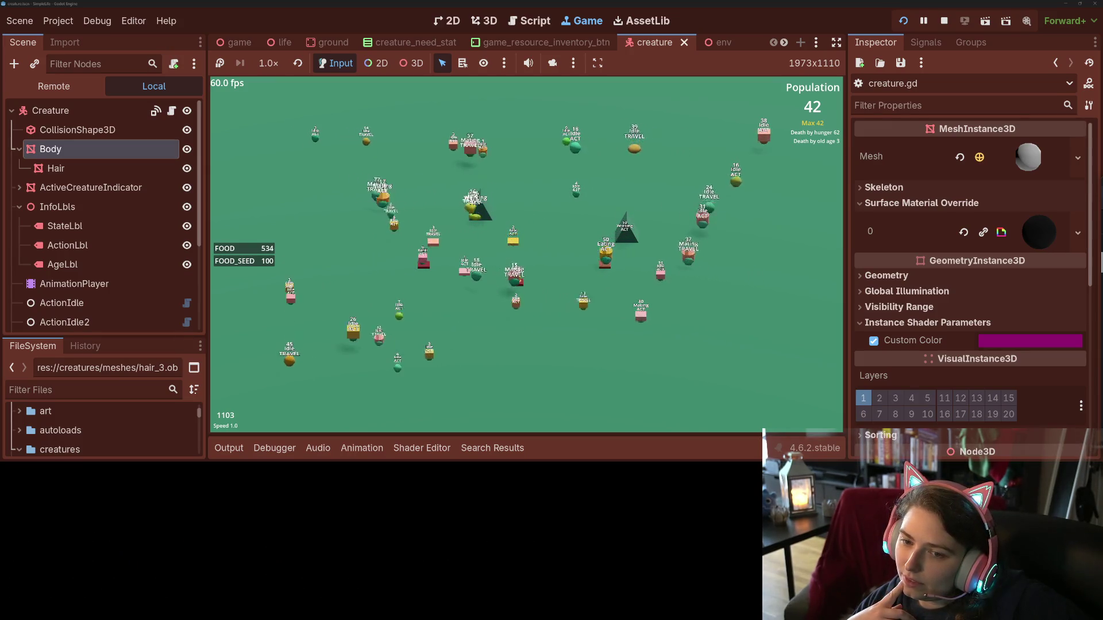
key(4)
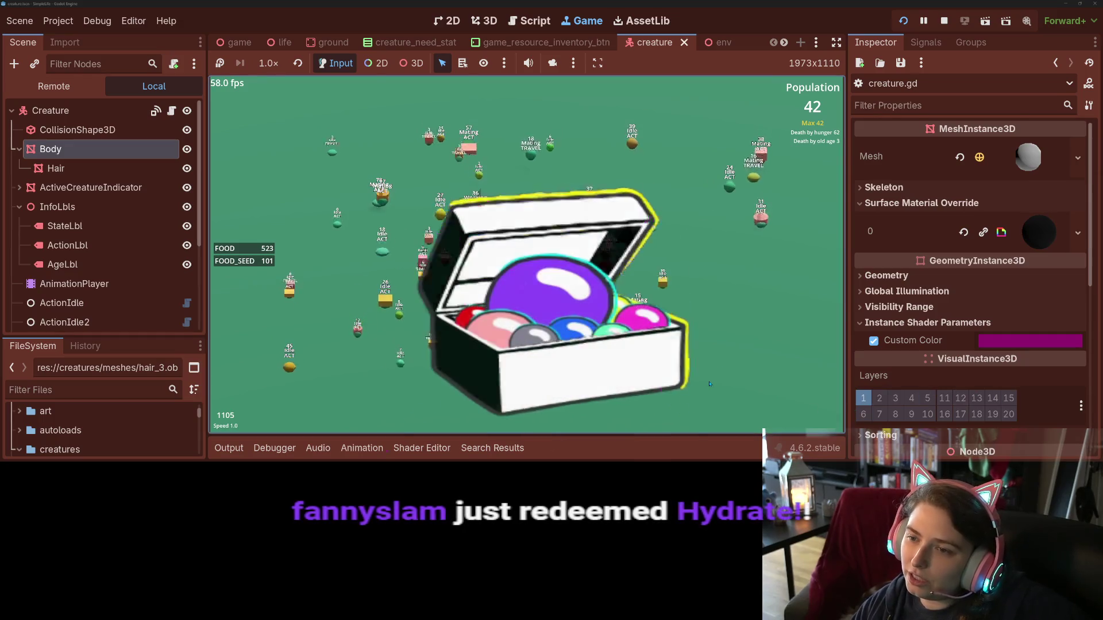
key(1)
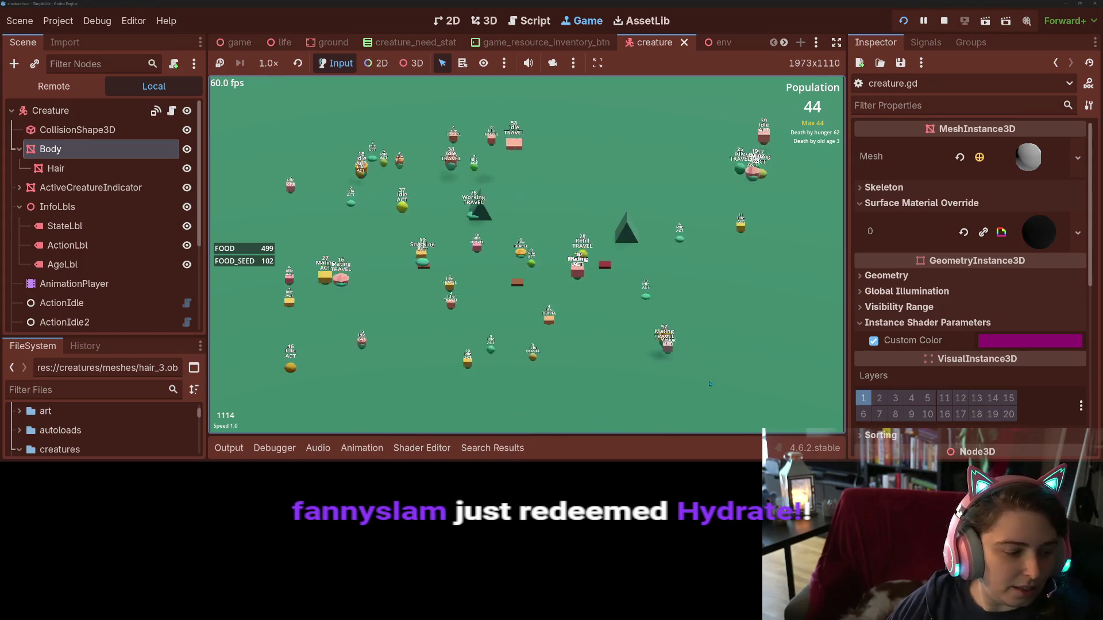
key(4)
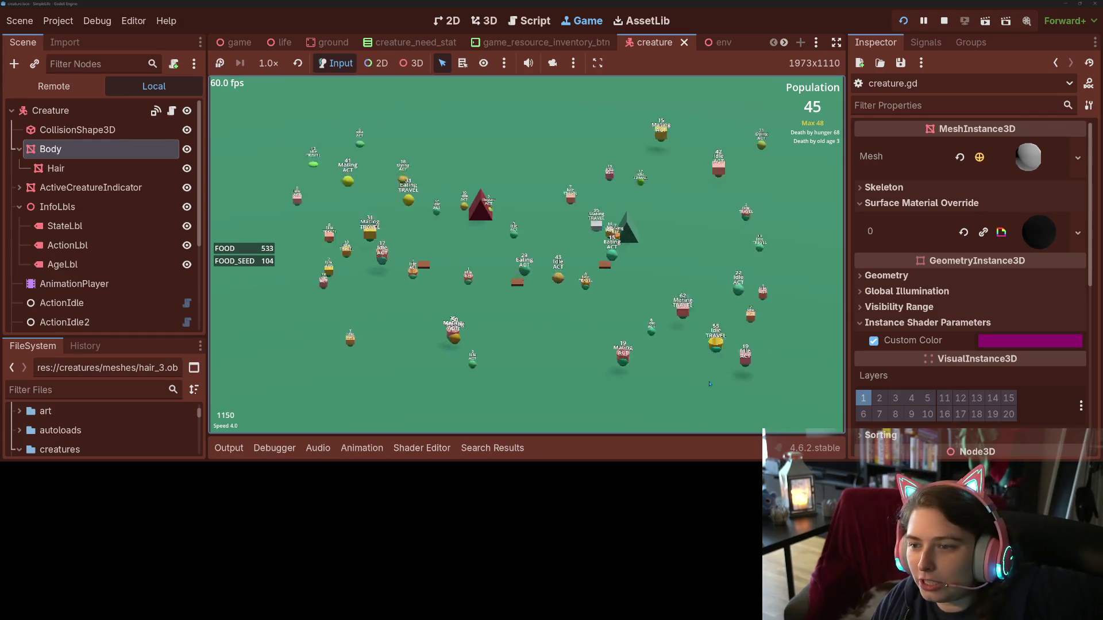
key(1)
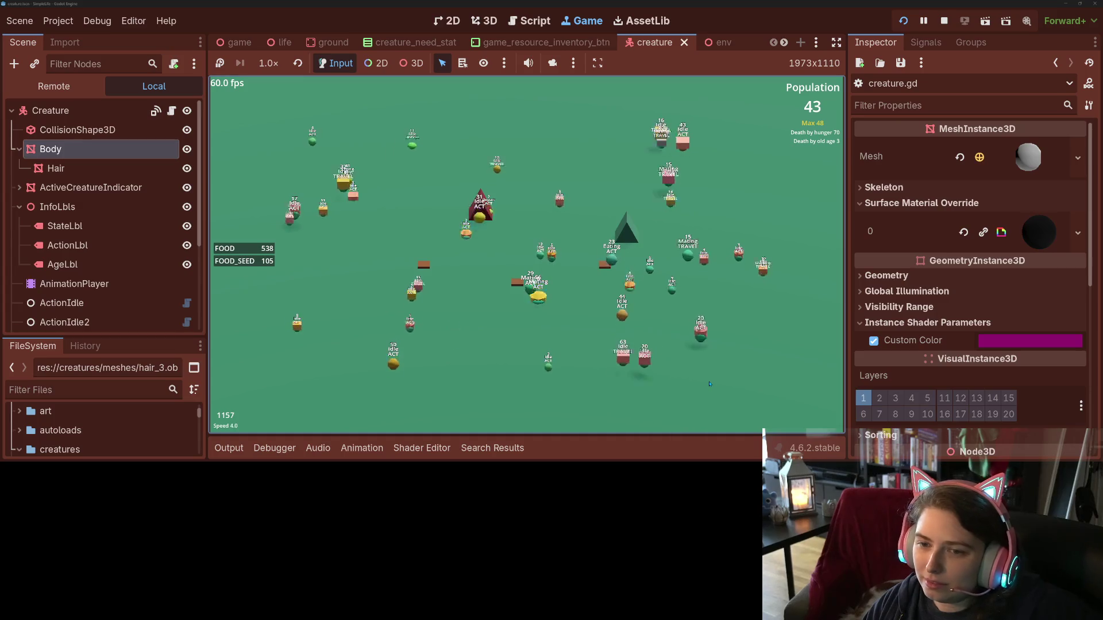
key(1)
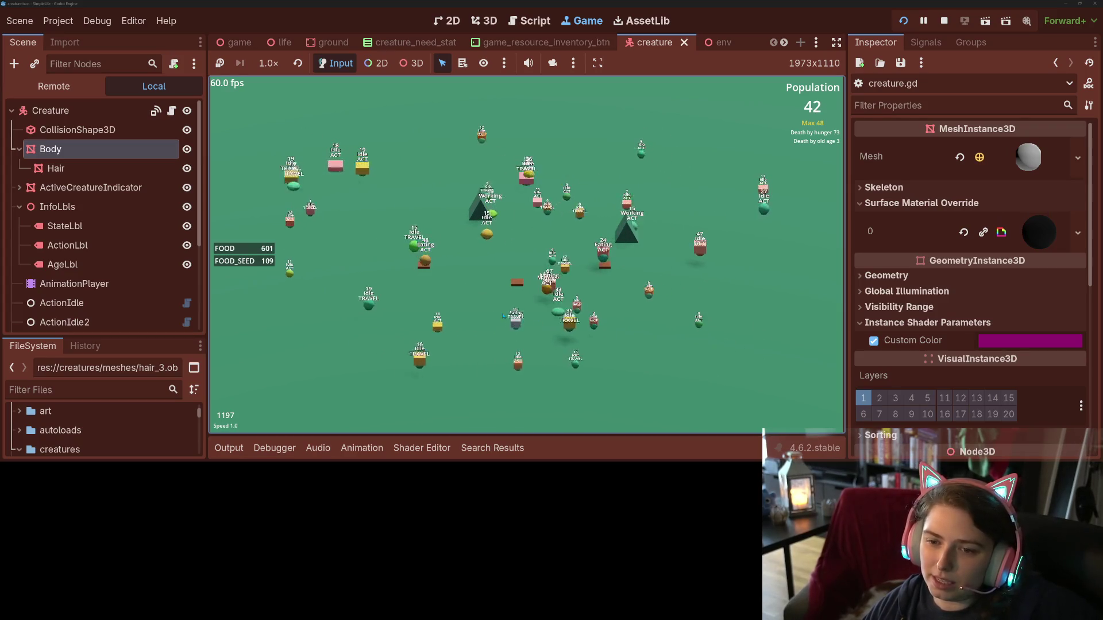
click(425, 260)
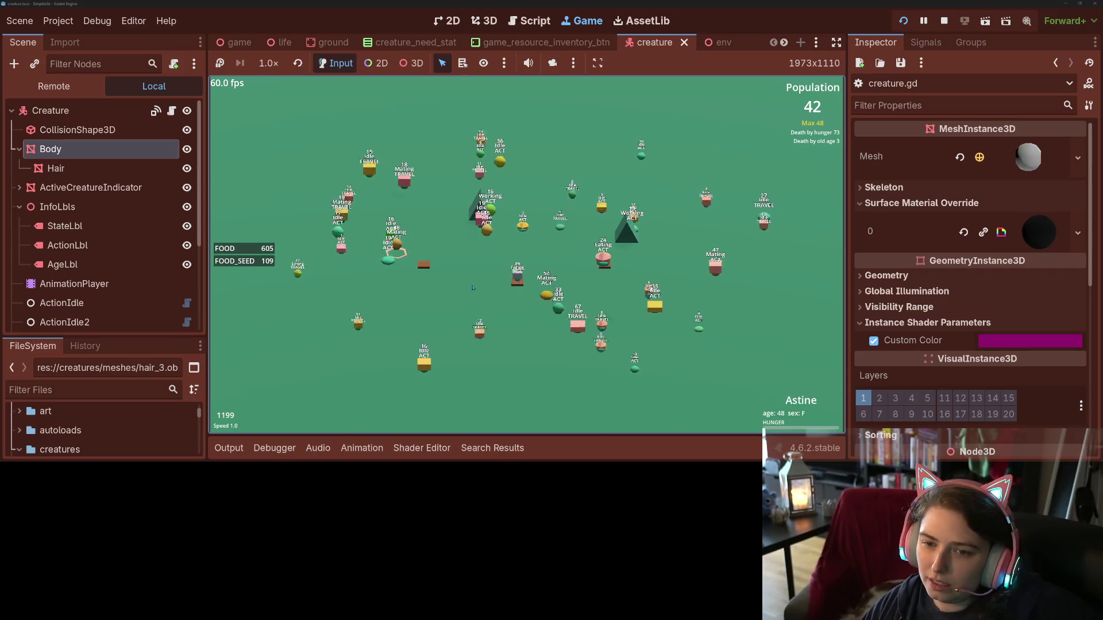
- Cycle the simulation speed through 4x and 16x back to normal, then stop the game with F8
key(4)
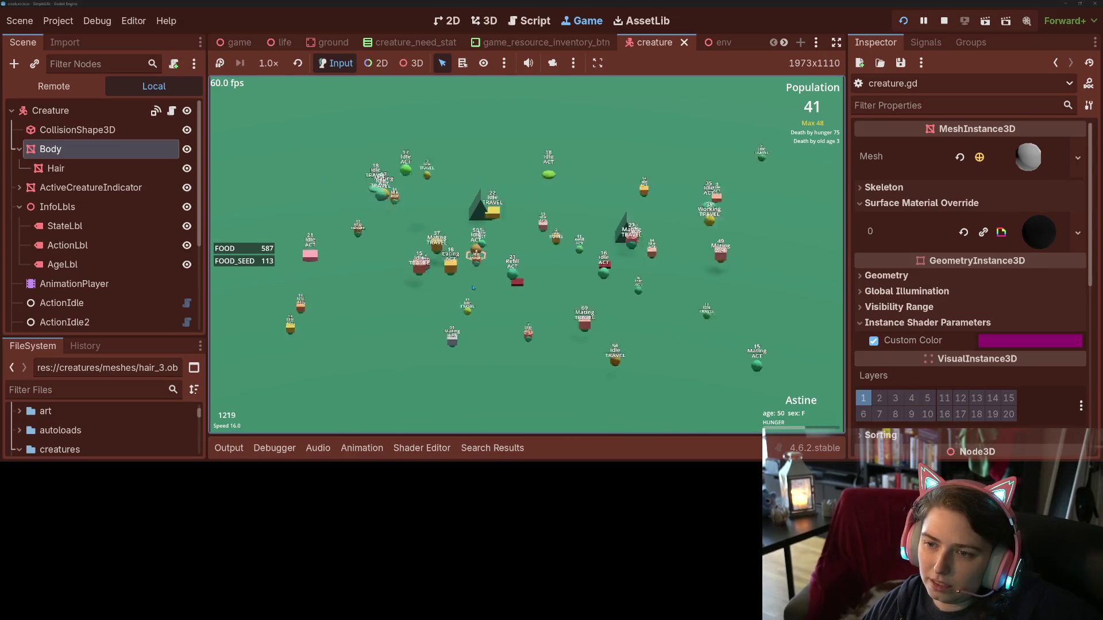
key(equal)
key(equal)
key(equal)
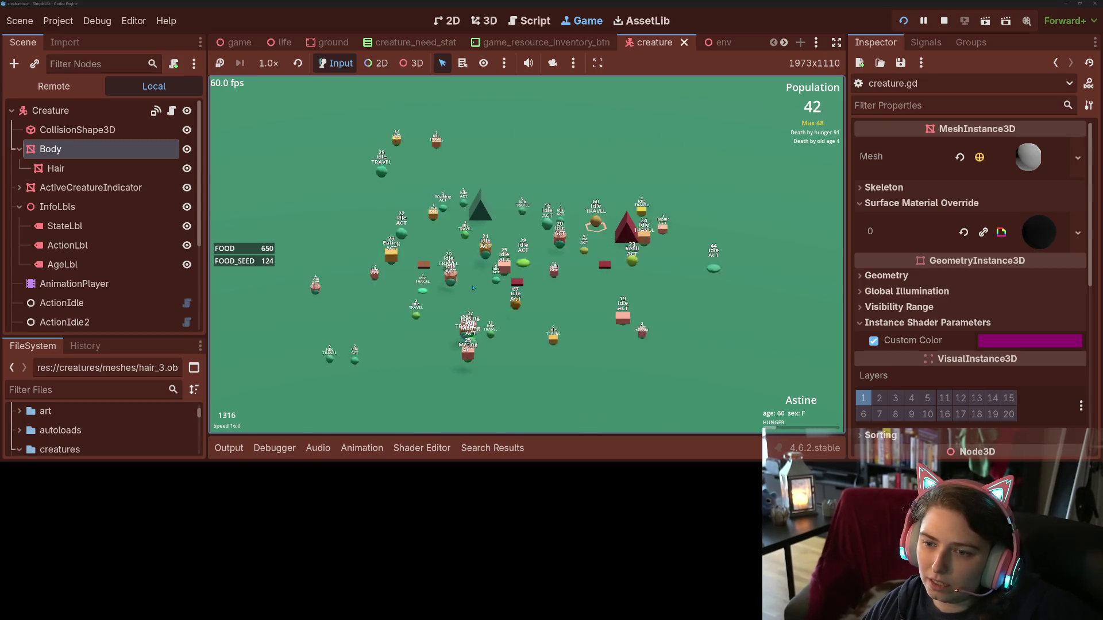
key(minus)
key(minus)
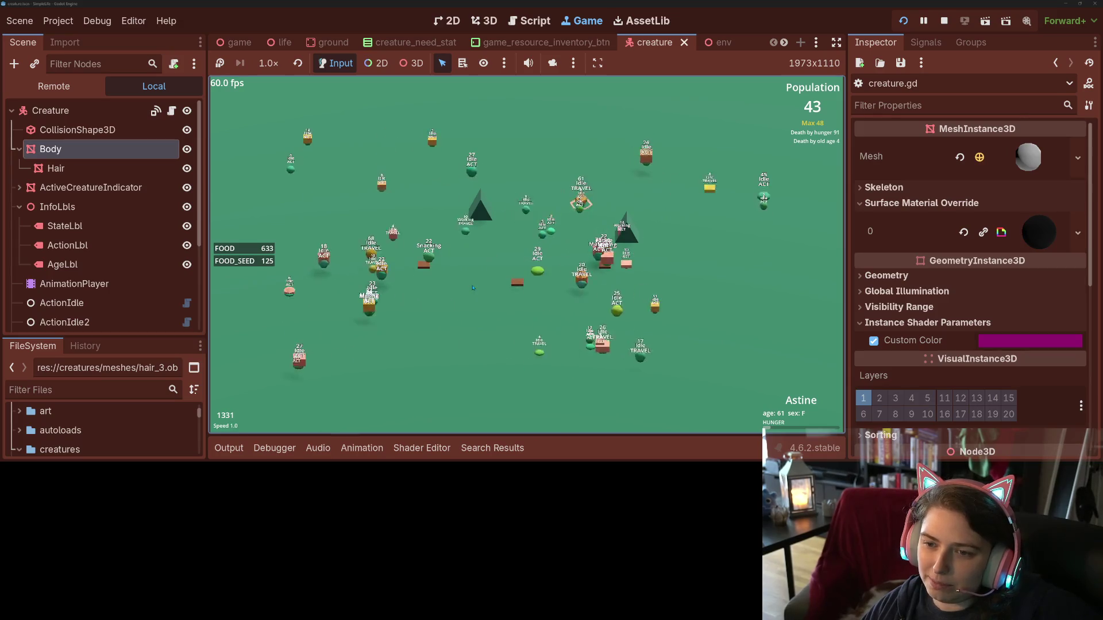
key(4)
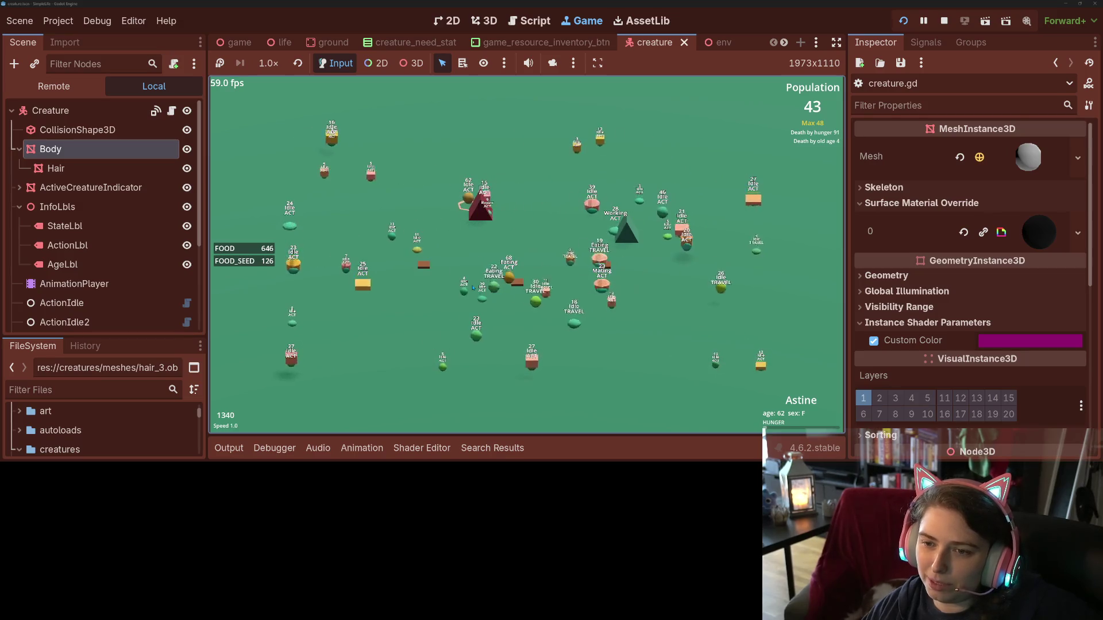
key(1)
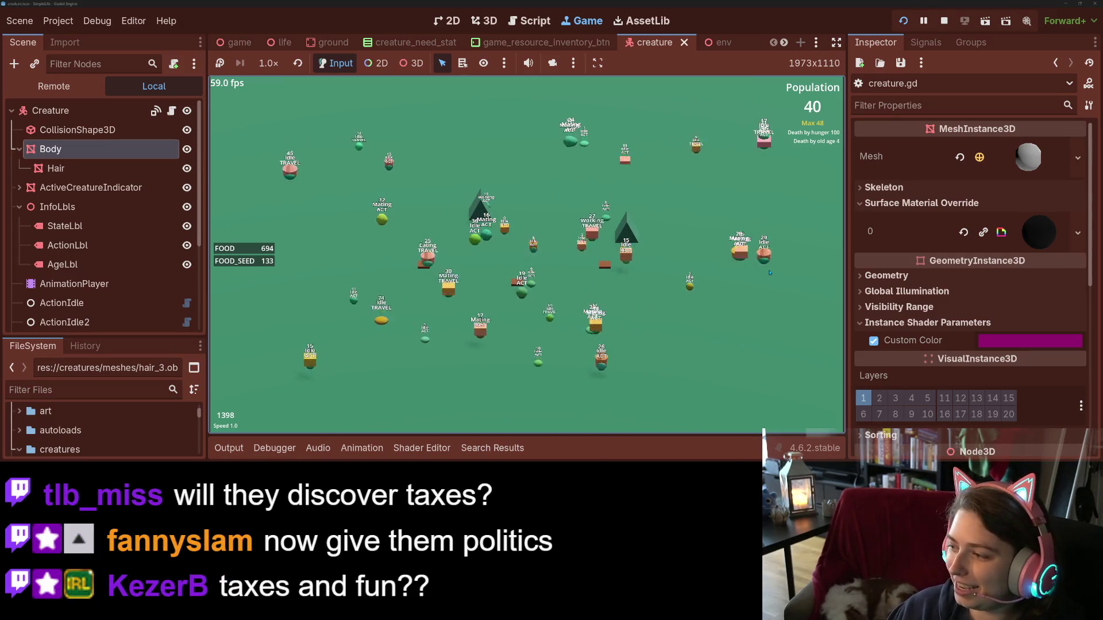
key(F8)
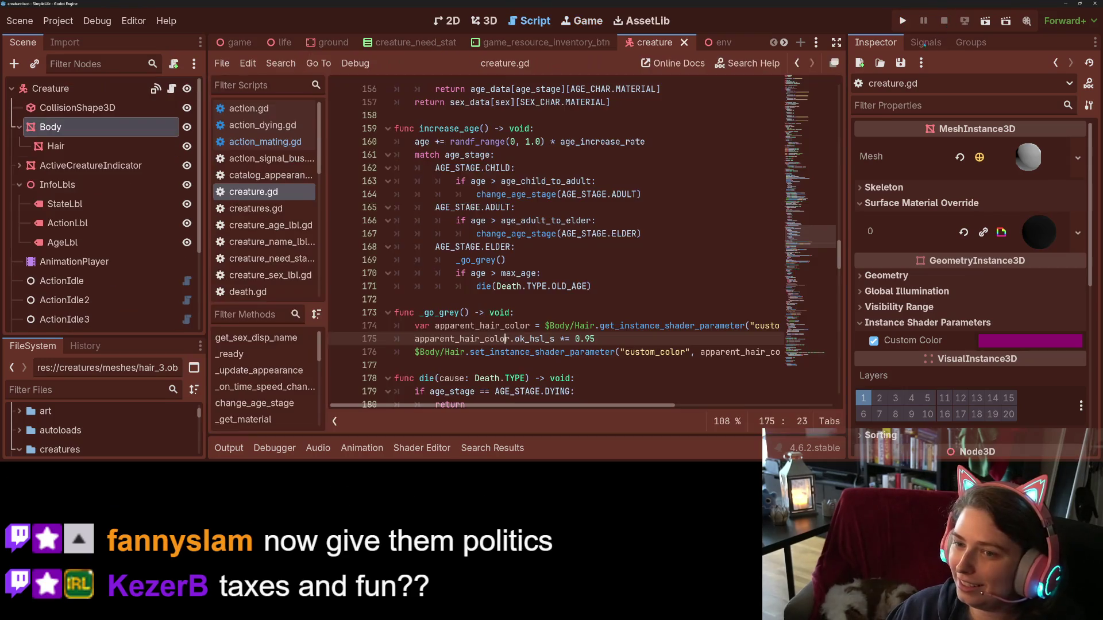
- Place the caret at the end of line 170 in creature.gd and switch to the Trello board
click(572, 274)
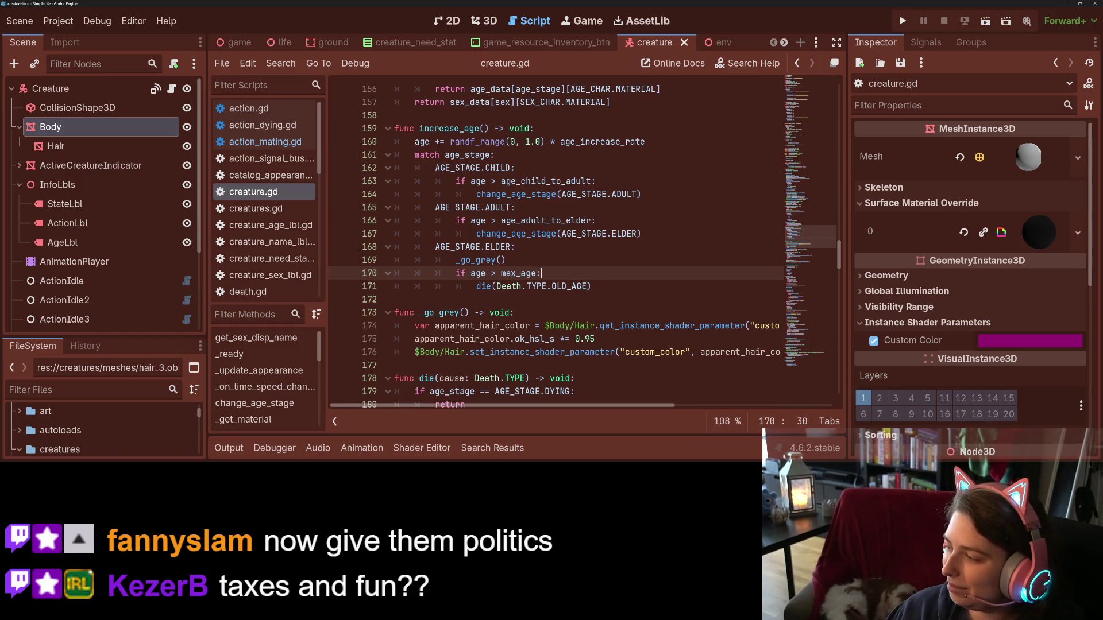
key(alt+Tab)
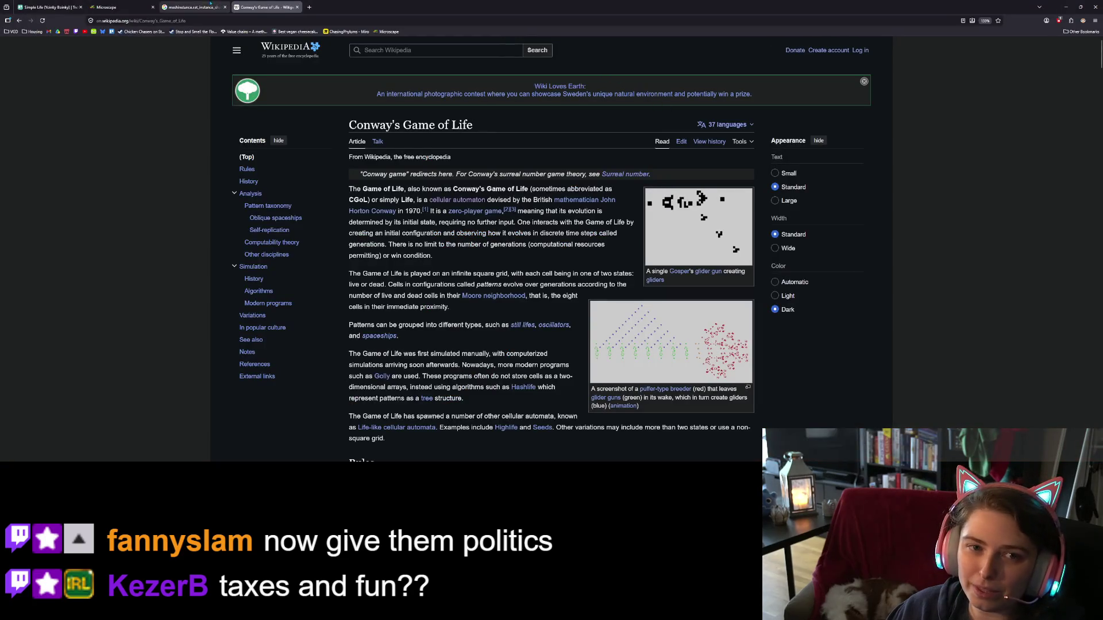
click(82, 3)
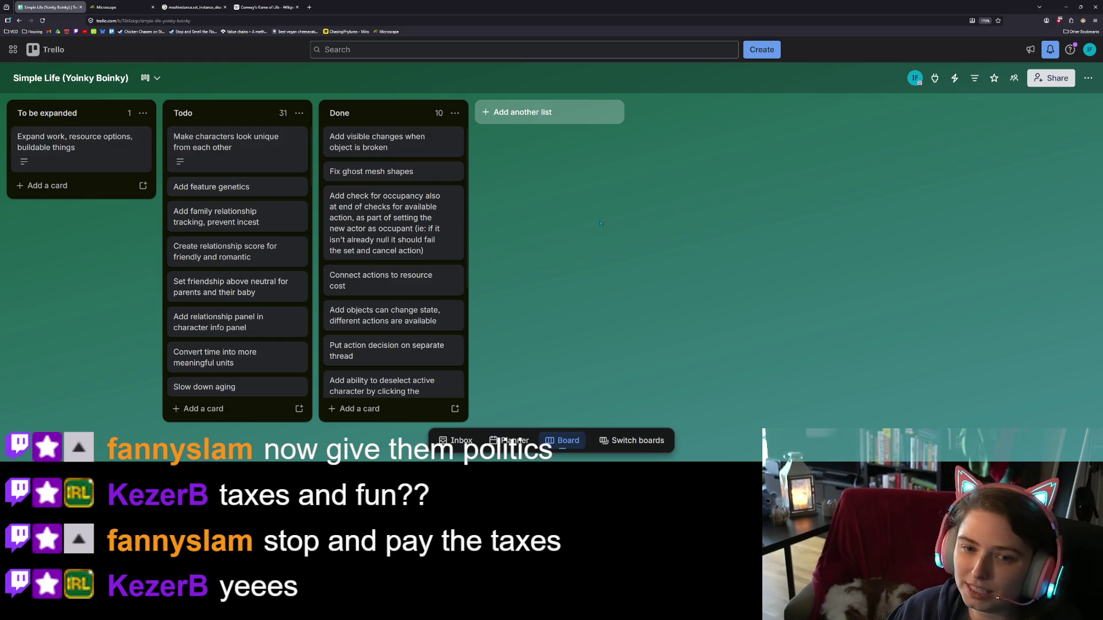
- Look over the collision detection card on the Simple Life board
scroll(241, 373, down, 10)
click(242, 397)
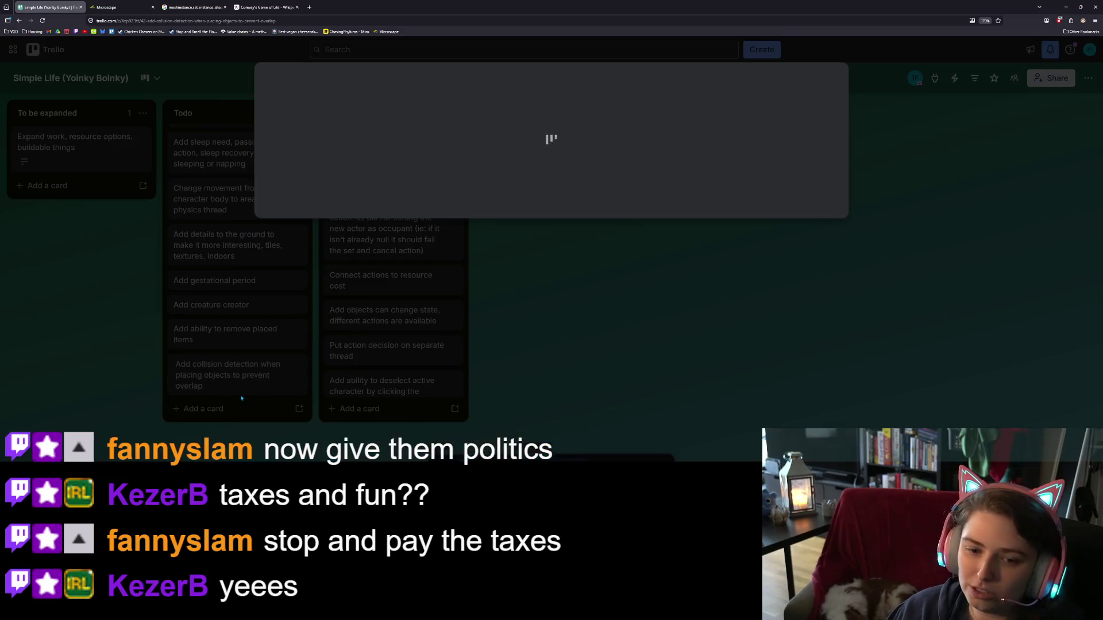
click(227, 415)
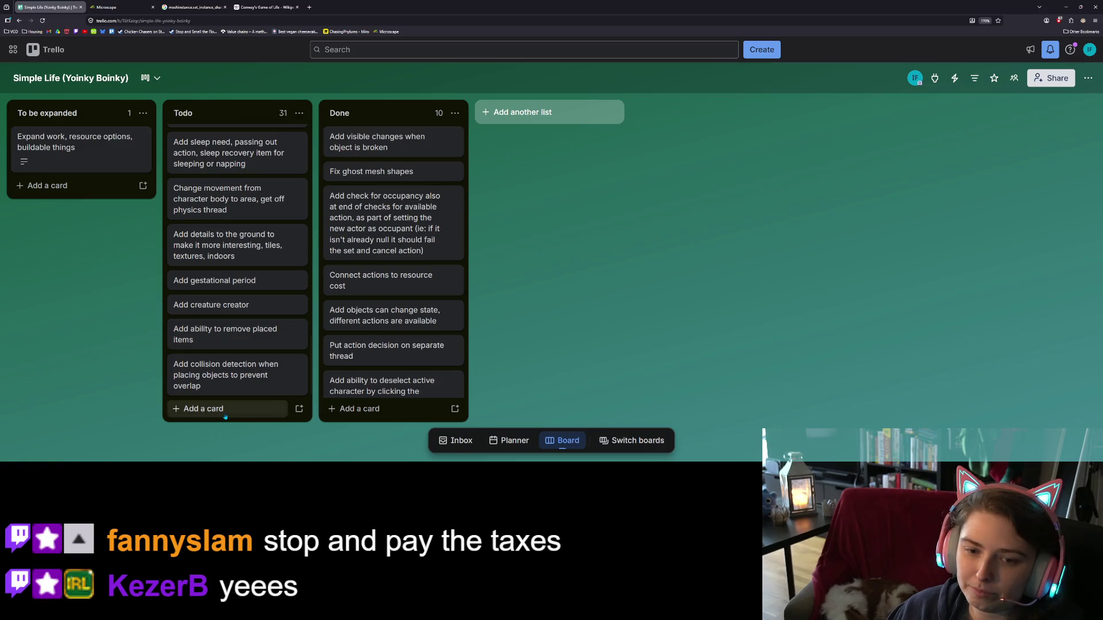
- Add an 'add generation count and display for generation depth' card to the top of Todo, then minimize the browser
click(224, 415)
text(a)
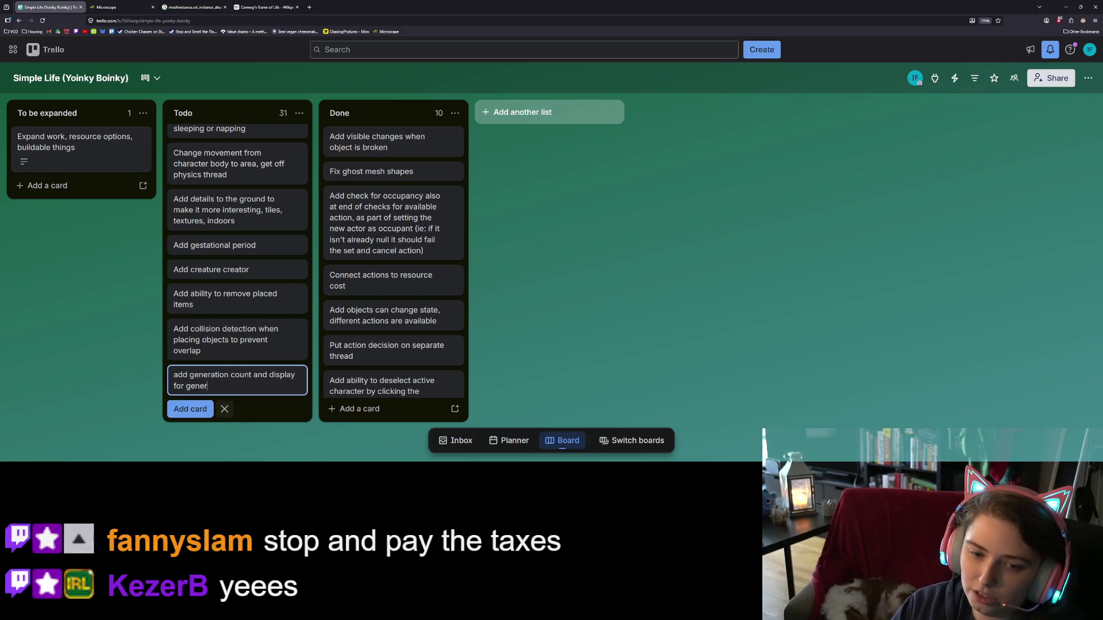
text(ation depth)
key(Return)
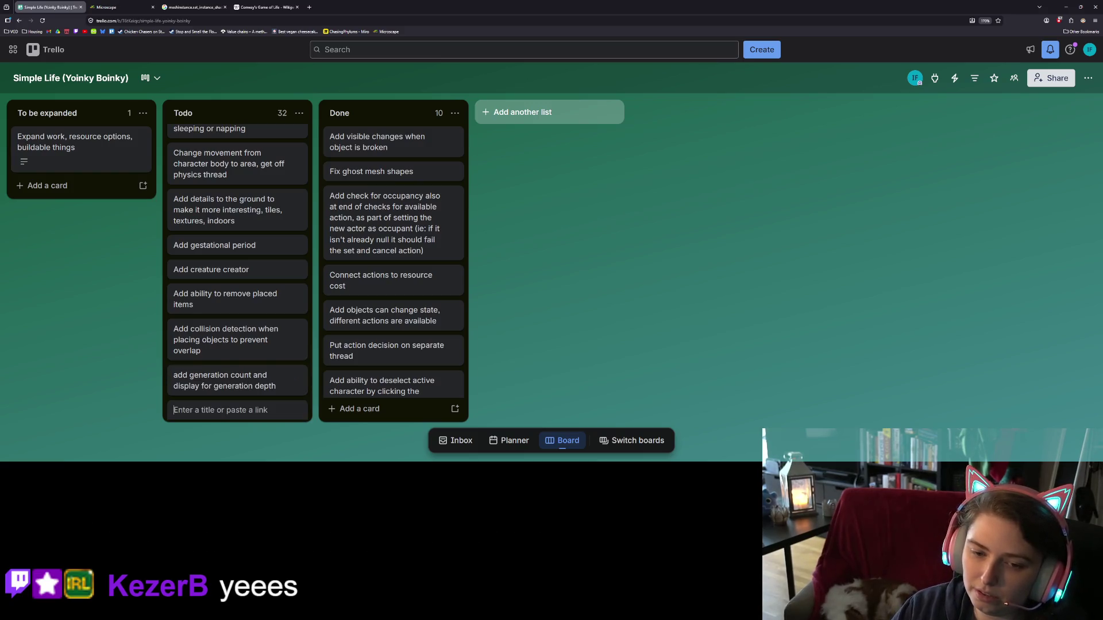
click(189, 382)
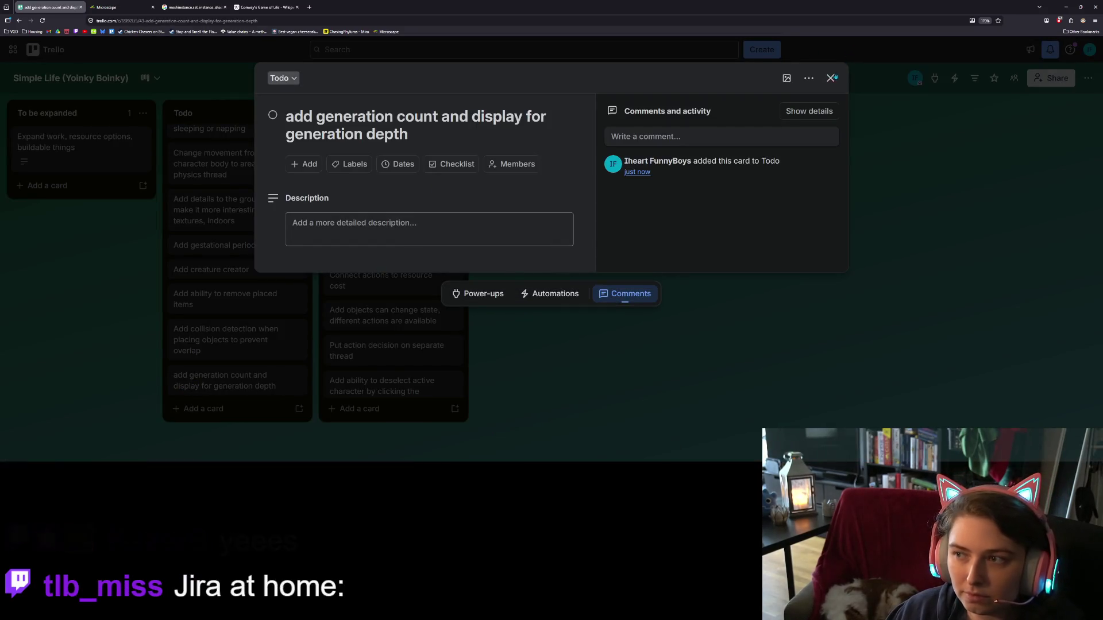
click(831, 80)
mouse_move(270, 321)
mouse_down()
mouse_move(262, 133)
mouse_move(262, 211)
mouse_move(290, 217)
mouse_up()
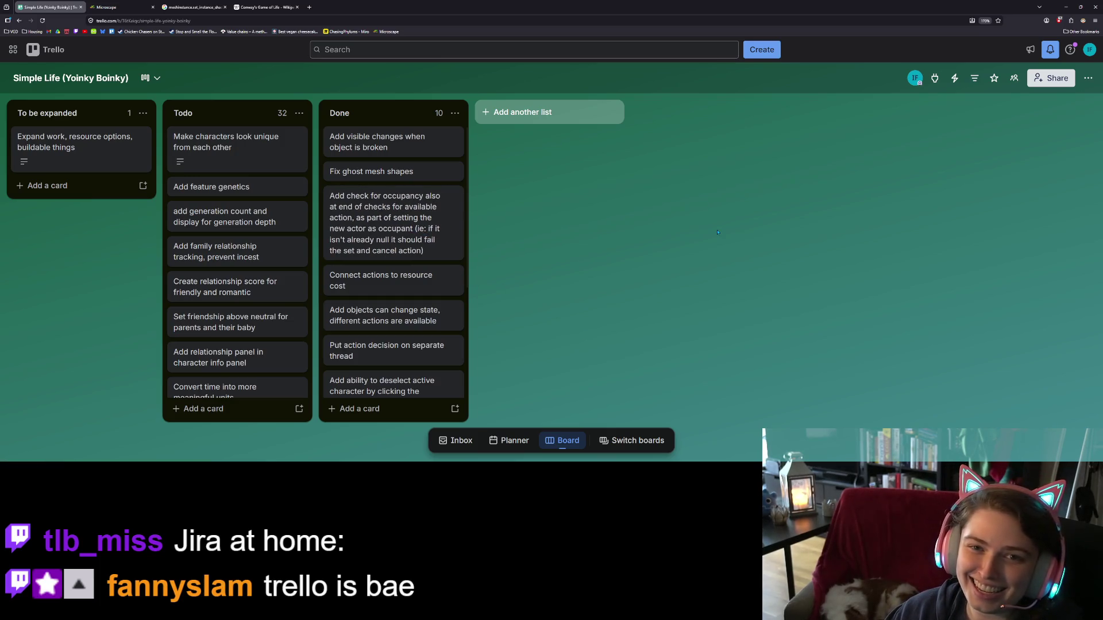
click(1066, 7)
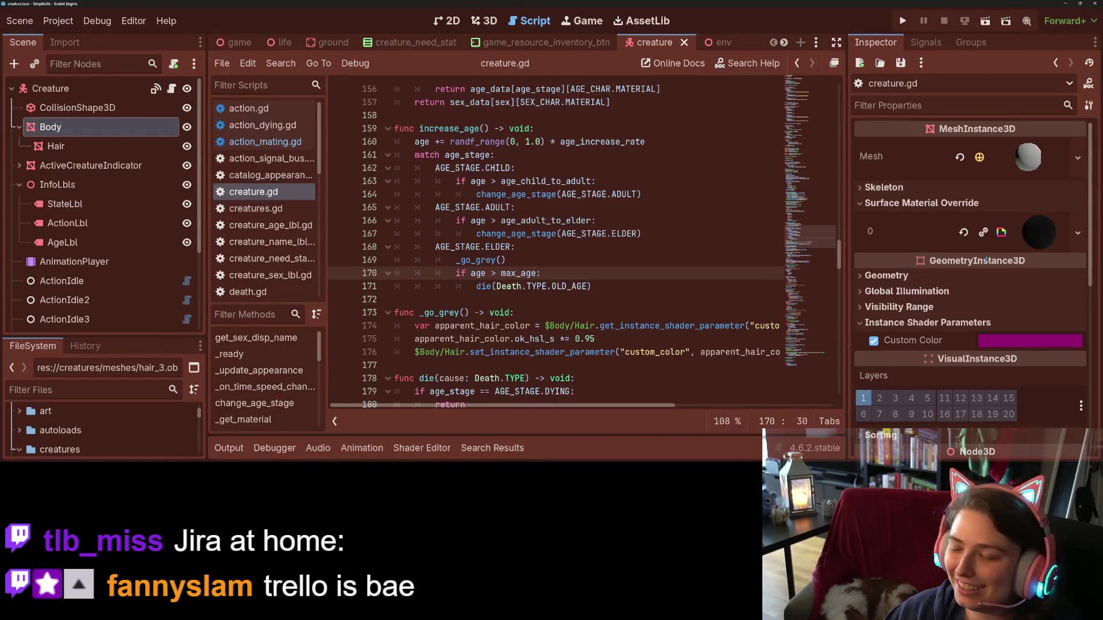
key(alt+Tab)
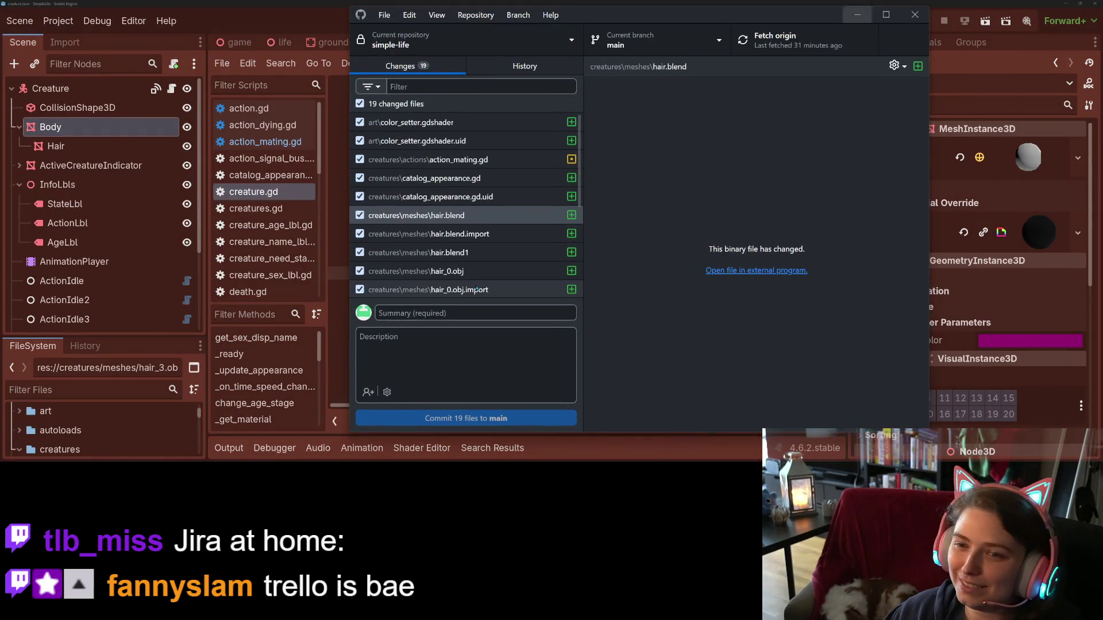
click(488, 185)
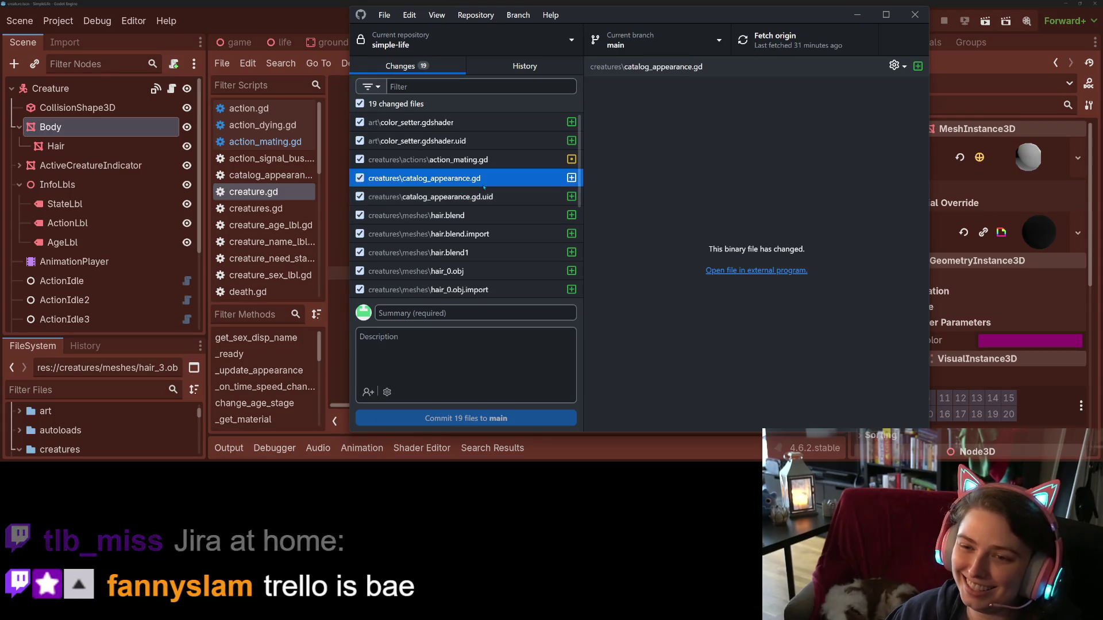
scroll(782, 250, down, 5)
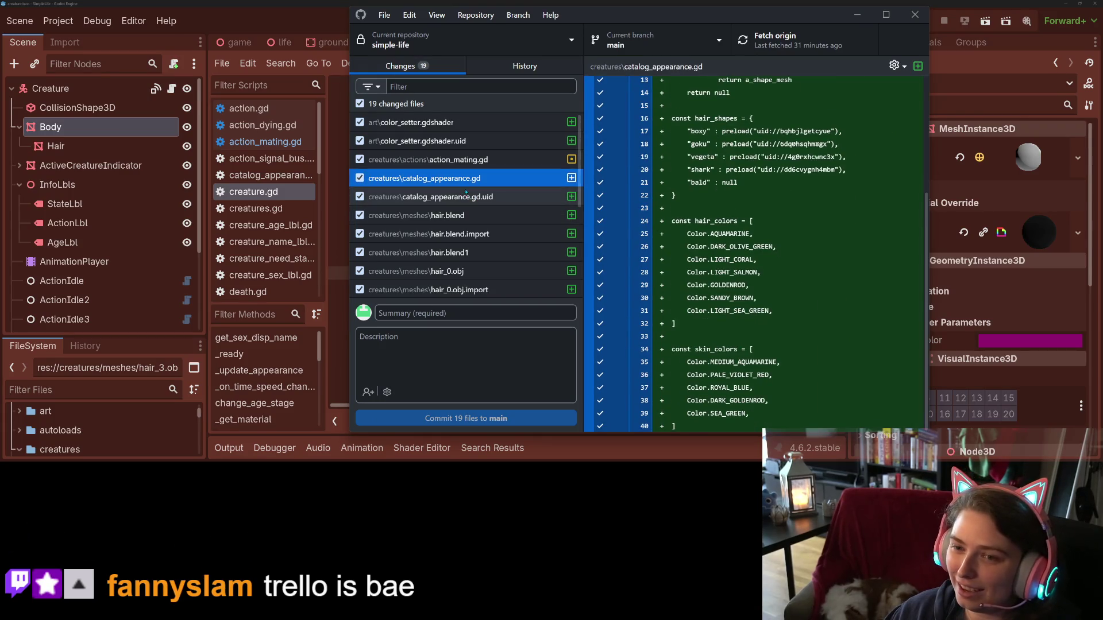
click(483, 219)
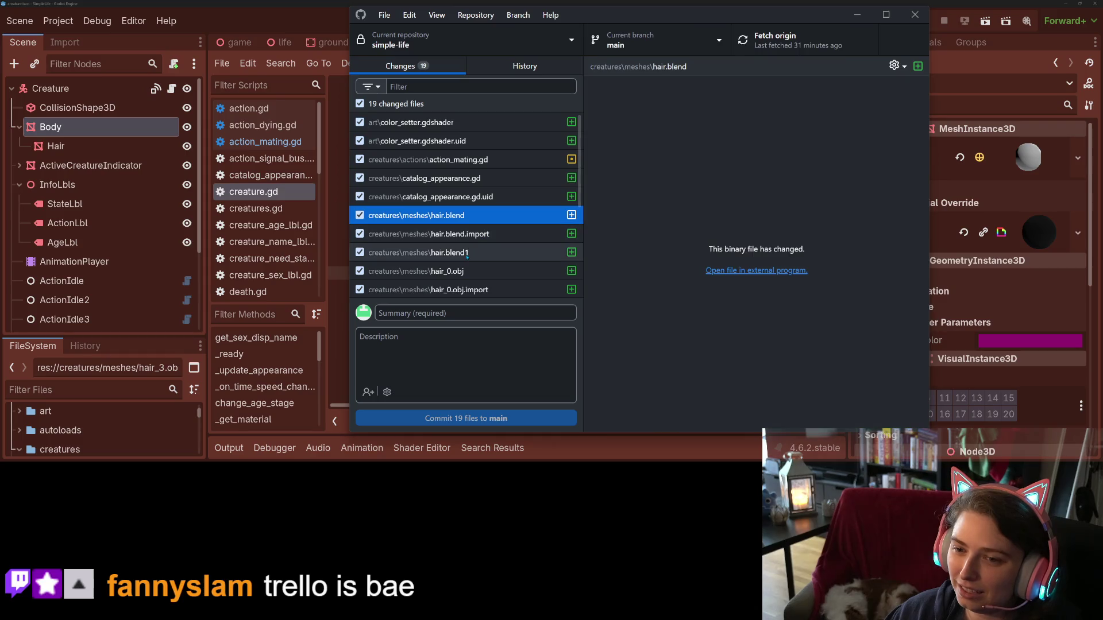
click(475, 253)
scroll(474, 265, down, 3)
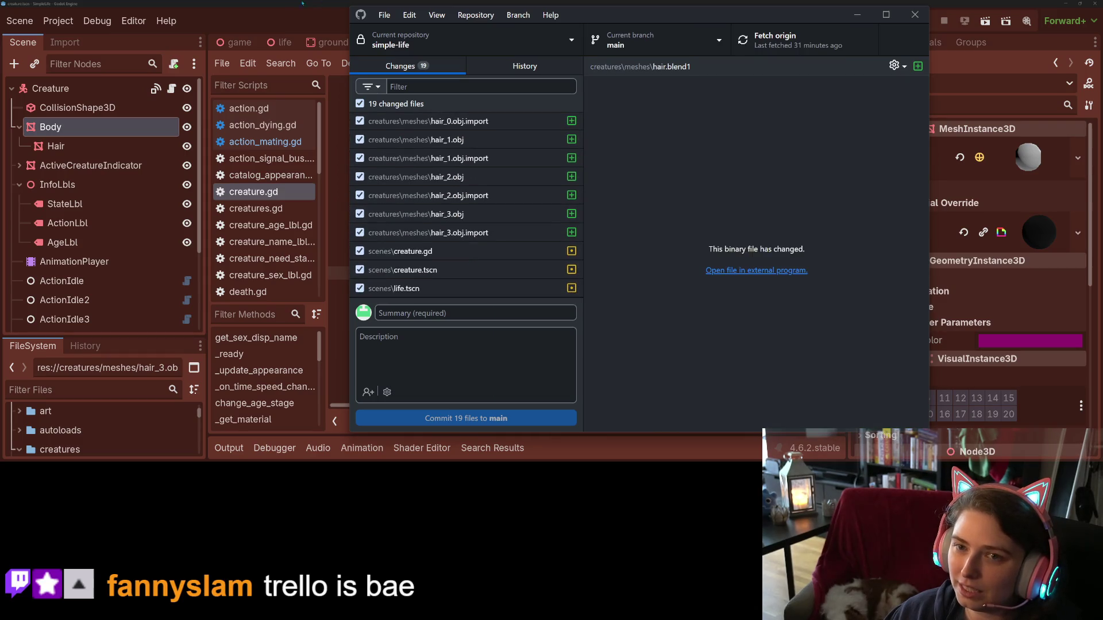
key(alt+Tab)
click(545, 339)
click(497, 286)
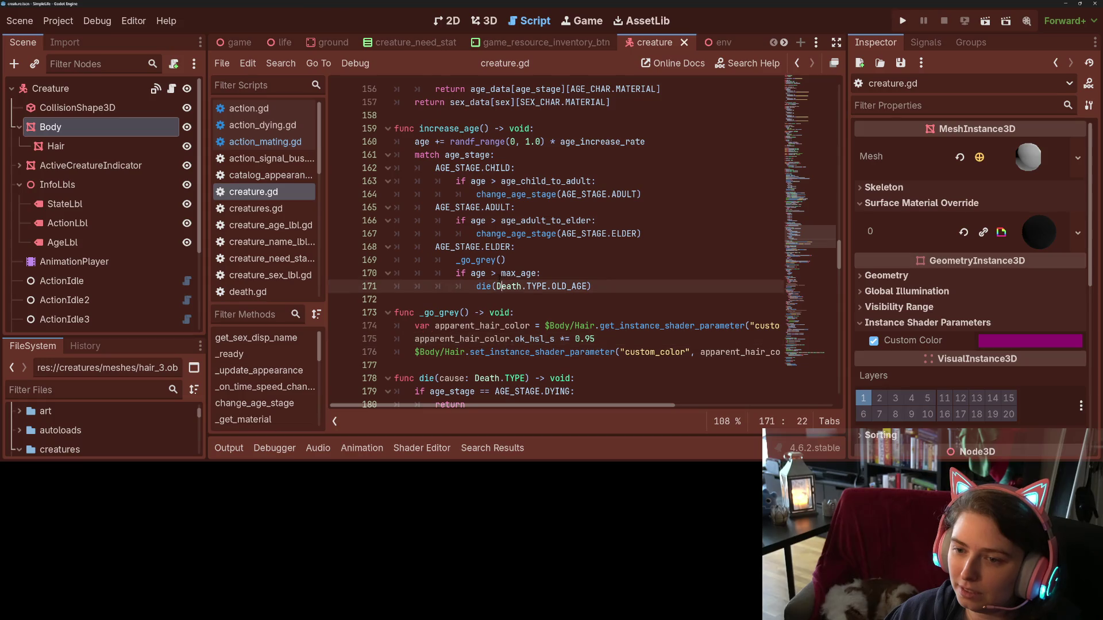
- Delete the commented-out #$Body.material_override = _get_material() line in change_age_stage
scroll(515, 299, up, 2)
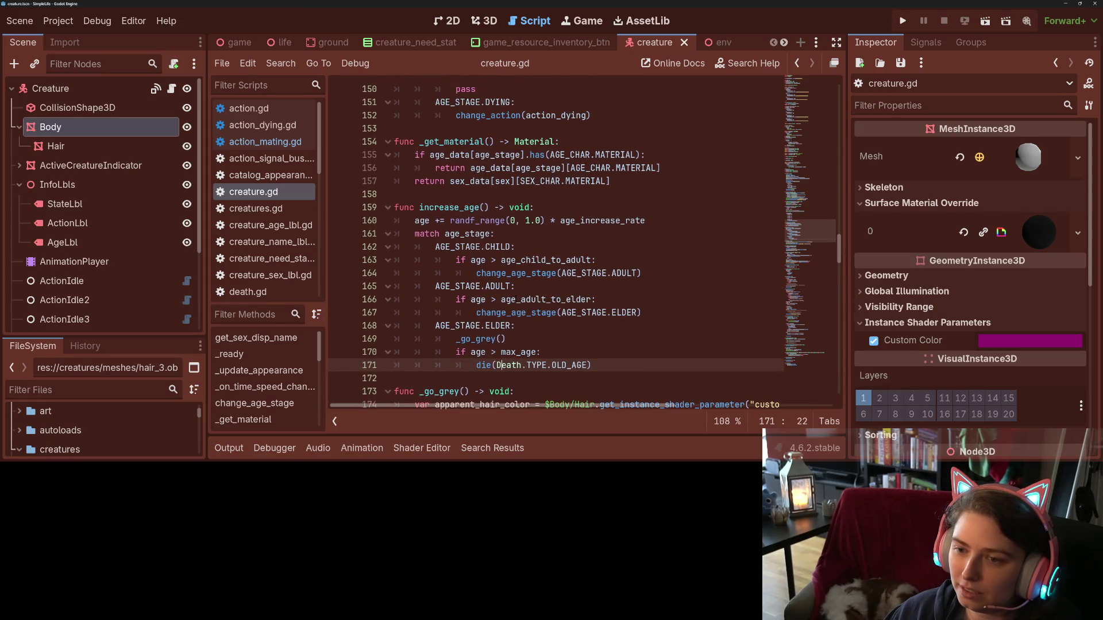
double_click(515, 273)
scroll(515, 274, up, 3)
scroll(524, 328, up, 4)
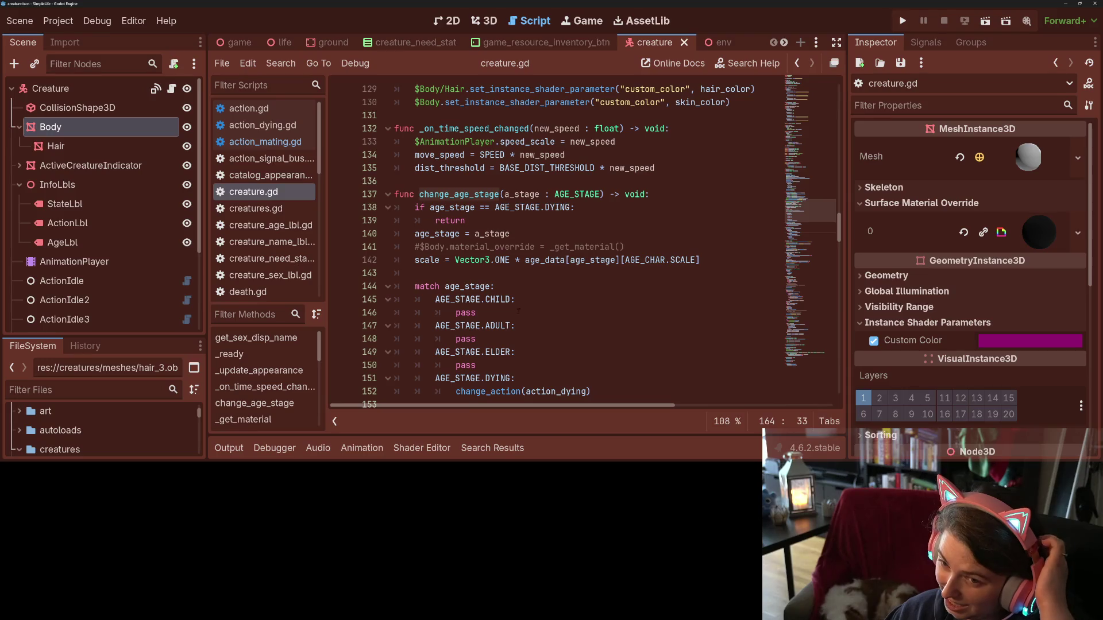
click(471, 259)
drag(651, 243, 375, 245)
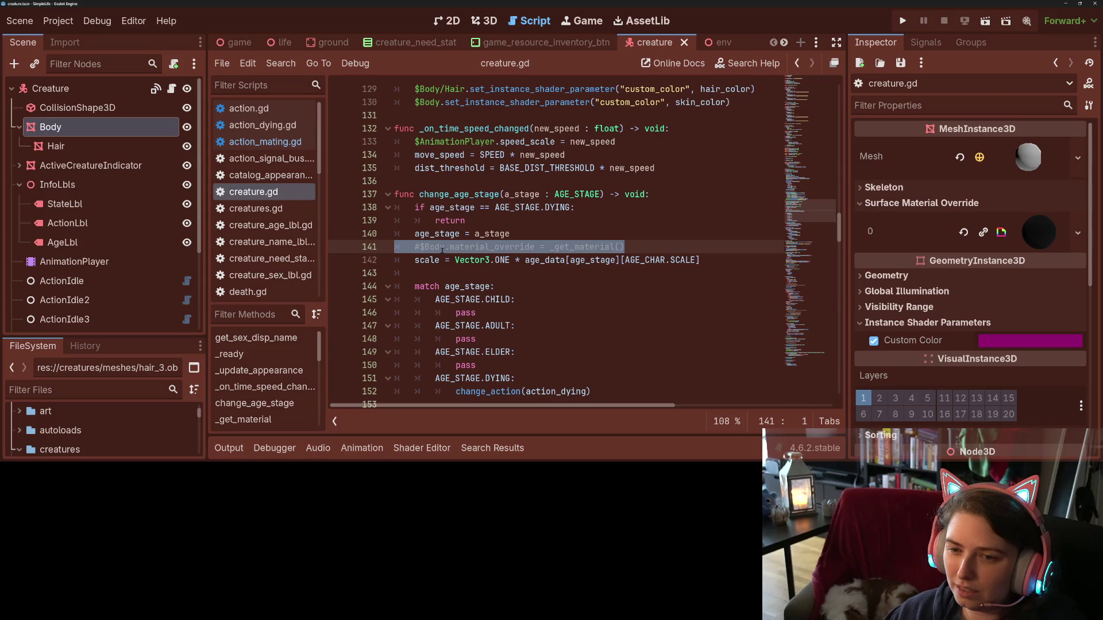
key(BackSpace)
key(BackSpace)
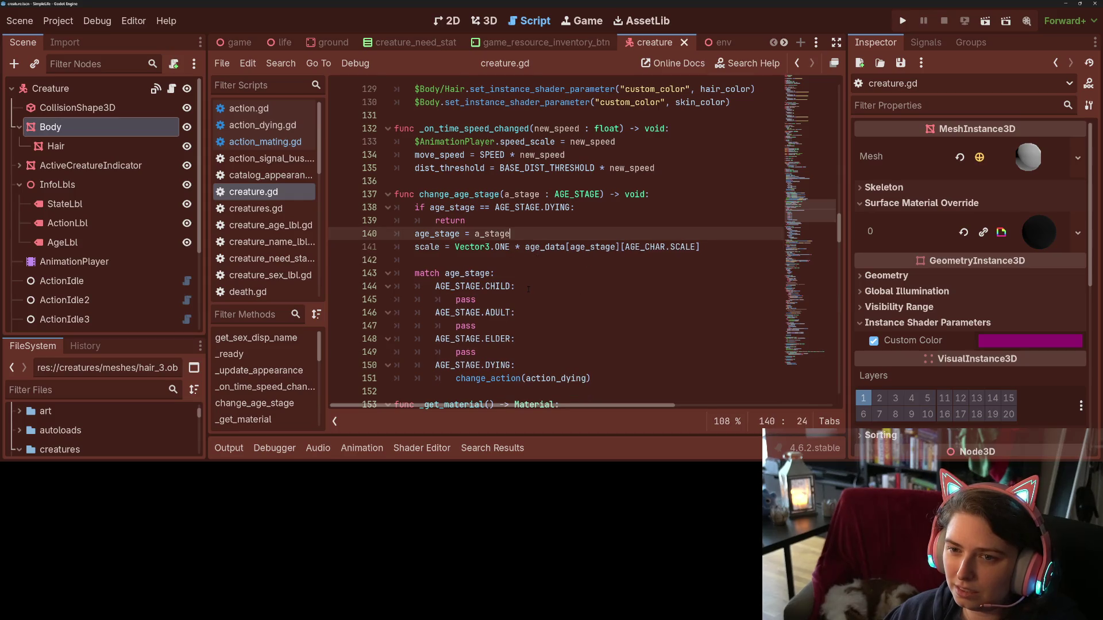
- Delete the whole _get_material function from creature.gd and save
scroll(574, 270, down, 6)
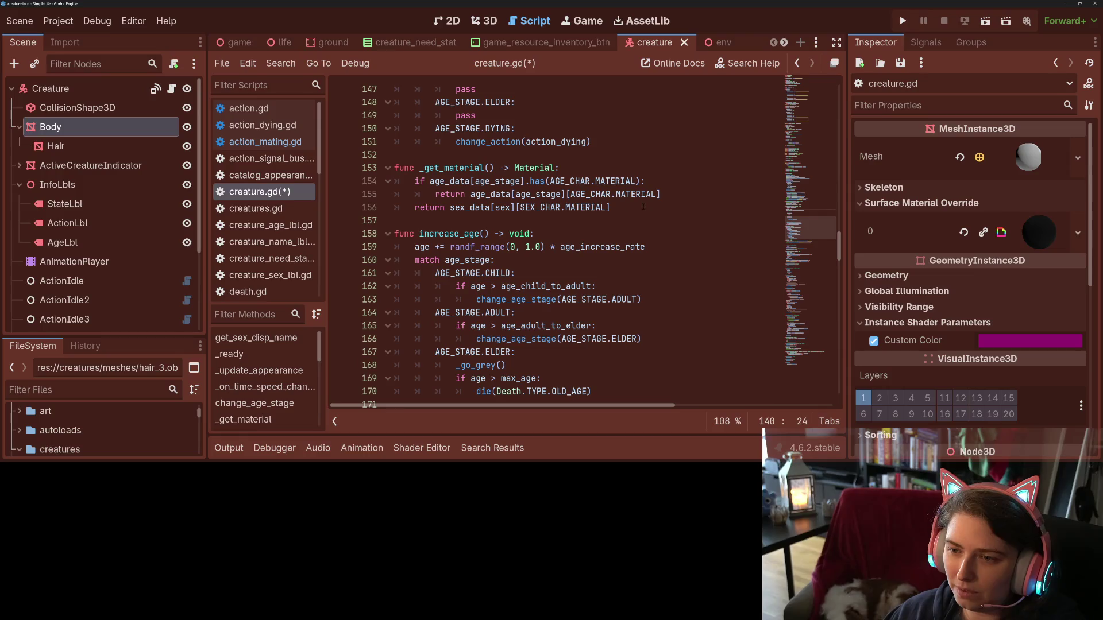
mouse_move(643, 206)
mouse_down()
mouse_move(416, 207)
mouse_move(395, 168)
mouse_up()
key(BackSpace)
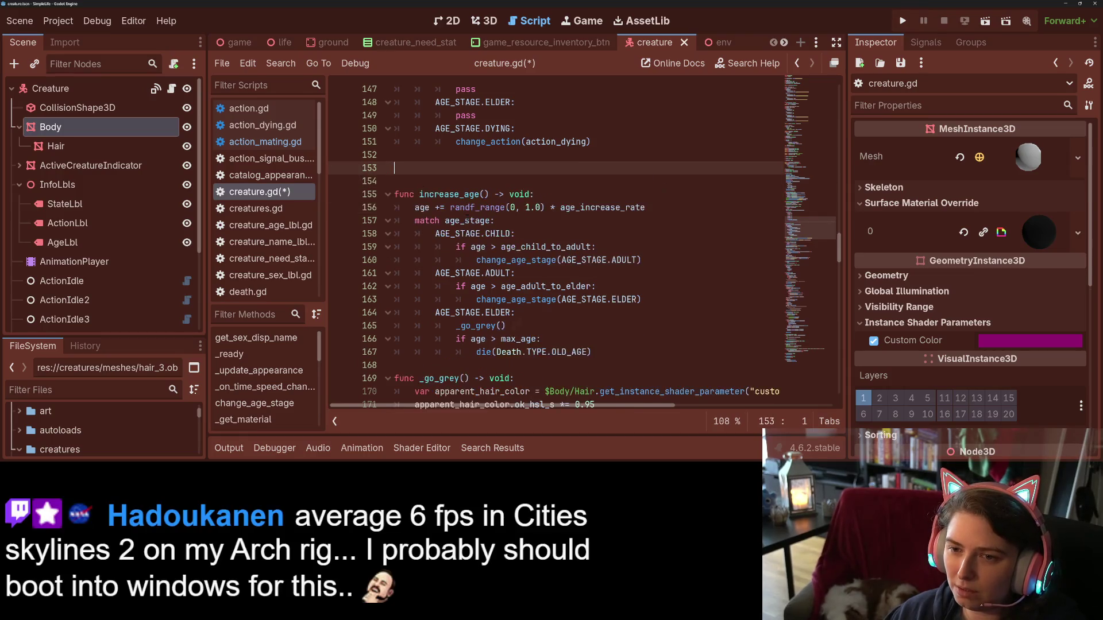
key(BackSpace)
key(BackSpace)
scroll(562, 277, up, 4)
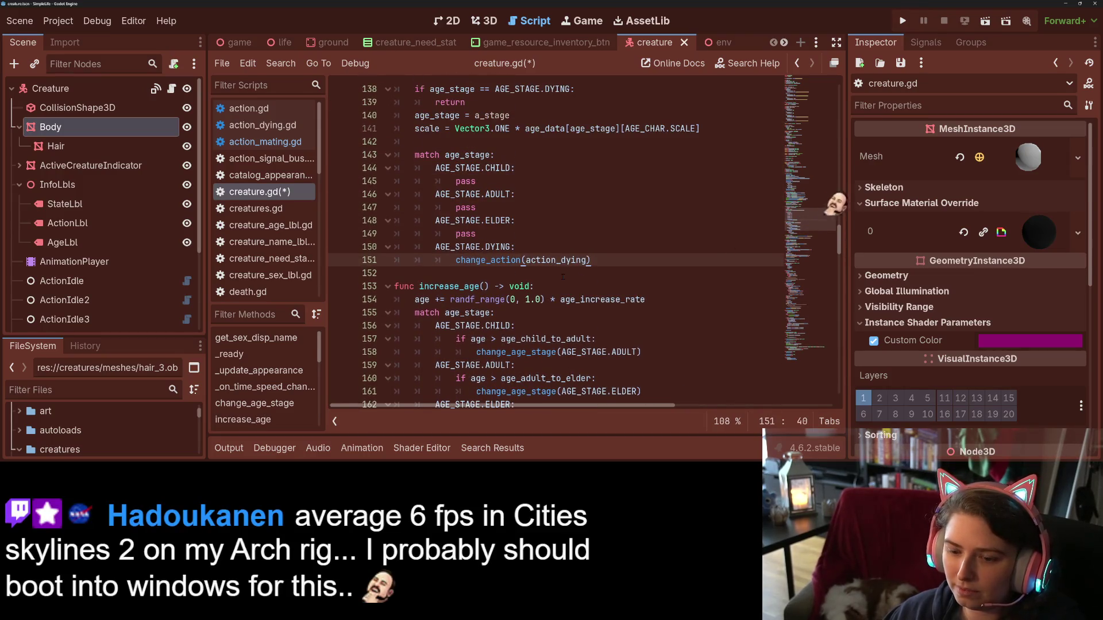
key(ctrl+s)
- Remove the ELDER and DYING material preload lines from age_data
scroll(599, 317, up, 3)
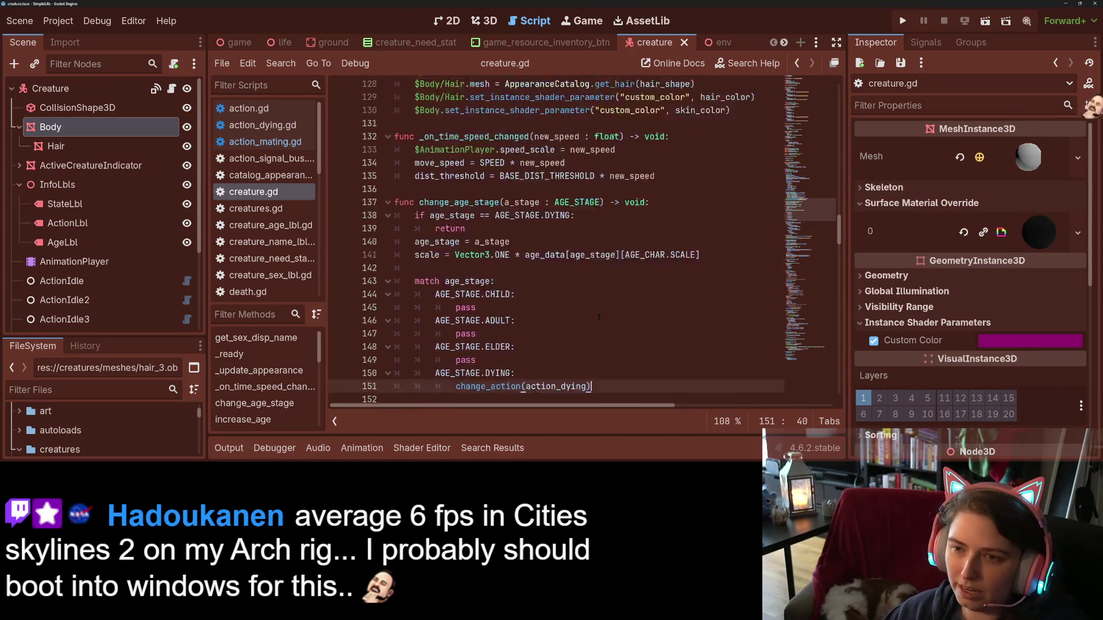
scroll(599, 317, up, 15)
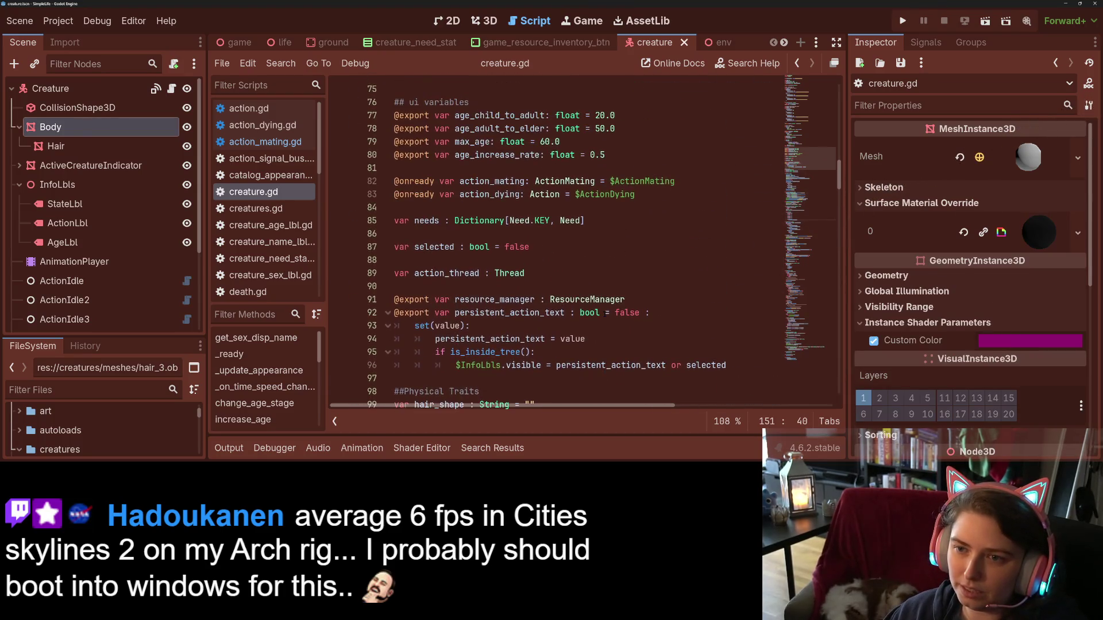
scroll(606, 313, up, 8)
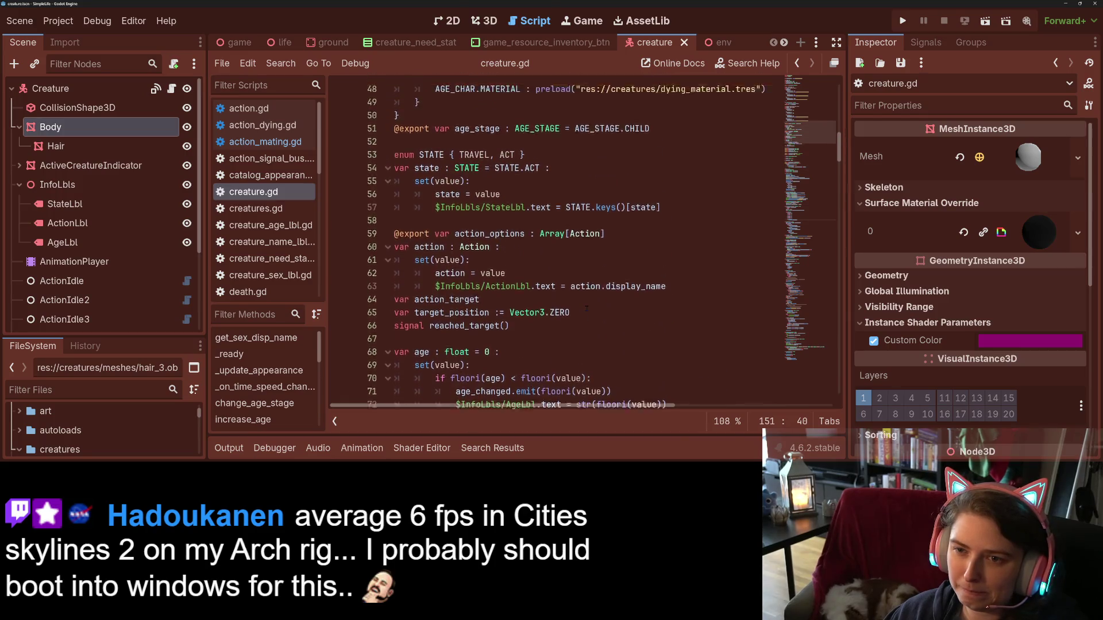
scroll(586, 308, up, 6)
click(451, 259)
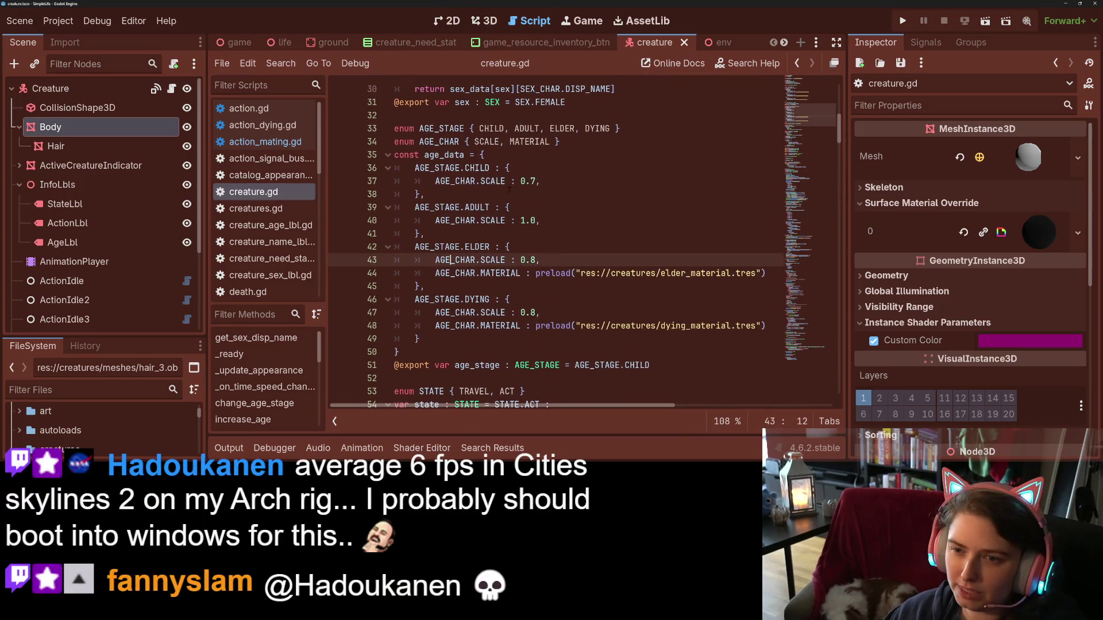
click(438, 274)
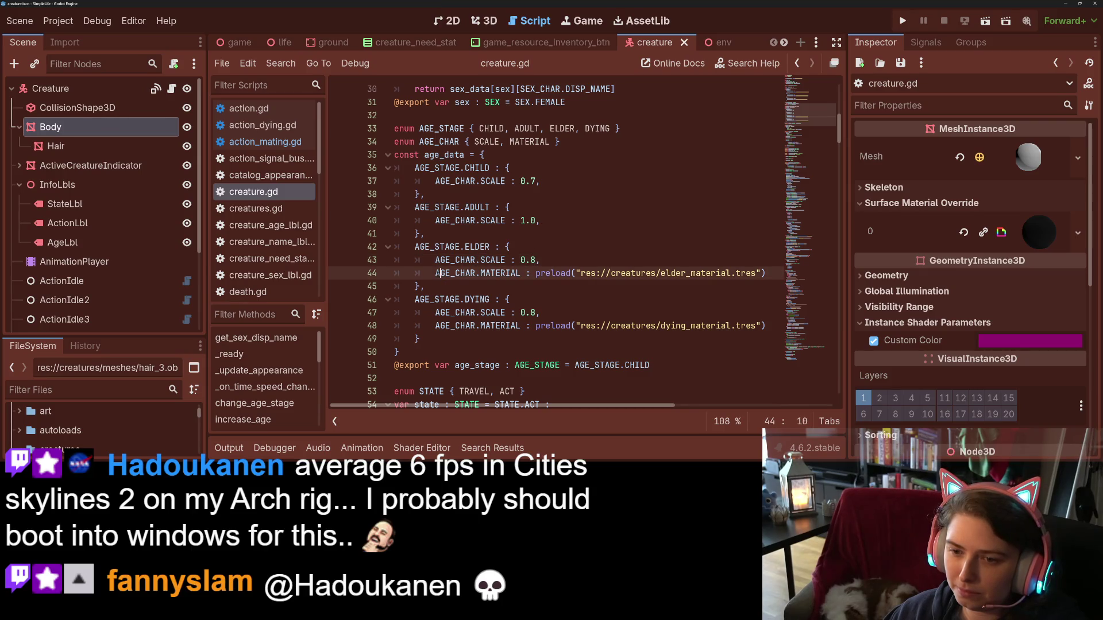
key(shift+Up)
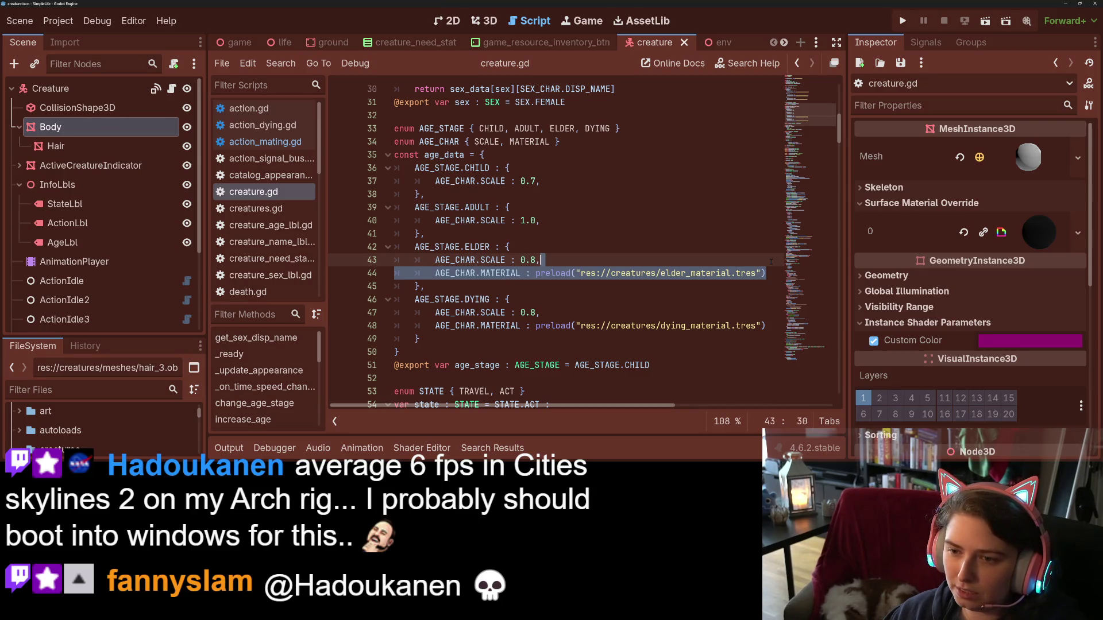
key(BackSpace)
key(Down)
key(Down)
key(Down)
key(End)
key(shift+Up)
key(BackSpace)
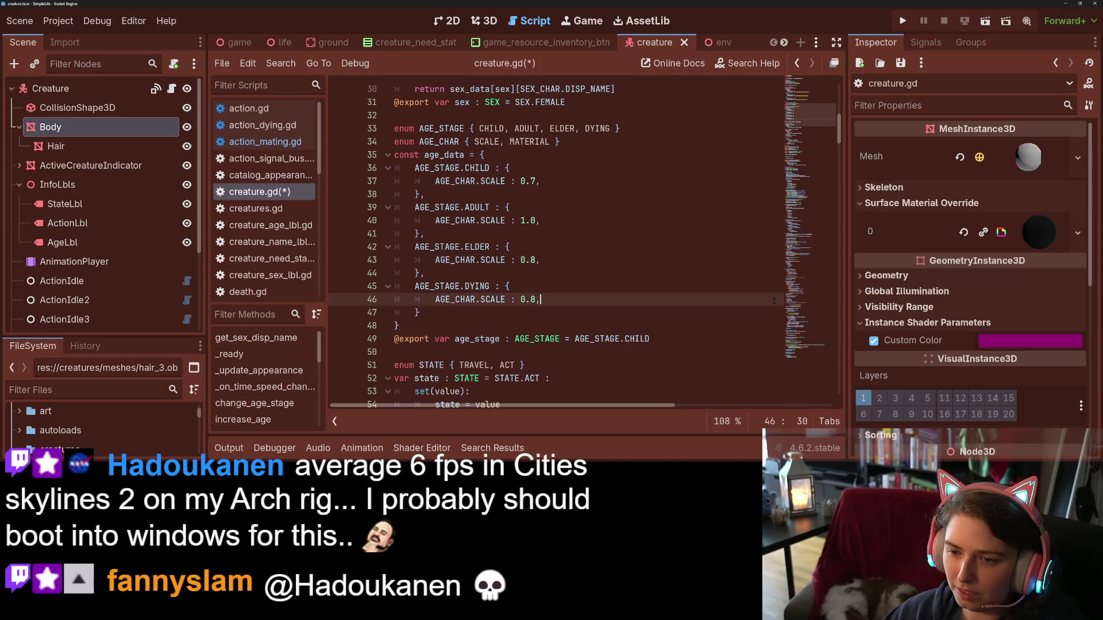
- Remove MATERIAL from the AGE_CHAR enum and save the script
scroll(554, 247, up, 2)
double_click(536, 221)
key(BackSpace)
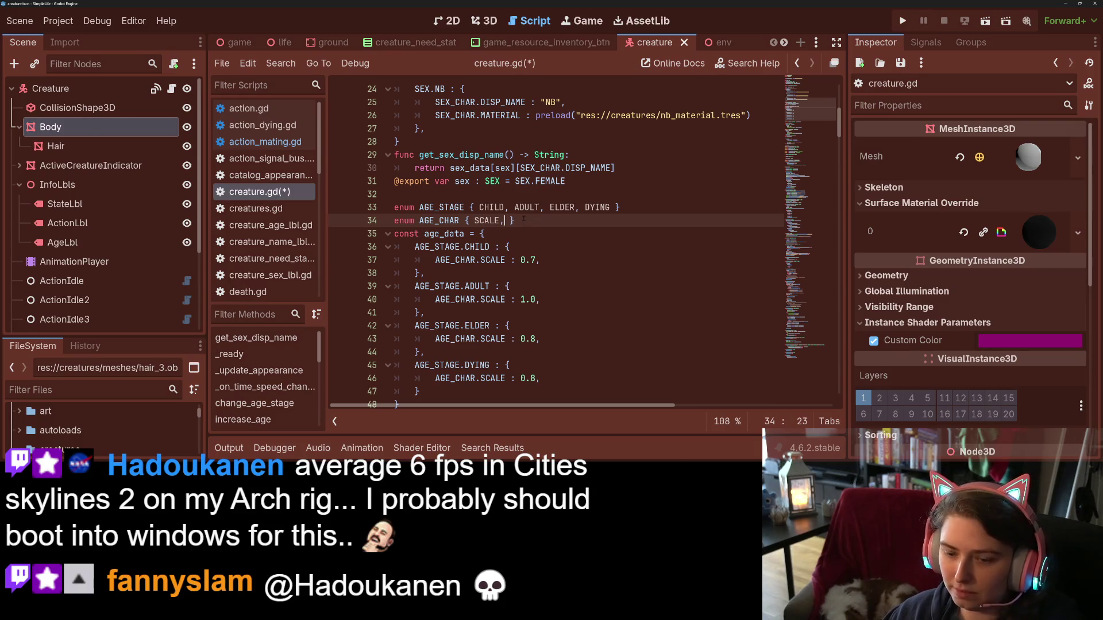
key(ctrl+s)
- Delete the NB, male and female material preload lines from sex_data
scroll(602, 243, up, 3)
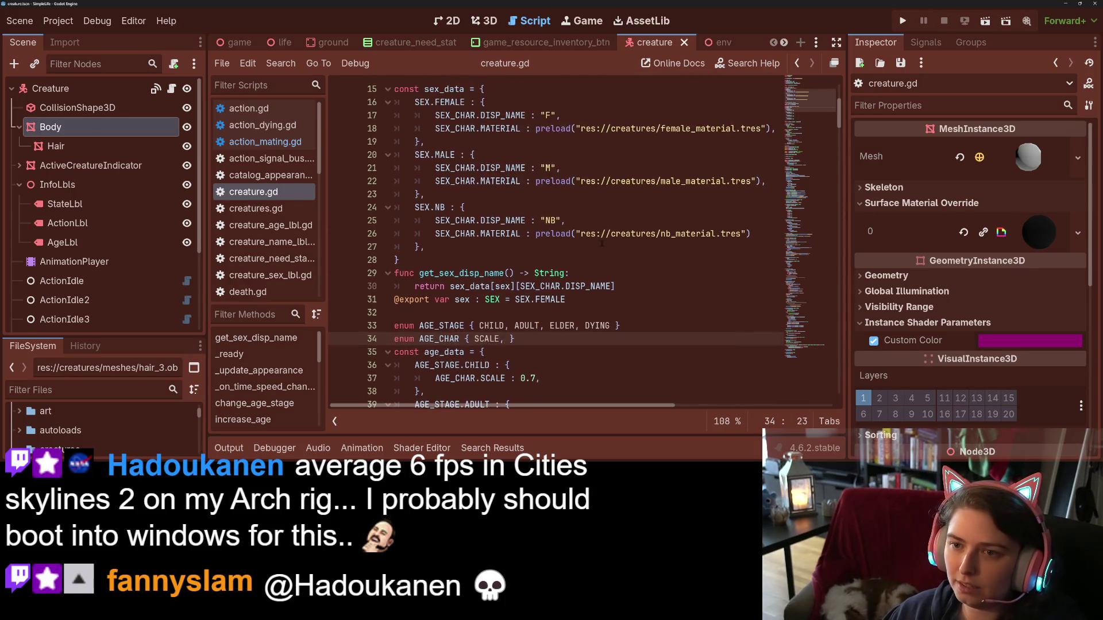
click(764, 232)
key(shift+Up)
key(BackSpace)
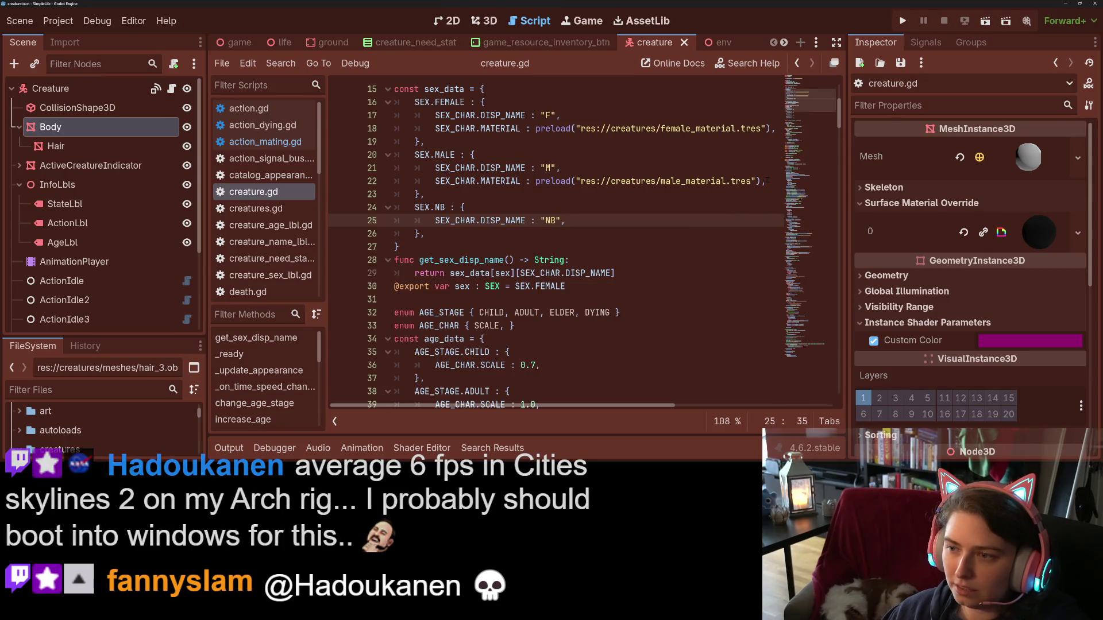
click(768, 180)
key(shift+Up)
key(BackSpace)
scroll(770, 189, up, 2)
click(779, 207)
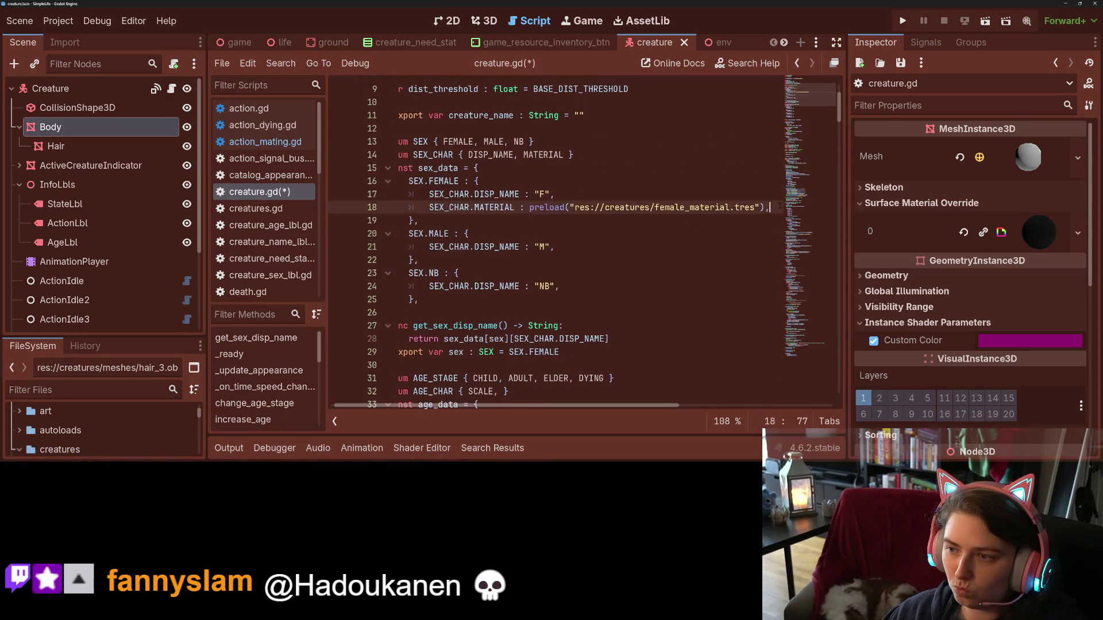
key(shift+Up)
key(BackSpace)
- Remove MATERIAL from the SEX_CHAR enum, leaving only DISP_NAME, and save
double_click(541, 155)
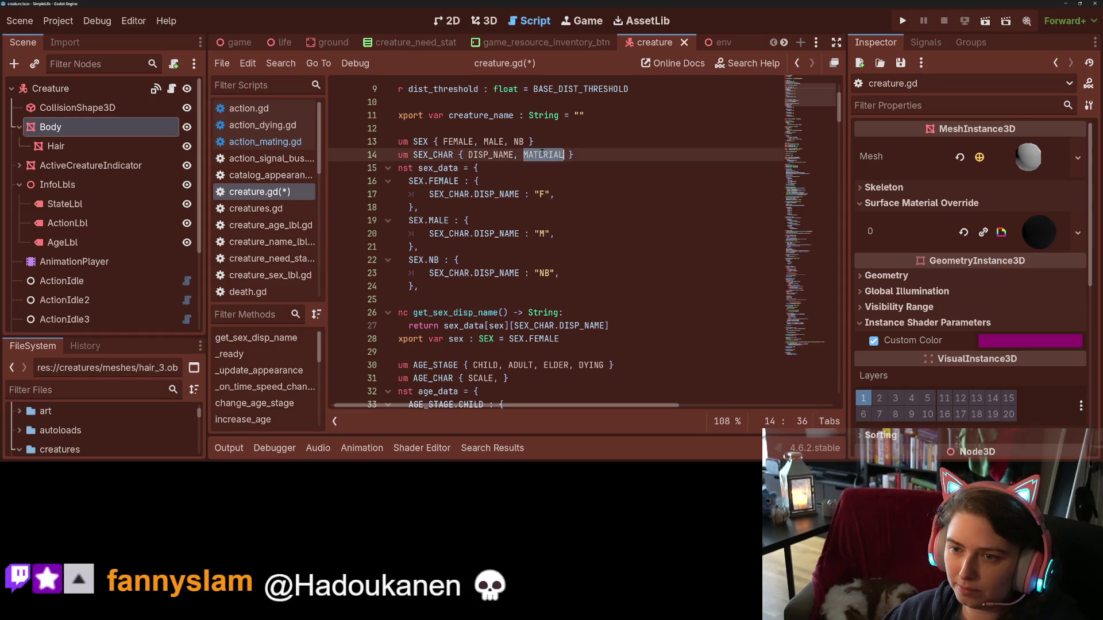
key(ctrl+s)
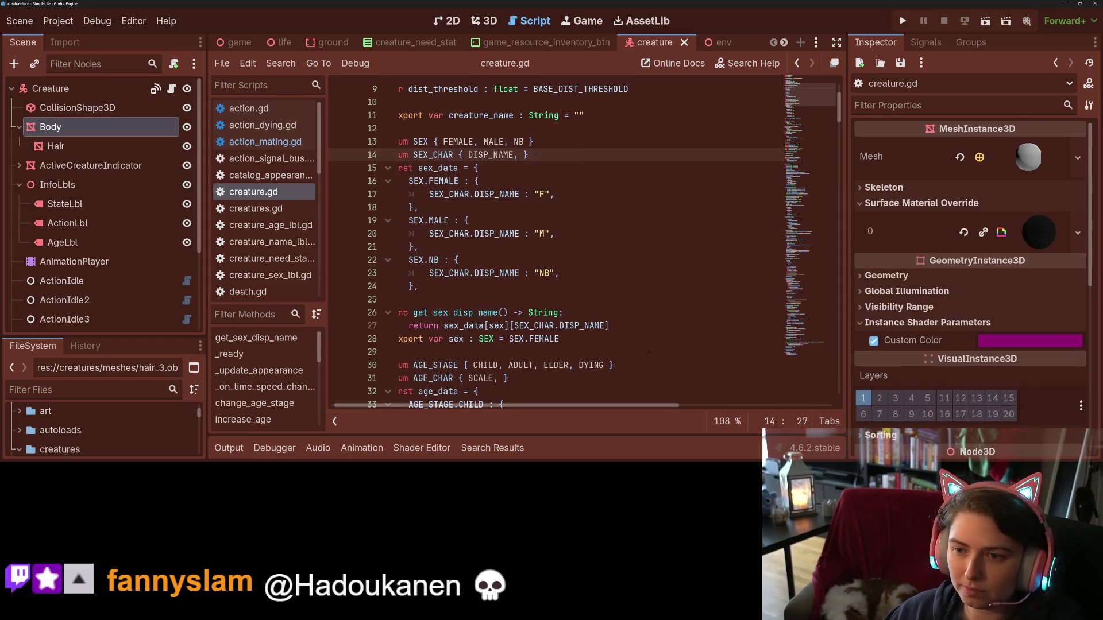
scroll(494, 357, up, 3)
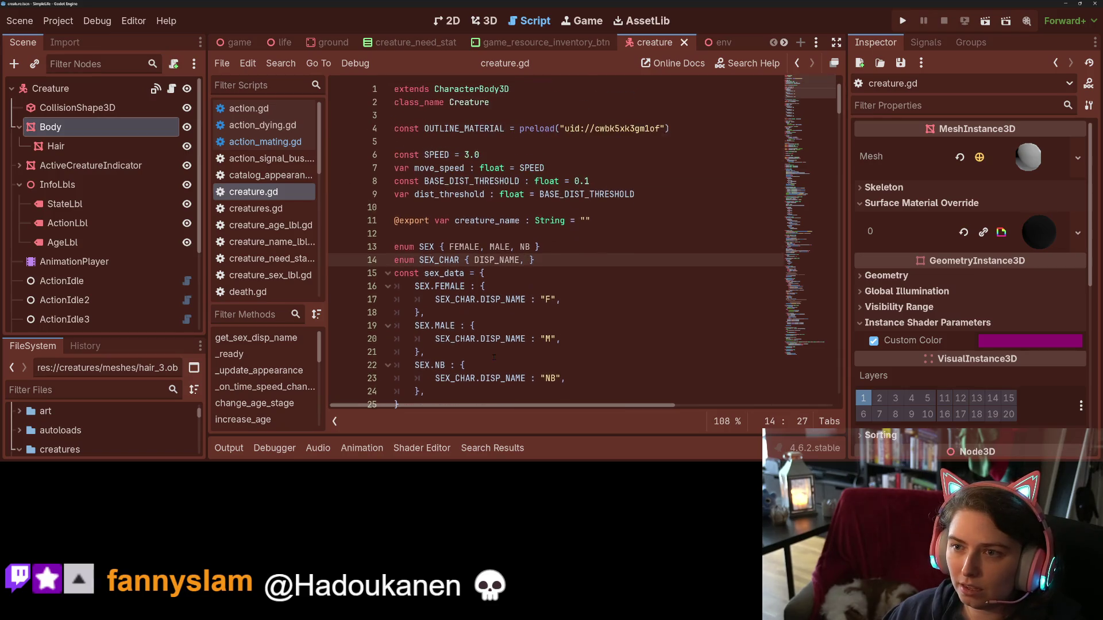
scroll(494, 357, down, 10)
scroll(493, 357, down, 20)
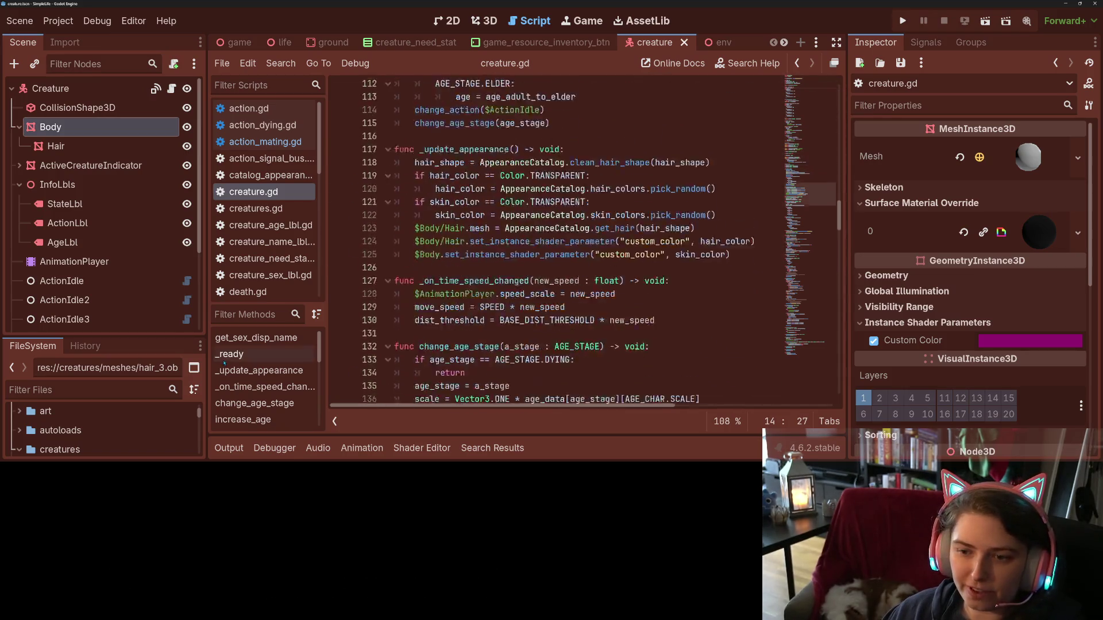
- Clear the Body mesh's material in the Inspector and save the scene
drag(169, 337, 161, 211)
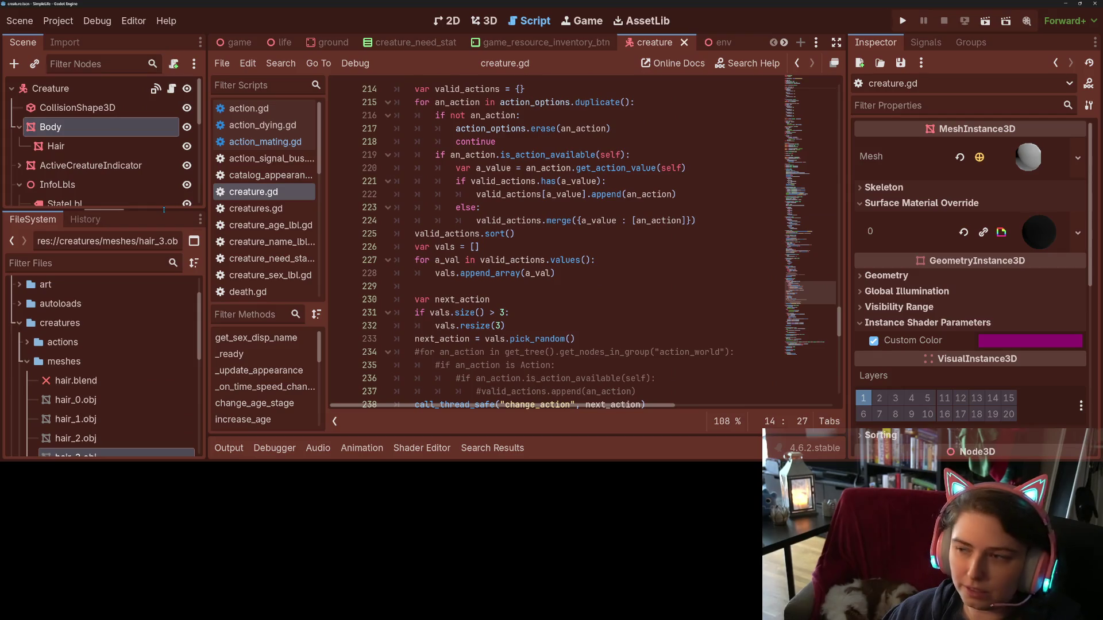
click(1031, 171)
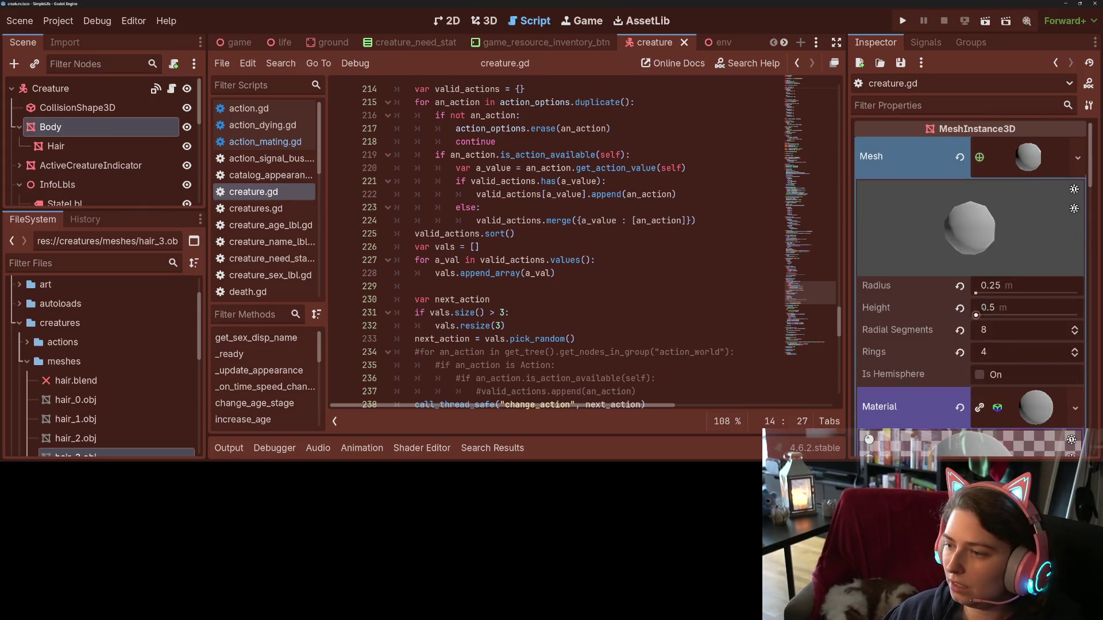
scroll(1026, 342, down, 2)
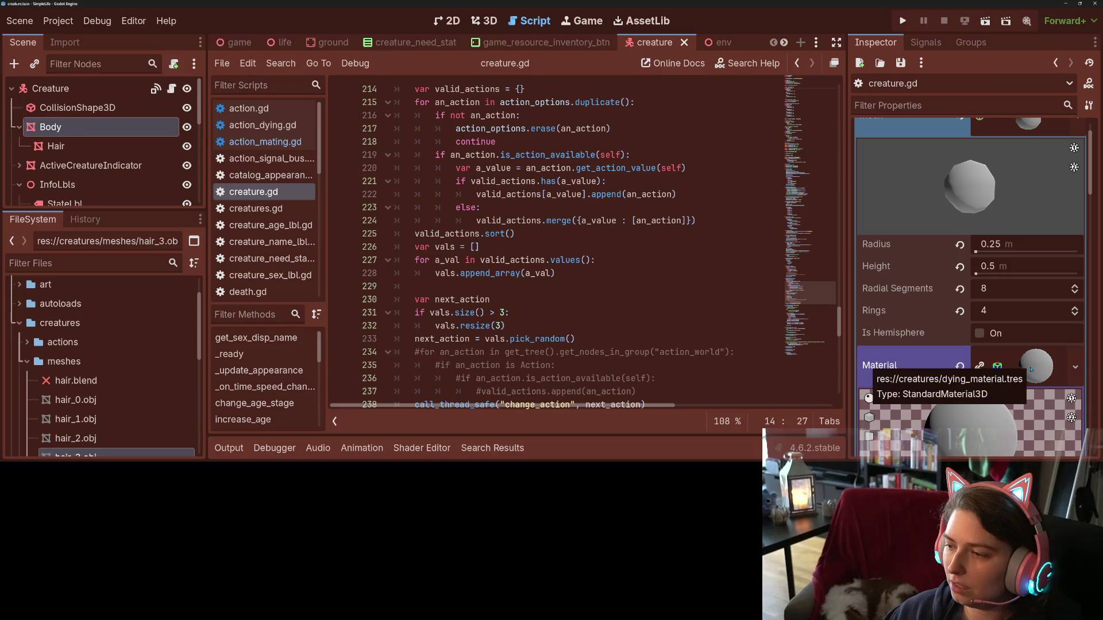
click(960, 366)
key(ctrl+s)
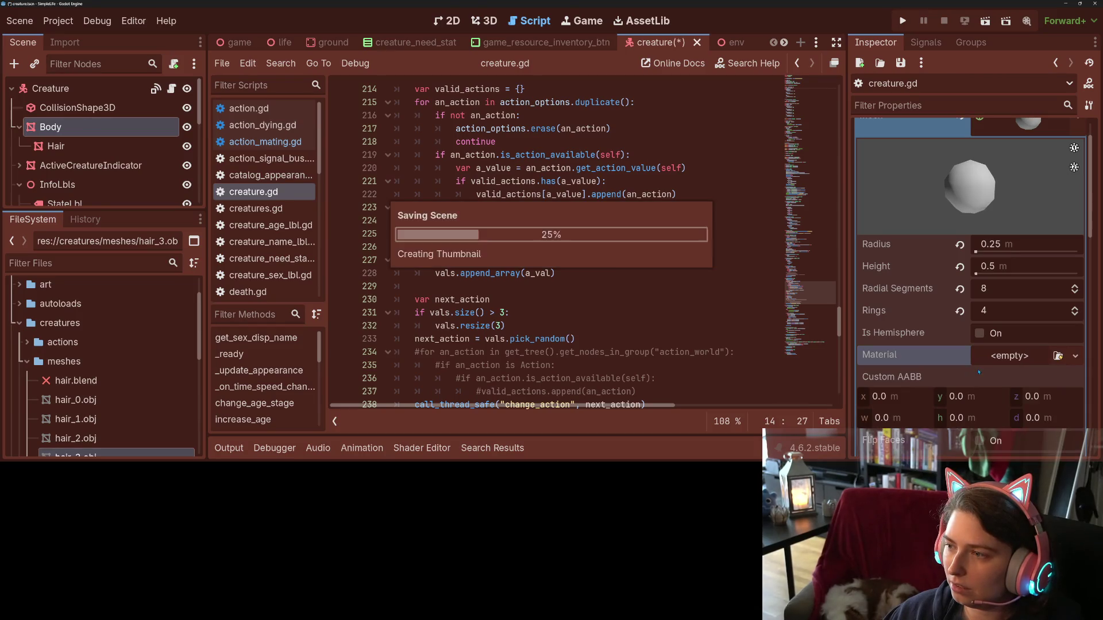
scroll(1021, 245, up, 2)
click(1021, 245)
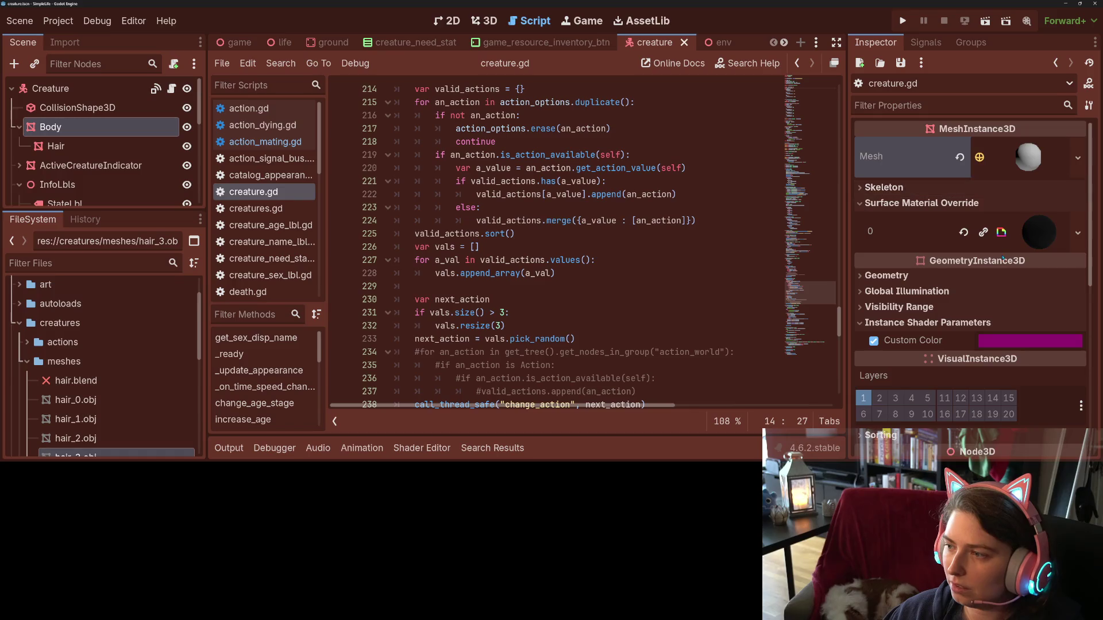
- Delete the dying, elder, female, male and nb material .tres files from the creatures folder
scroll(1003, 258, down, 3)
scroll(999, 255, down, 1)
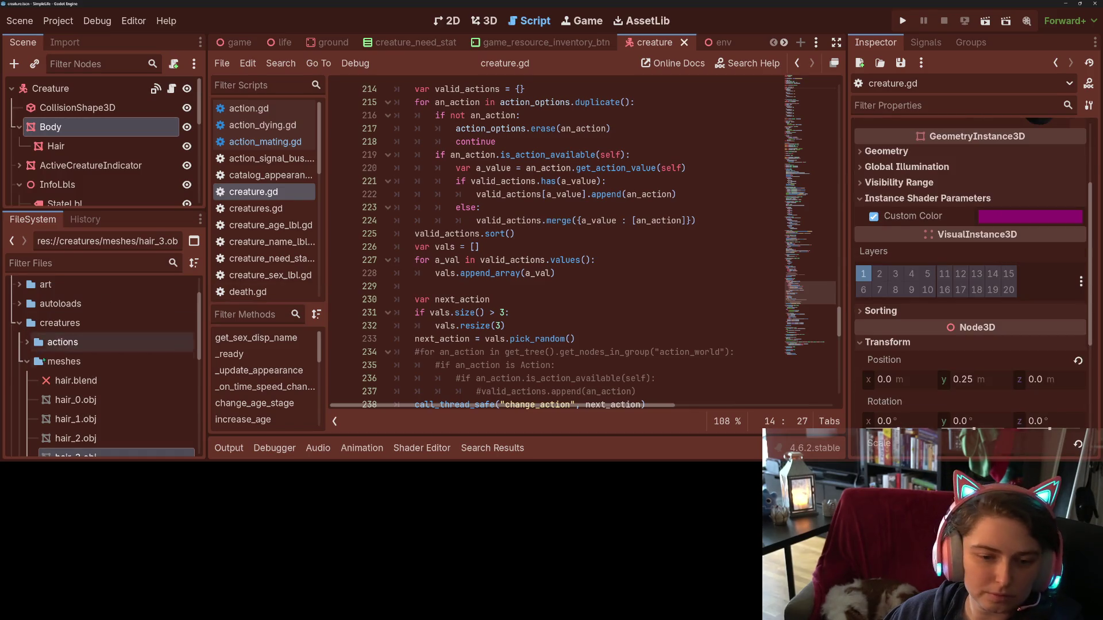
scroll(86, 368, down, 2)
scroll(57, 351, up, 2)
scroll(57, 362, up, 3)
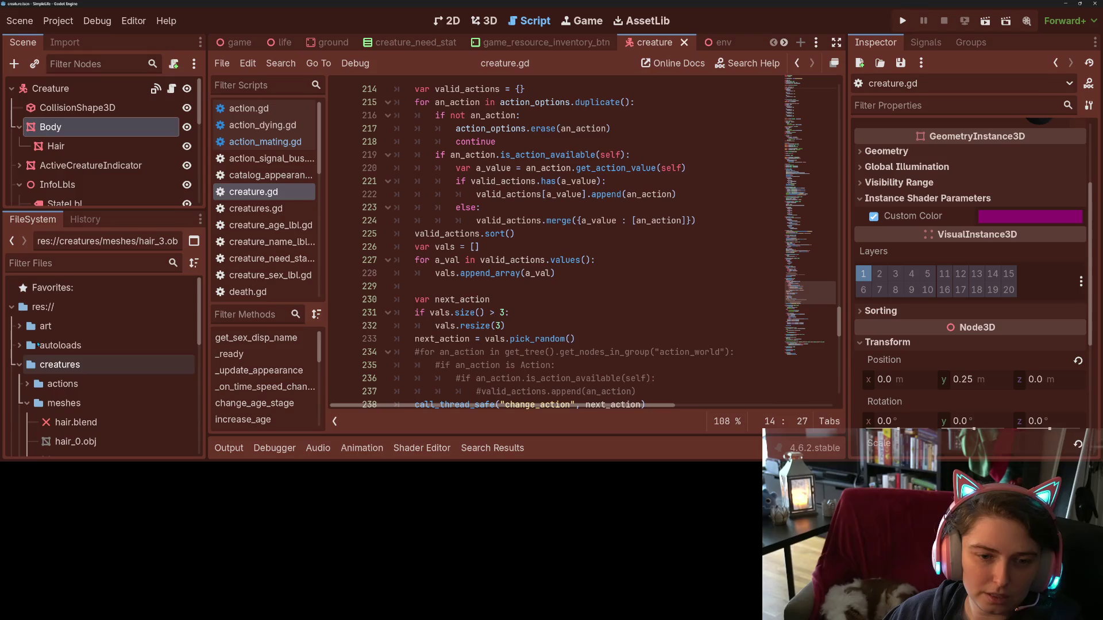
scroll(57, 365, down, 4)
scroll(58, 361, down, 5)
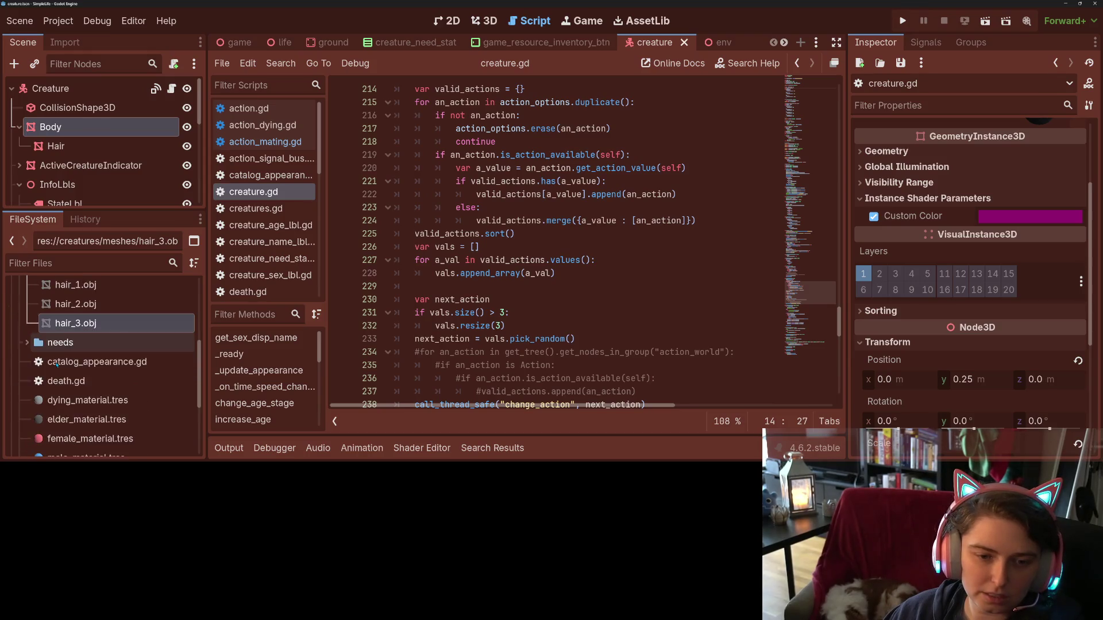
click(87, 312)
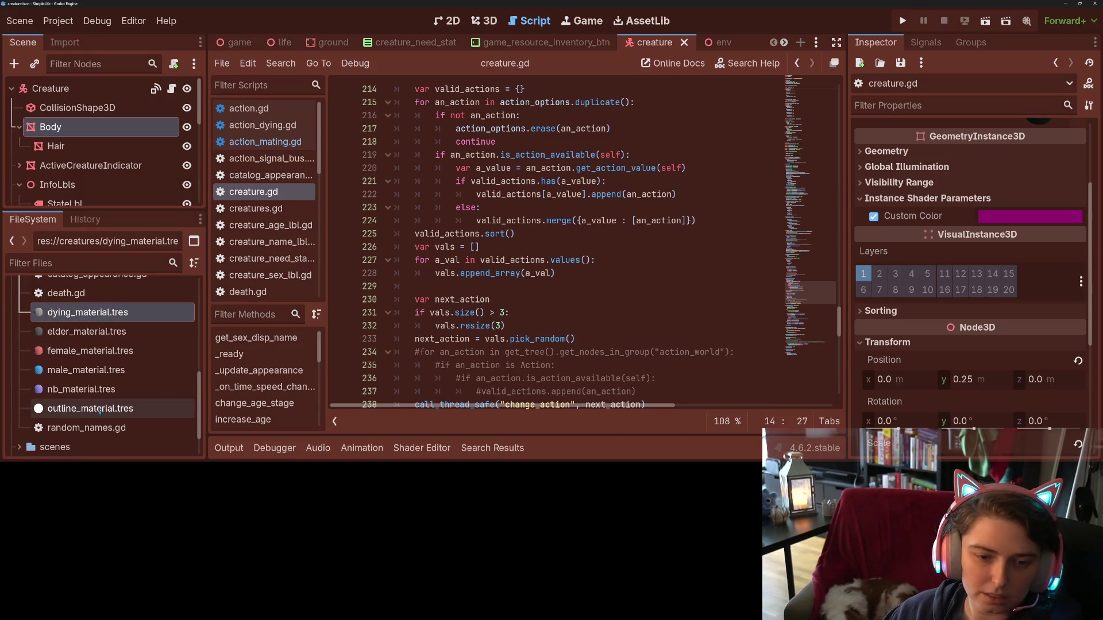
shift+click(80, 390)
key(Delete)
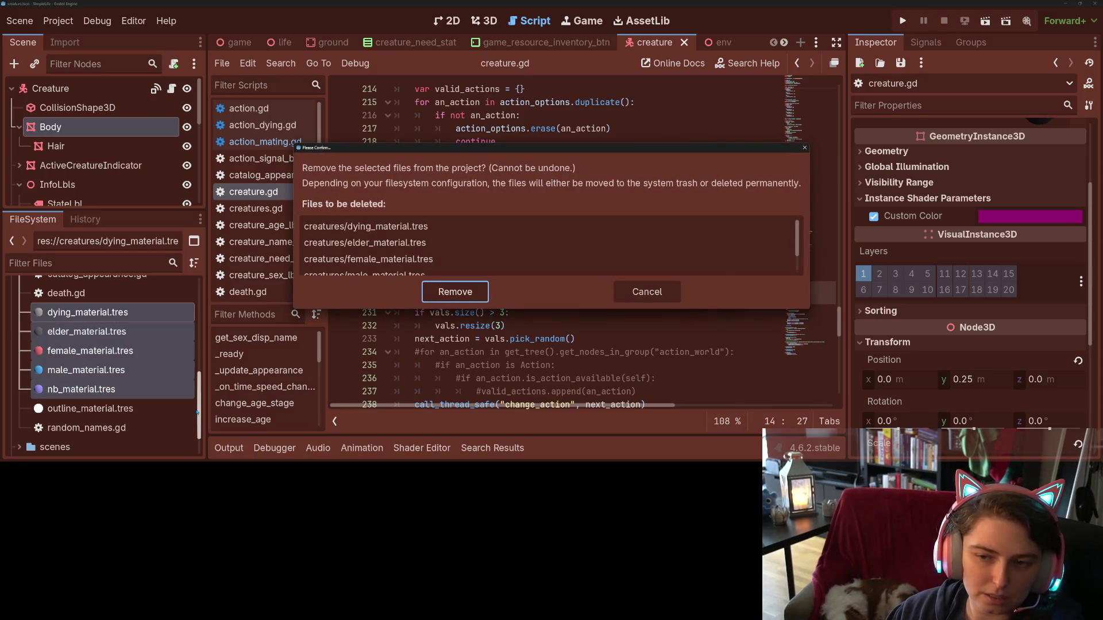
key(Return)
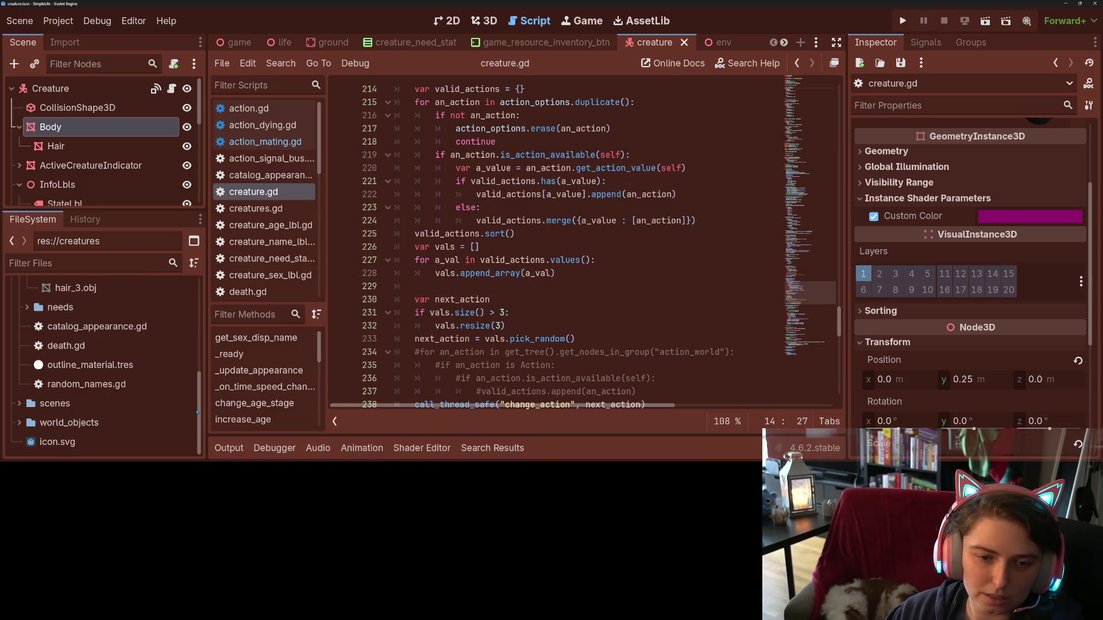
- Review creature.gd by scrolling and via the minimap, then run the project to test the changes
click(574, 326)
scroll(551, 333, up, 4)
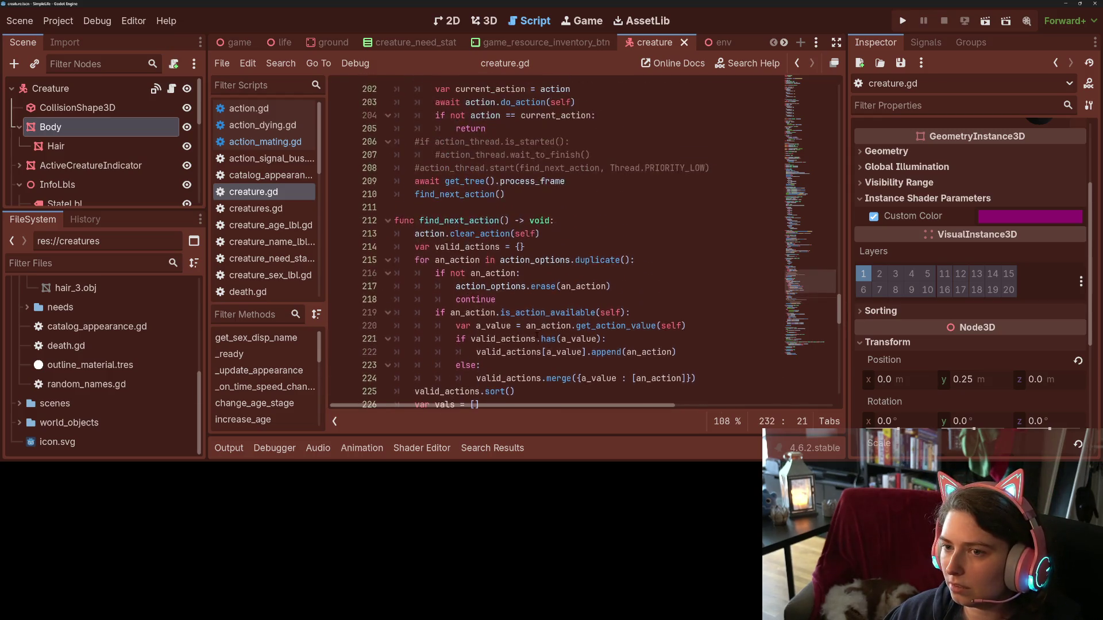
scroll(540, 336, down, 4)
scroll(537, 336, down, 2)
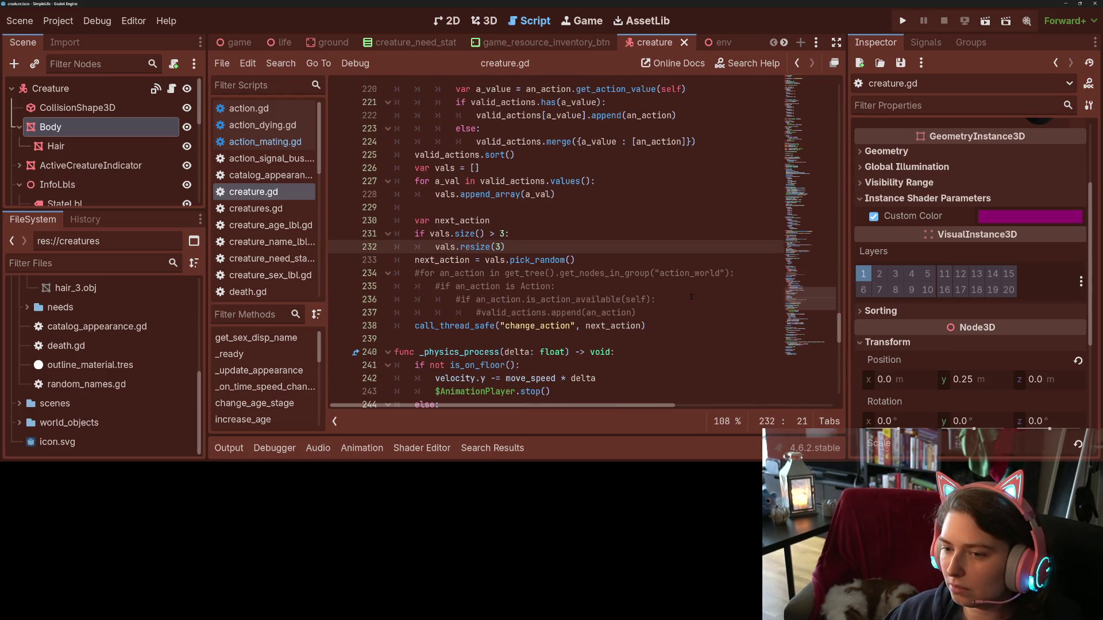
scroll(684, 304, up, 7)
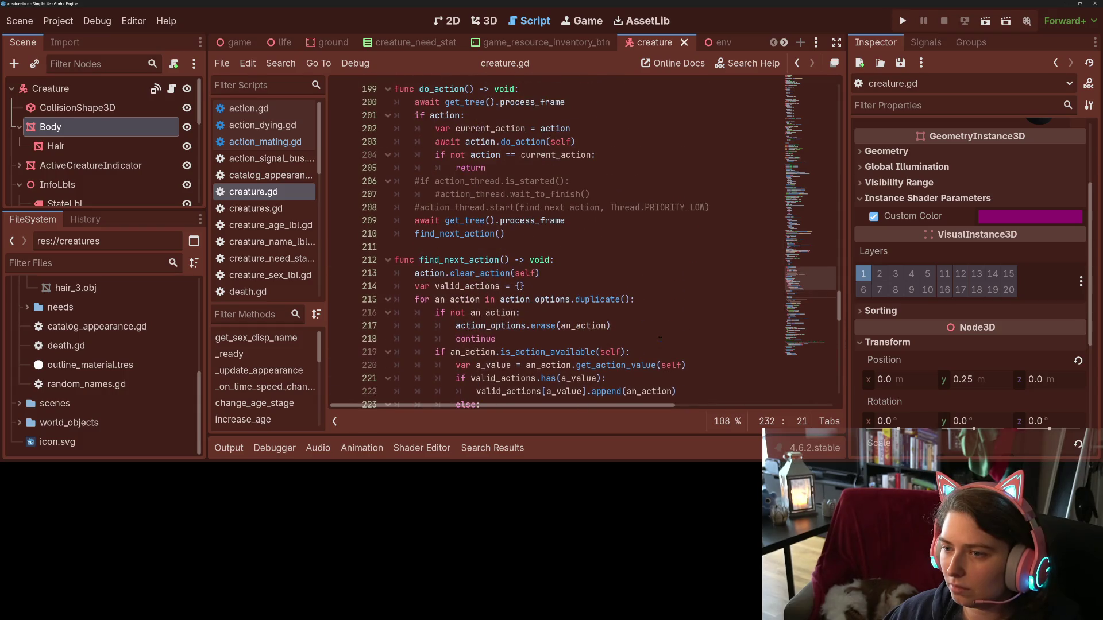
scroll(795, 336, down, 15)
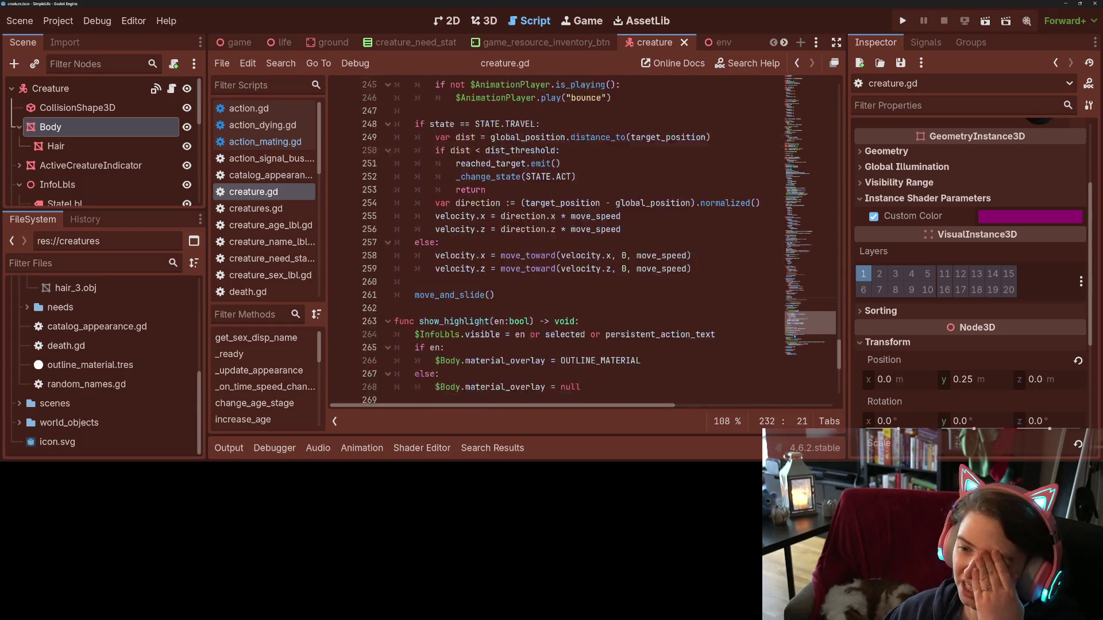
scroll(795, 335, down, 7)
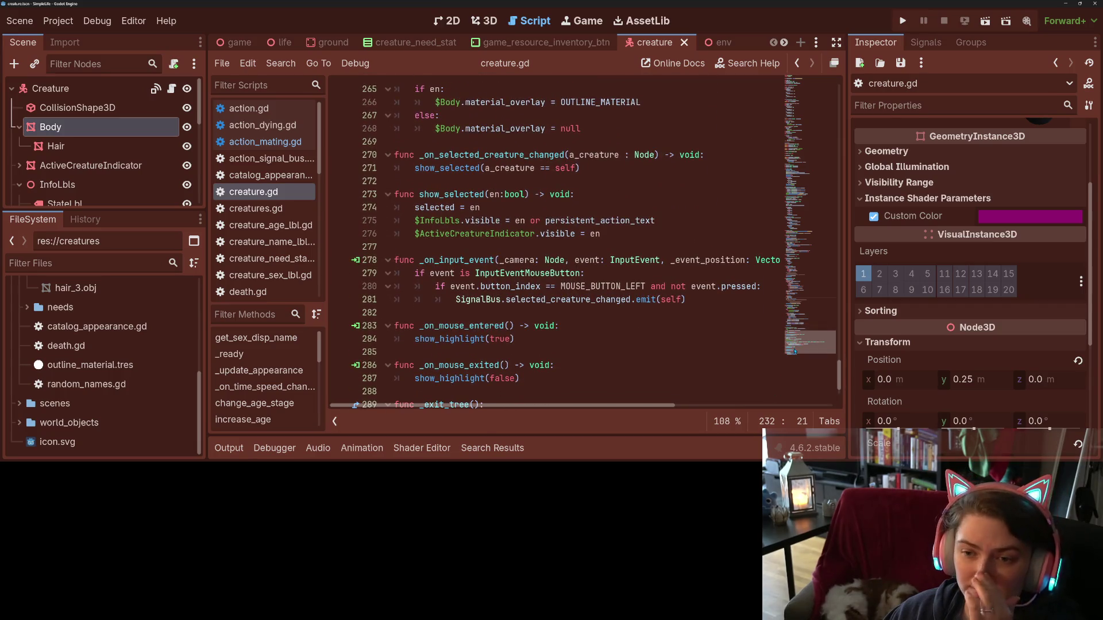
scroll(795, 356, down, 2)
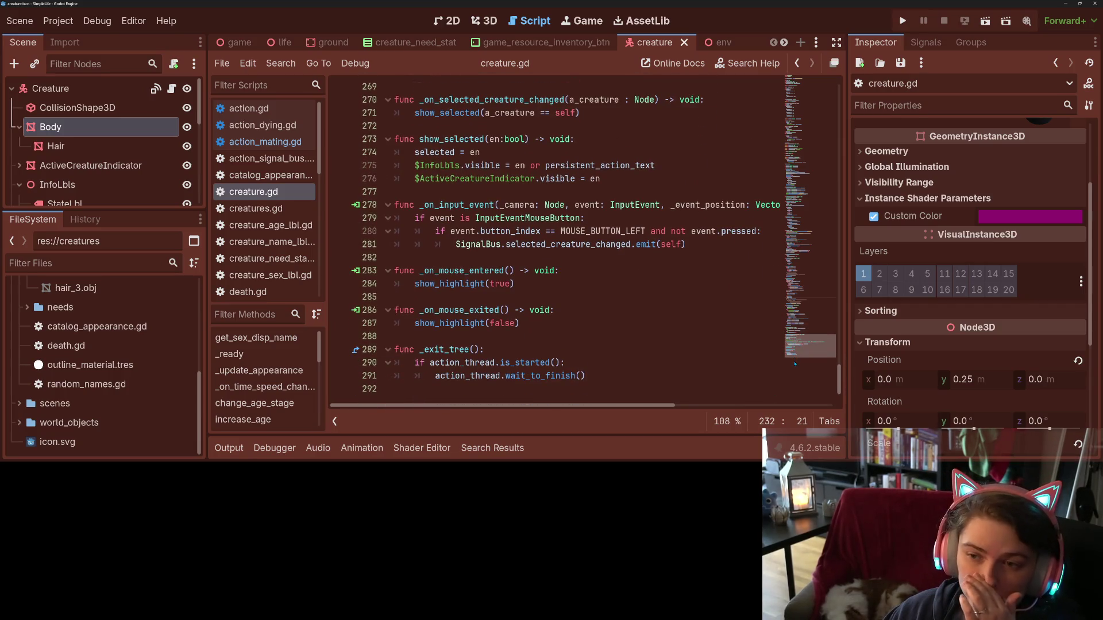
mouse_move(795, 363)
mouse_down()
mouse_move(816, 91)
mouse_move(812, 118)
mouse_up()
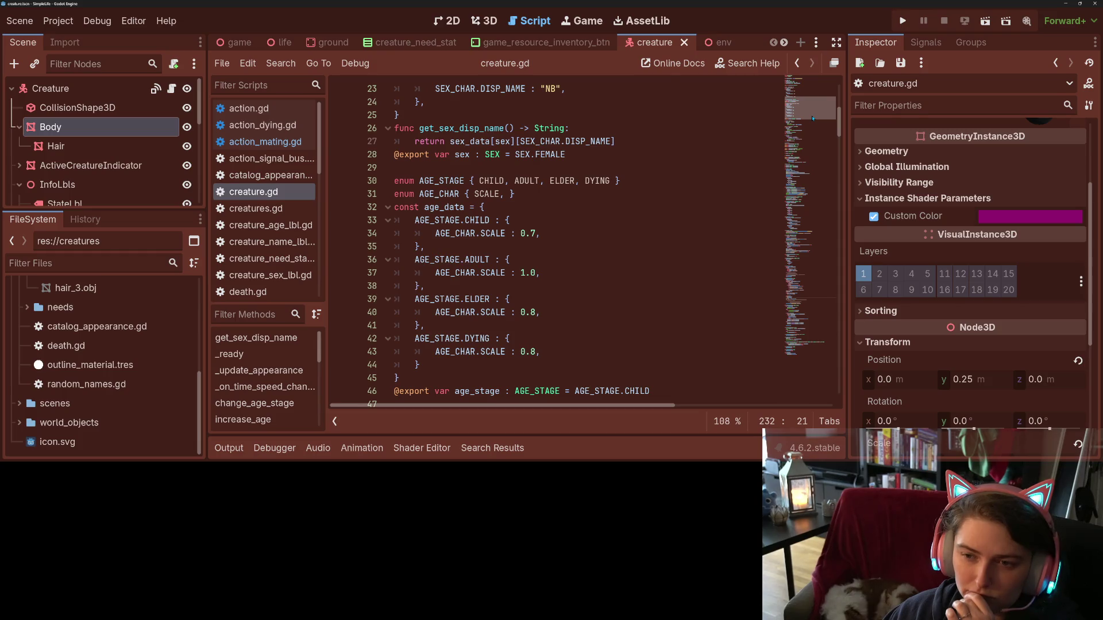
drag(813, 118, 813, 129)
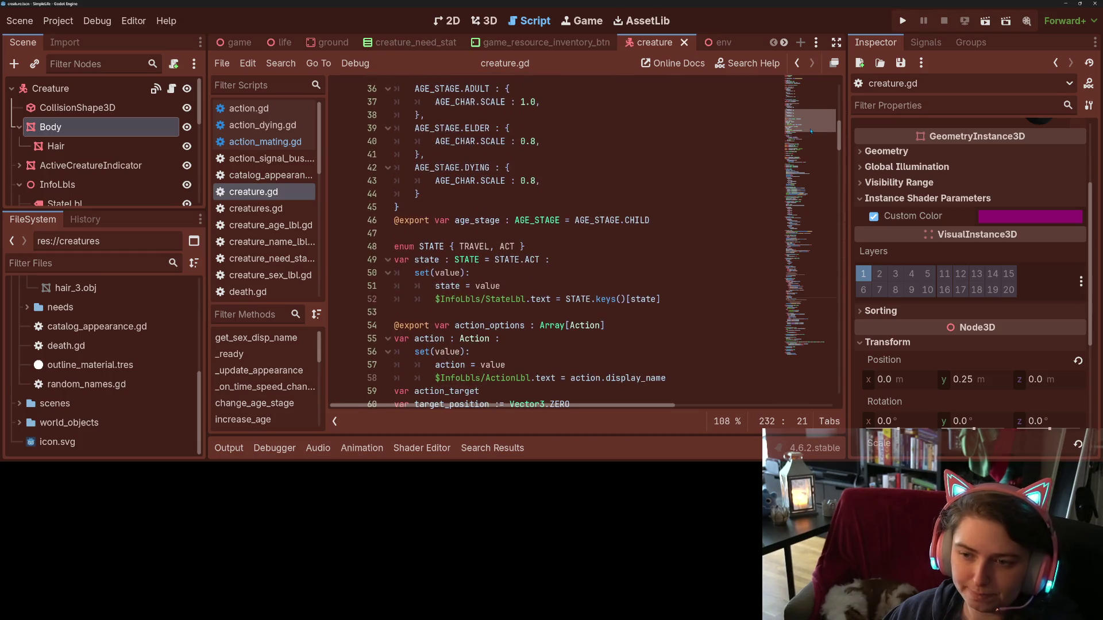
click(664, 228)
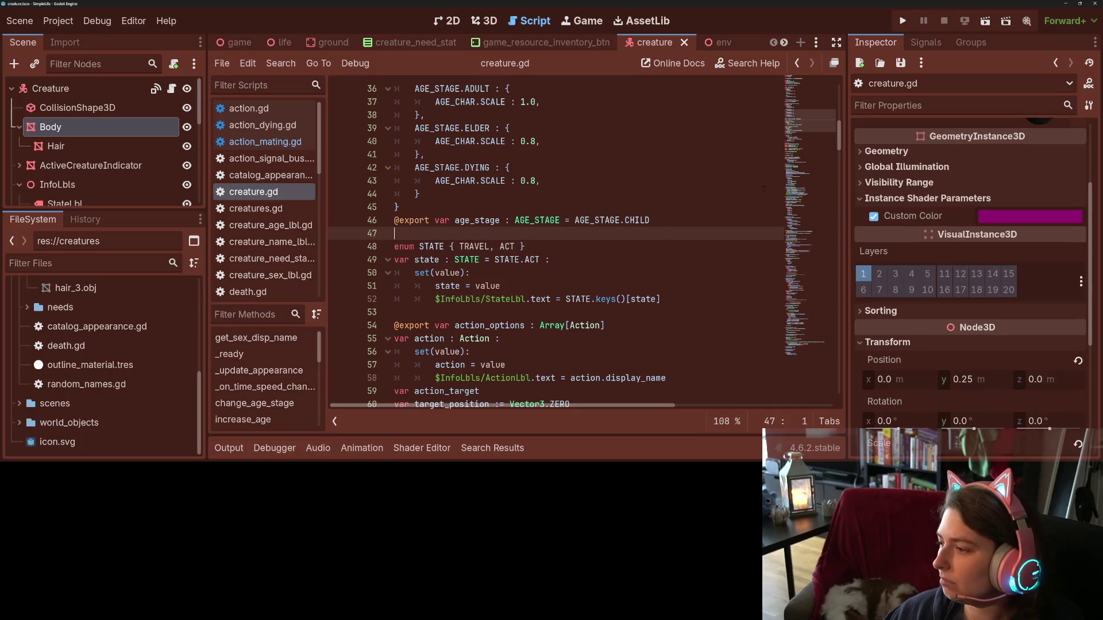
click(902, 21)
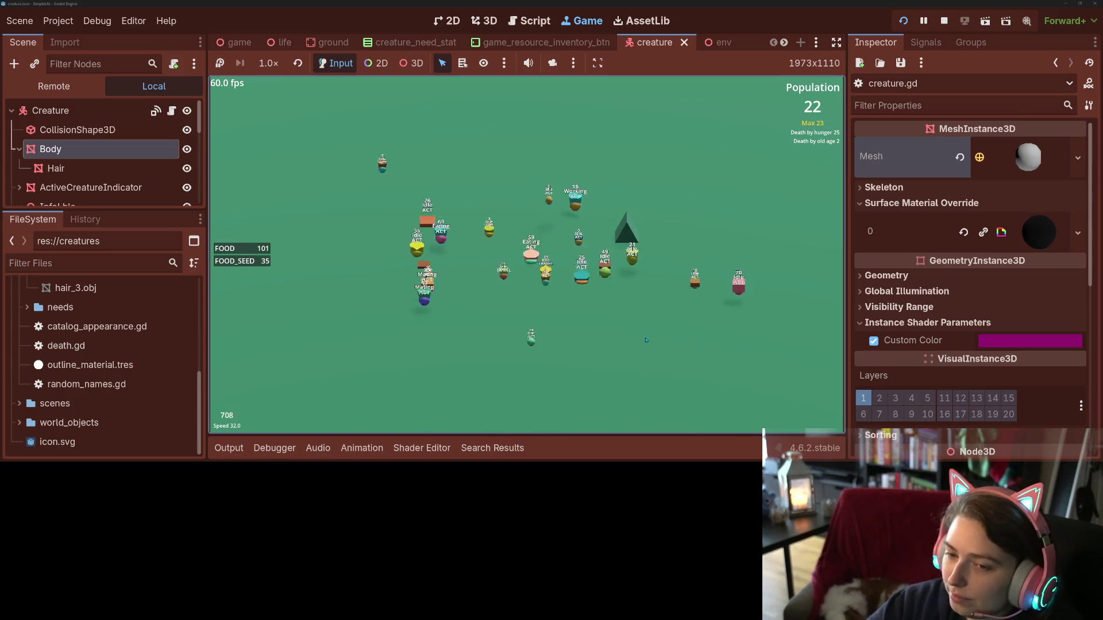
- Slow the simulation to normal and below, inspect one creature's details, then stop the game
key(1)
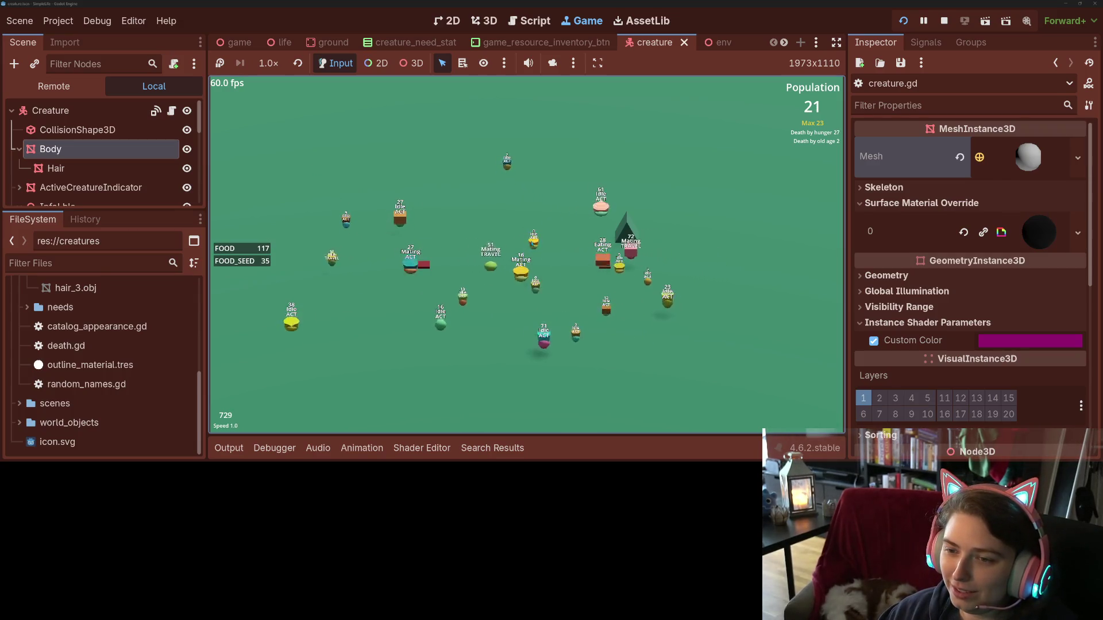
click(566, 291)
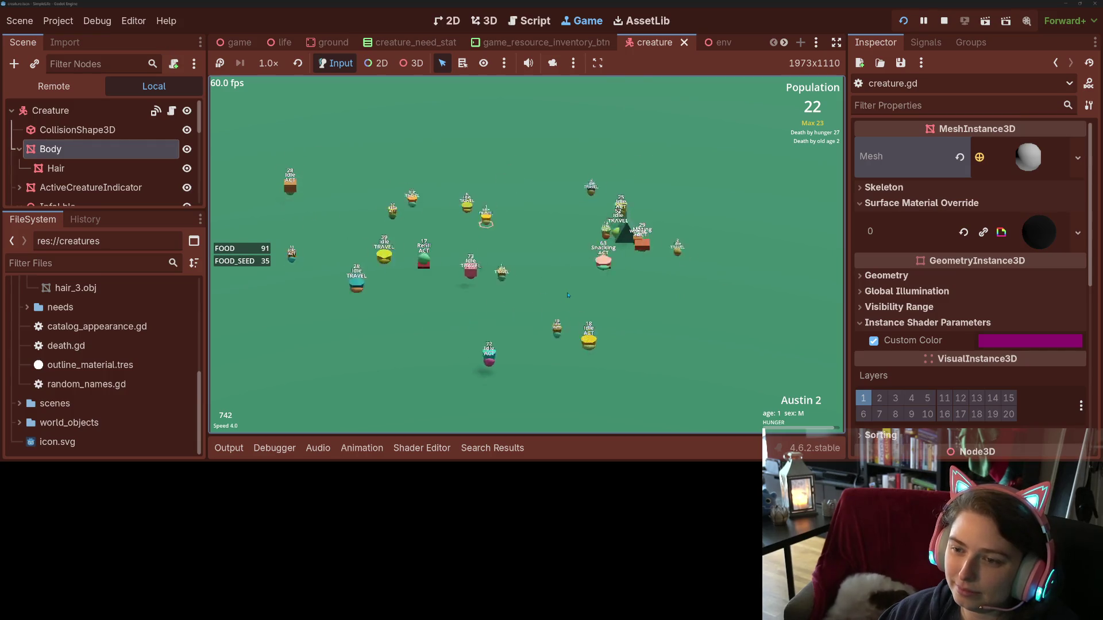
key(minus)
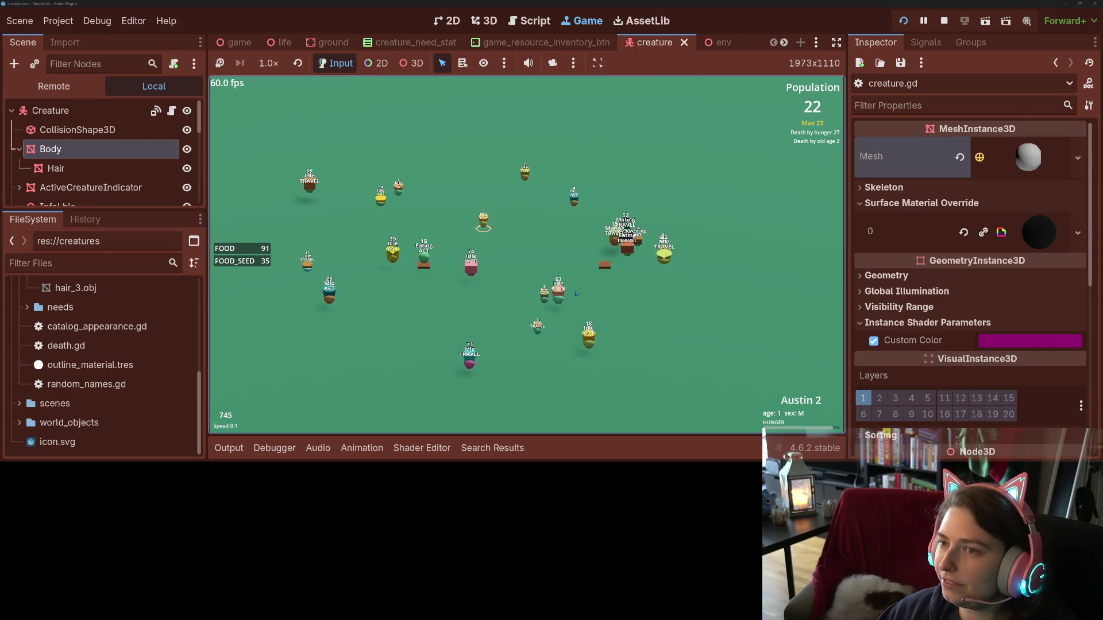
click(945, 23)
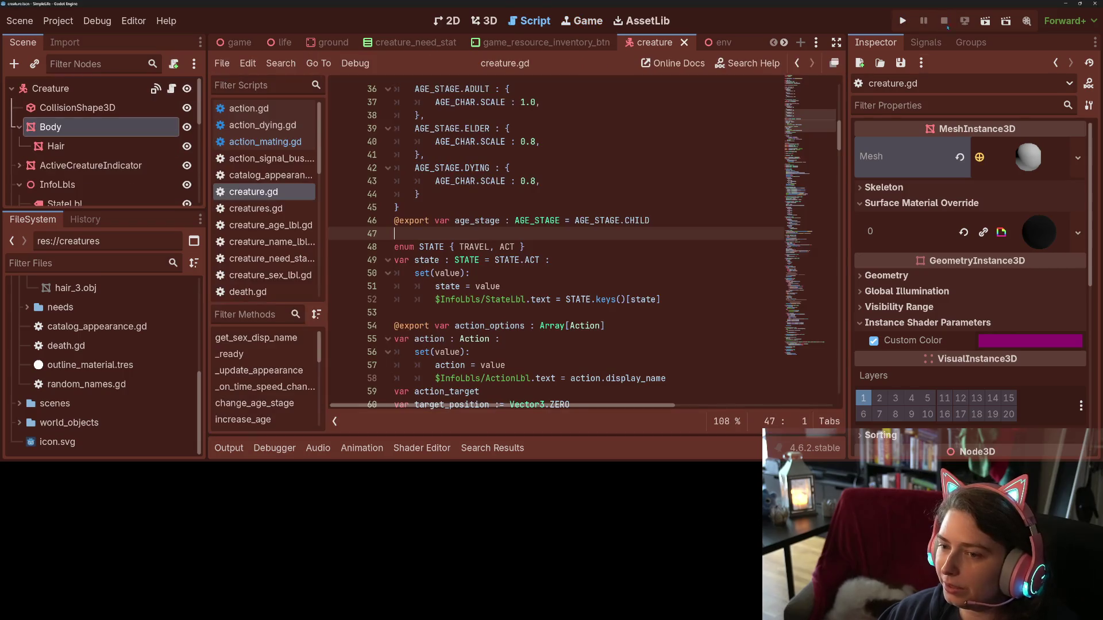
- Place the caret on blank line 53 of creature.gd and switch to the Blender hair model
click(653, 308)
scroll(653, 308, down, 7)
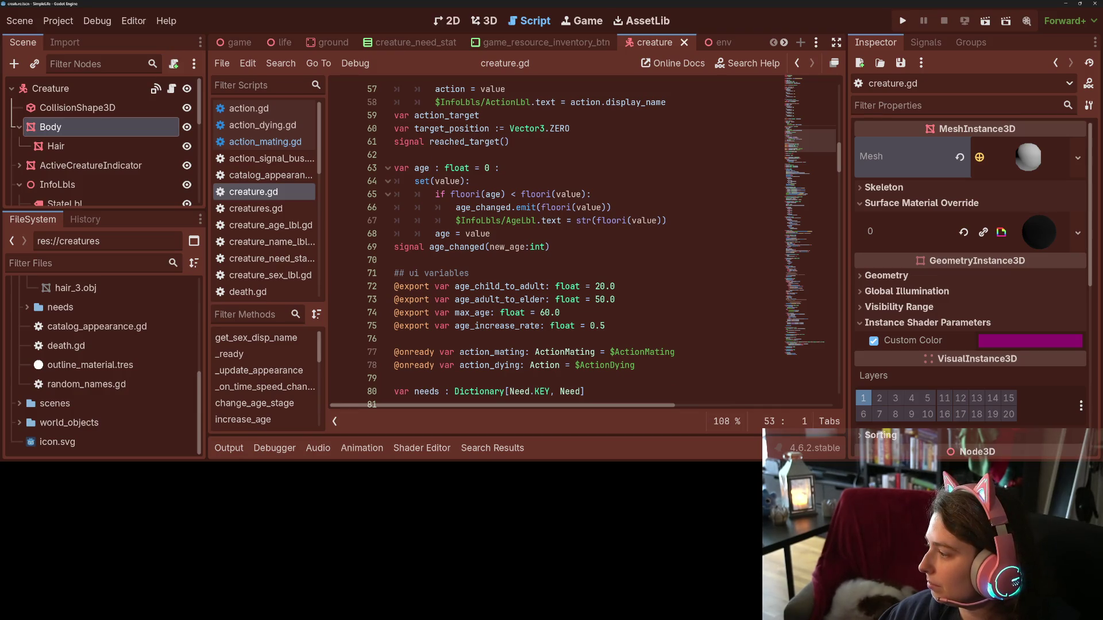
key(alt+Tab)
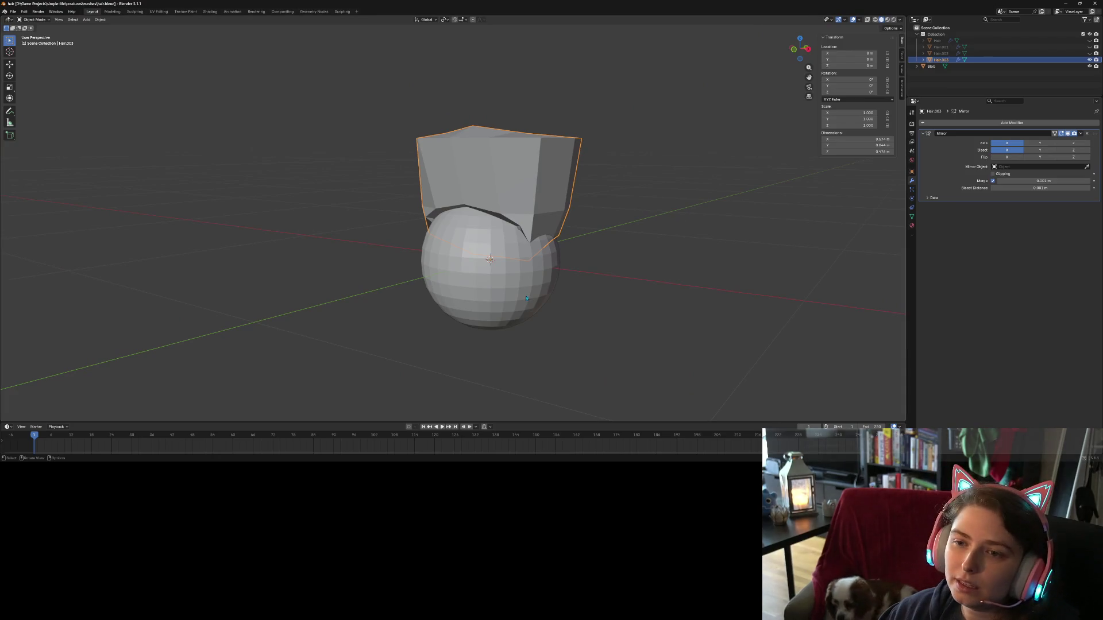
- Enter Edit Mode on the hair mesh and select vertices at its tip and top
mouse_move(598, 287)
mouse_down()
mouse_move(611, 301)
mouse_move(505, 181)
mouse_move(556, 231)
mouse_up()
key(Tab)
click(463, 126)
mouse_move(464, 127)
mouse_down()
mouse_move(539, 209)
mouse_move(608, 169)
mouse_move(576, 172)
mouse_move(534, 222)
mouse_move(443, 187)
mouse_move(435, 199)
mouse_up()
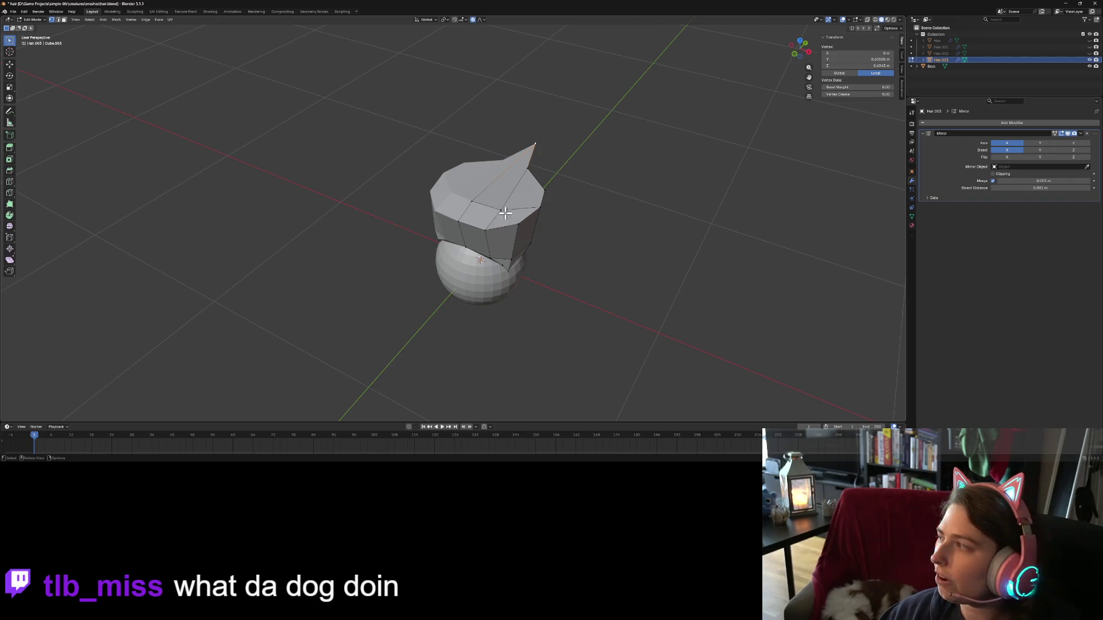
click(538, 208)
mouse_move(537, 208)
mouse_down()
mouse_move(581, 226)
mouse_move(573, 217)
mouse_up()
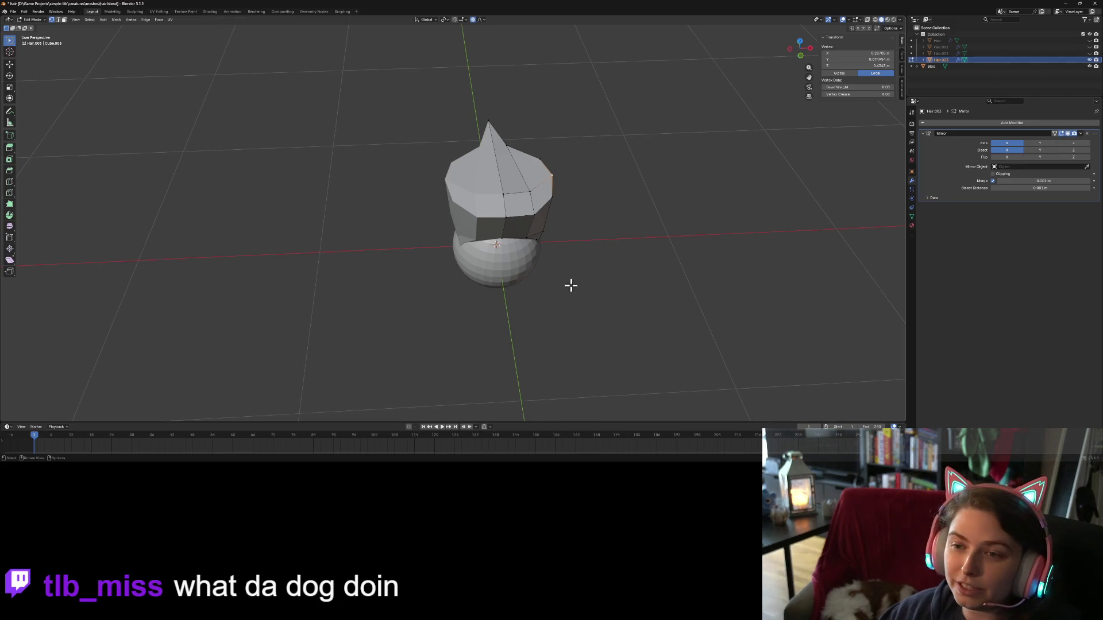
mouse_move(570, 285)
mouse_down()
mouse_move(466, 263)
mouse_move(889, 134)
mouse_up()
scroll(492, 265, up, 3)
- Save hair.blend, show and select Hair.002, and hide Hair.003
key(ctrl+s)
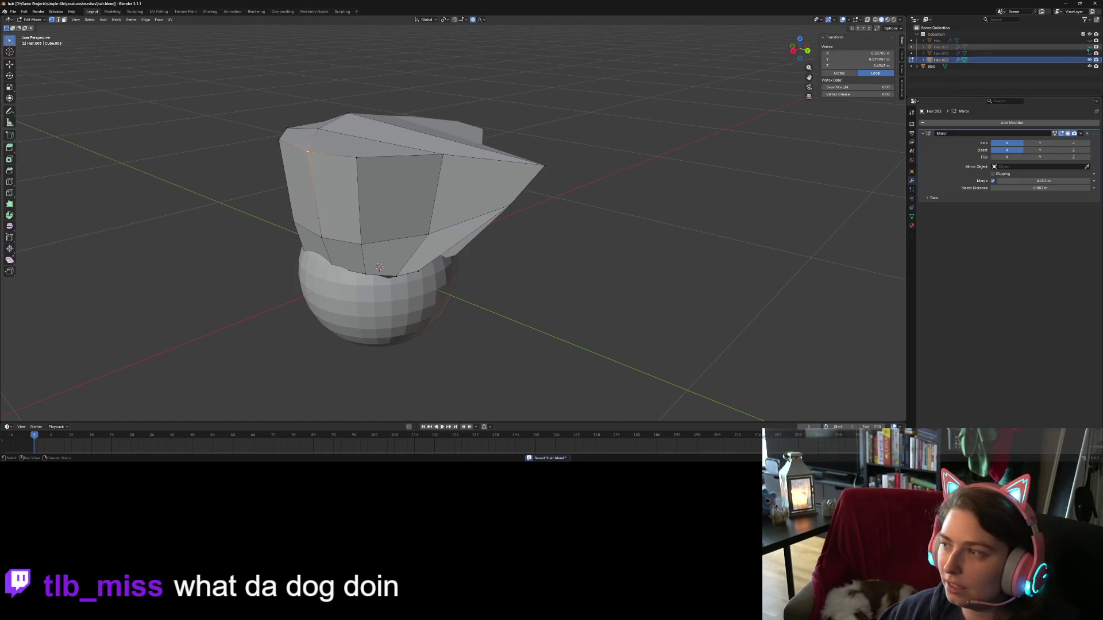
click(1090, 53)
click(1091, 59)
mouse_move(718, 173)
mouse_down()
mouse_move(663, 226)
mouse_move(711, 224)
mouse_move(709, 234)
mouse_move(660, 271)
mouse_move(649, 216)
mouse_move(663, 238)
mouse_up()
scroll(709, 234, down, 3)
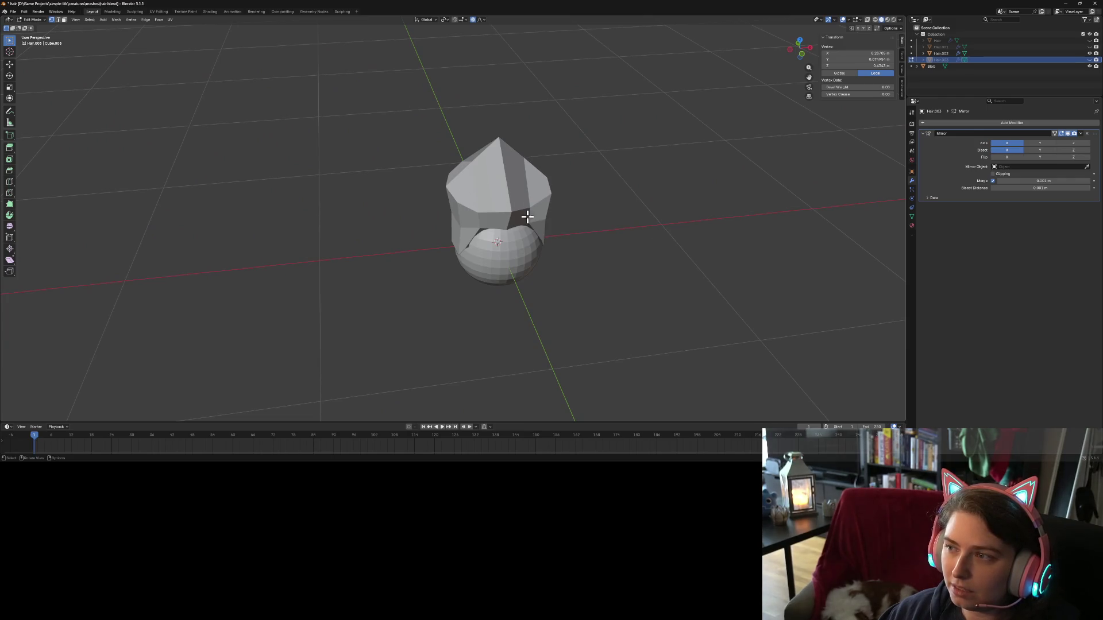
click(942, 52)
scroll(567, 216, up, 2)
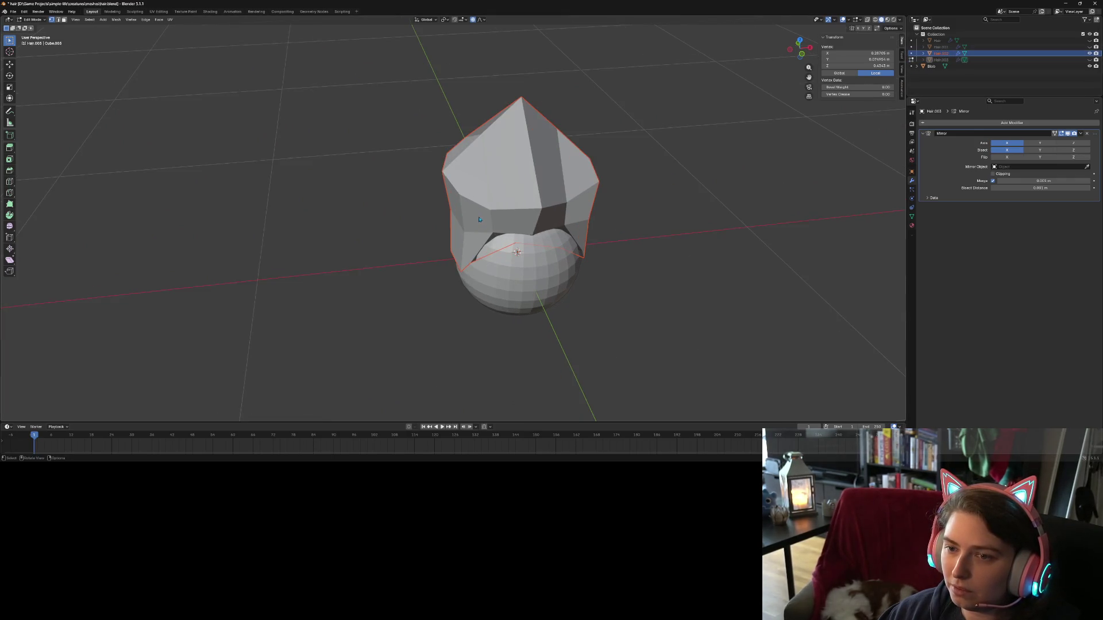
- Raise a Hair.002 vertex along Z with proportional editing into a tall crown-like spike
key(Tab)
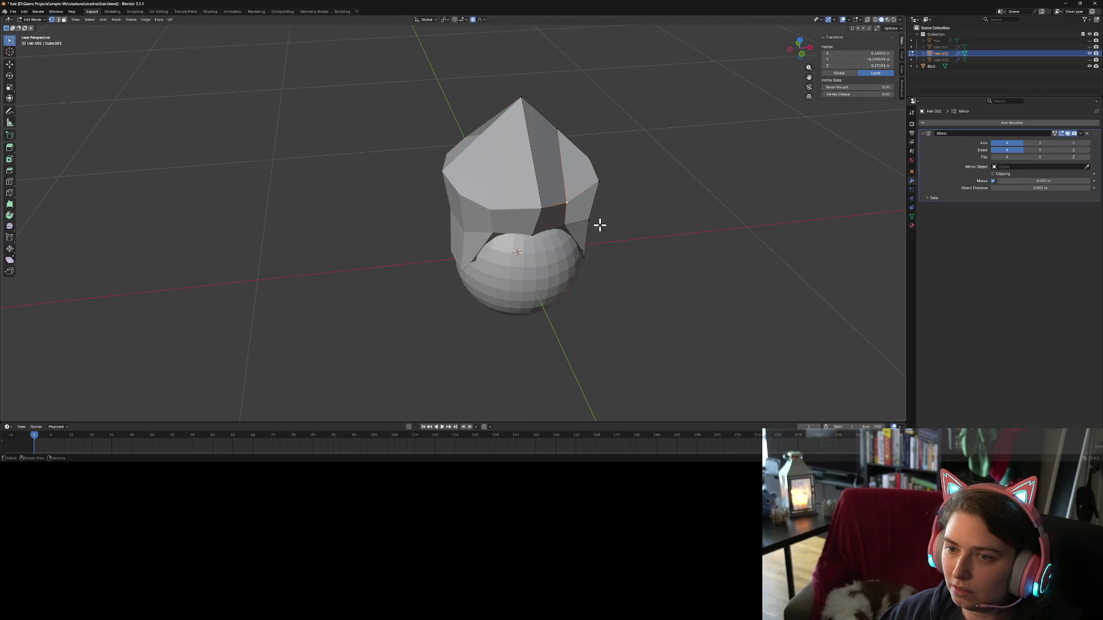
mouse_move(600, 225)
mouse_down()
mouse_move(557, 216)
mouse_move(569, 217)
mouse_move(587, 172)
mouse_up()
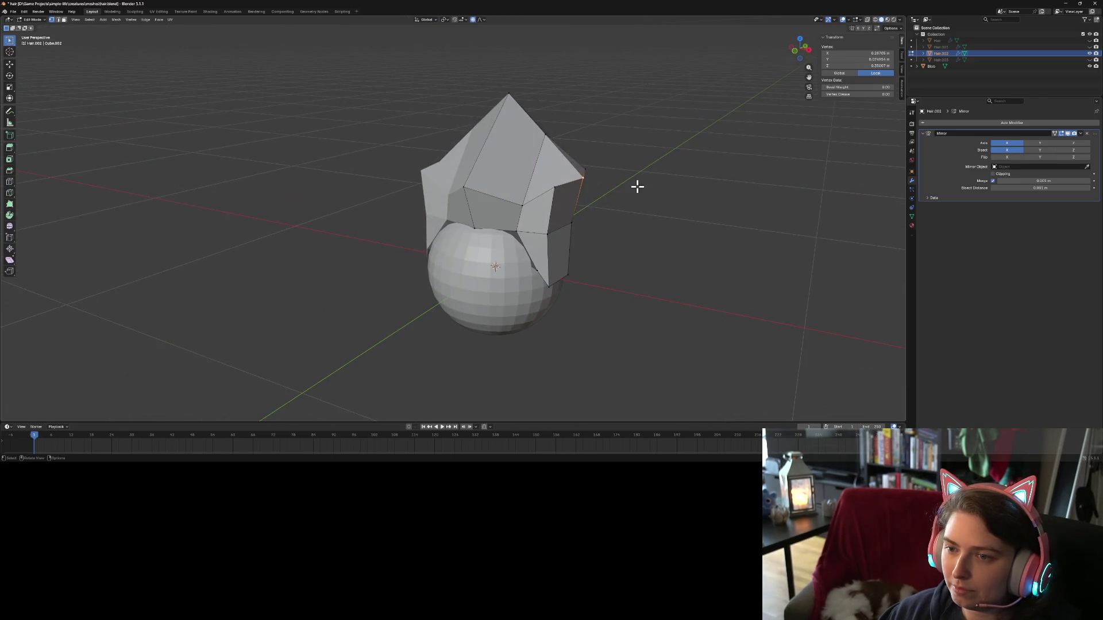
key(KP_1)
key(g)
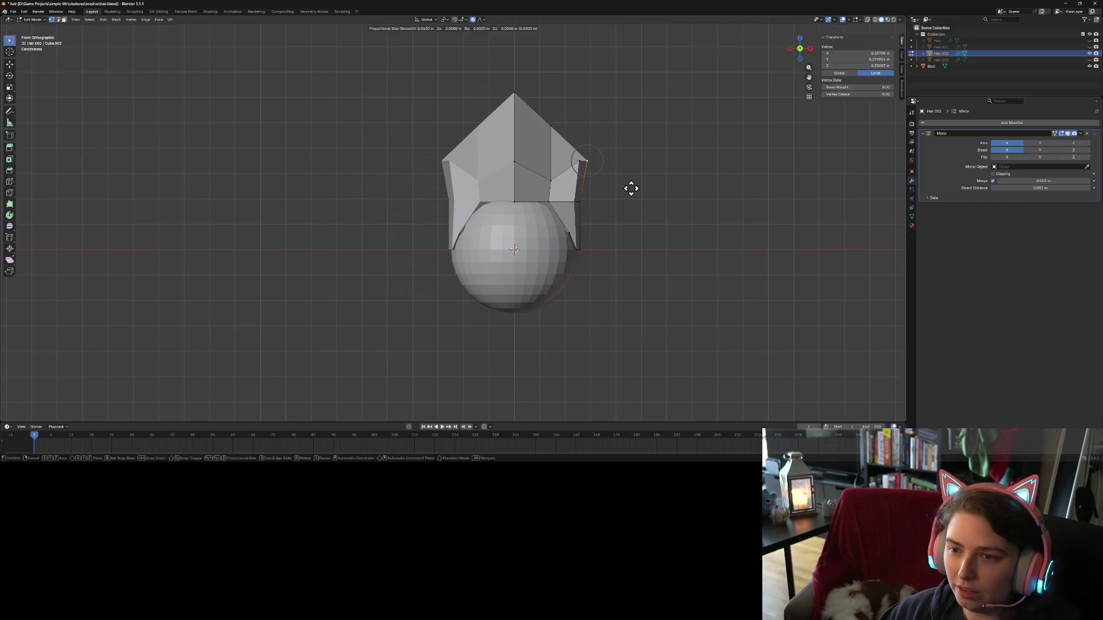
key(z)
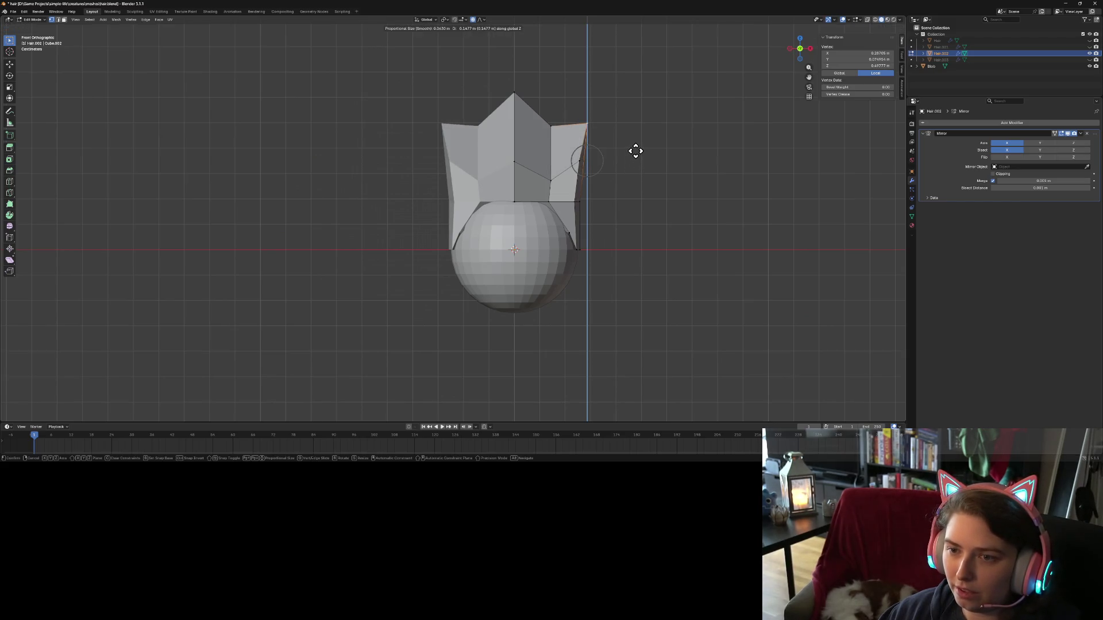
click(636, 151)
key(Tab)
mouse_move(643, 172)
mouse_down()
mouse_move(626, 219)
mouse_move(580, 248)
mouse_move(695, 216)
mouse_up()
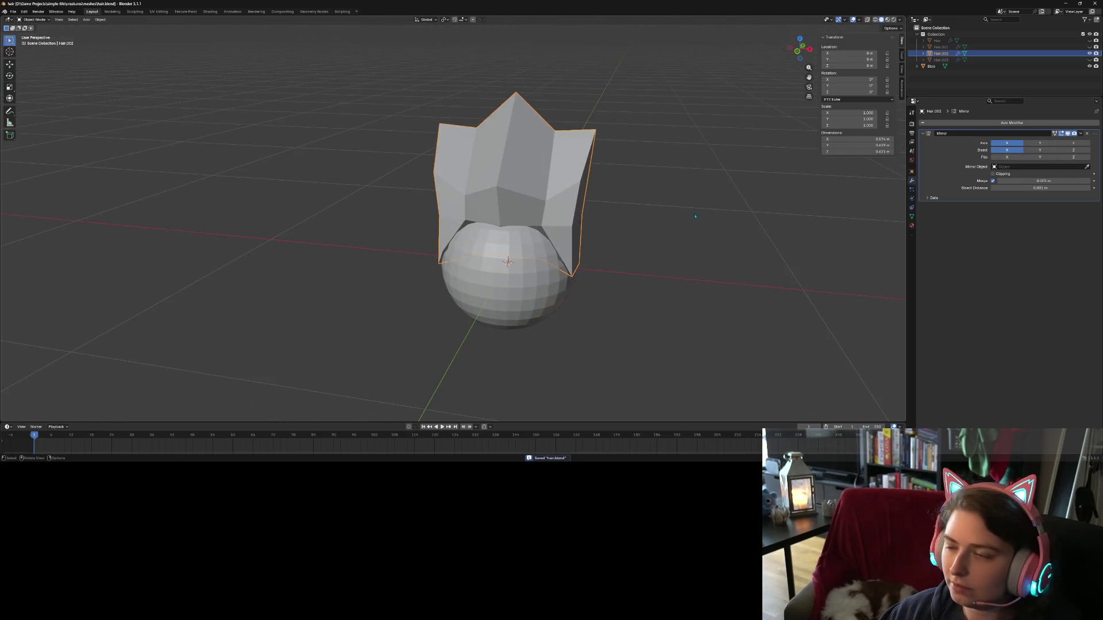
click(1089, 53)
click(1090, 46)
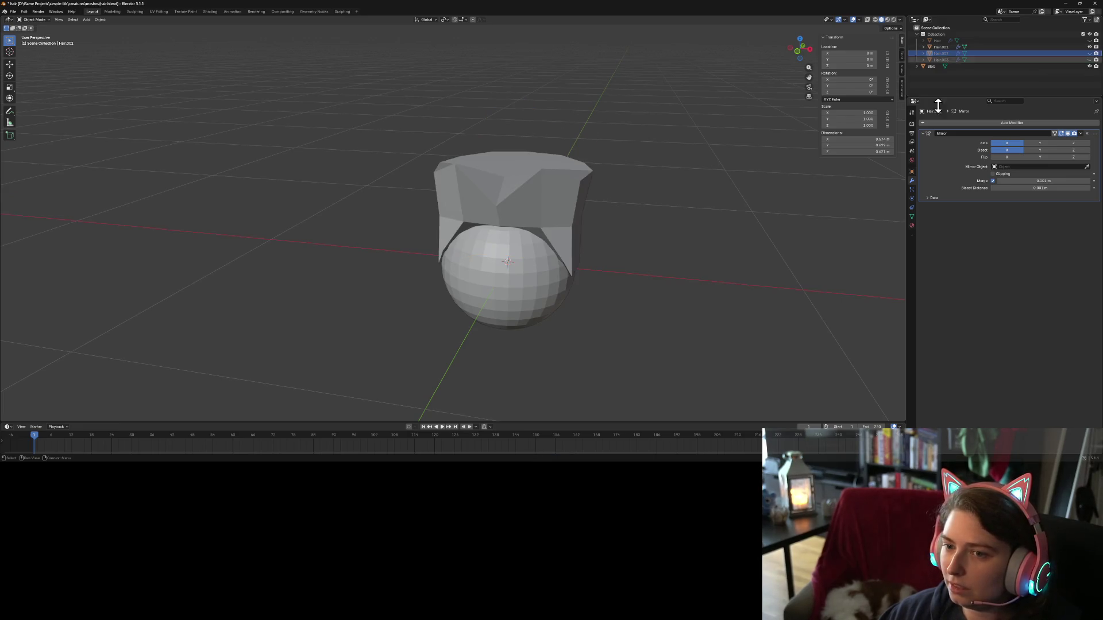
mouse_move(689, 144)
mouse_down()
mouse_move(660, 161)
mouse_move(720, 151)
mouse_move(700, 178)
mouse_up()
click(580, 228)
key(Tab)
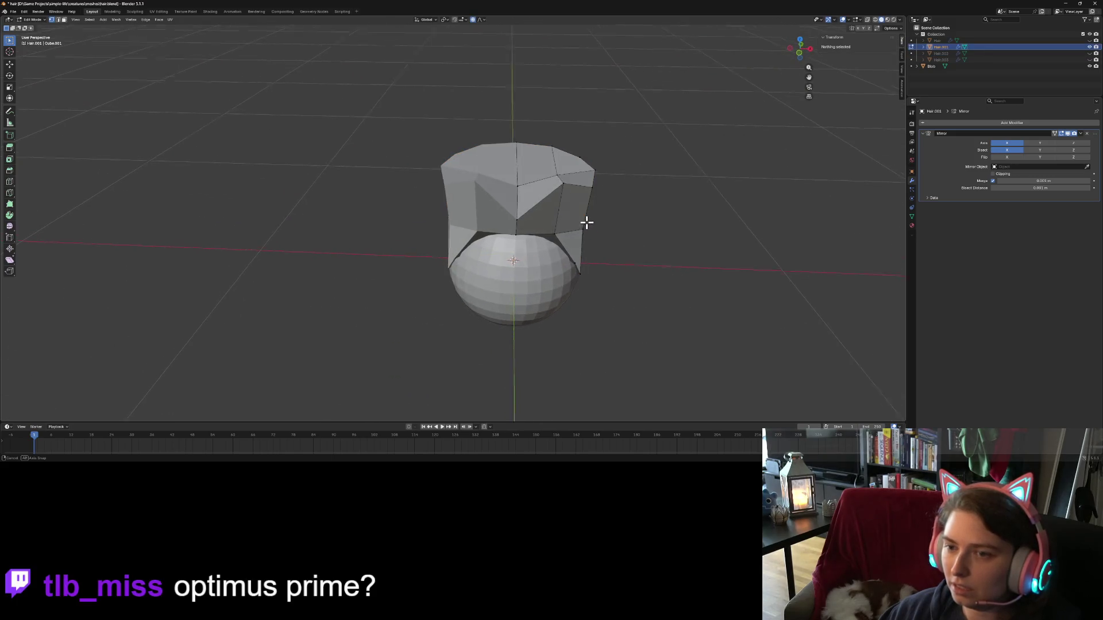
mouse_move(586, 221)
mouse_down()
mouse_move(645, 241)
mouse_move(469, 139)
mouse_up()
click(455, 89)
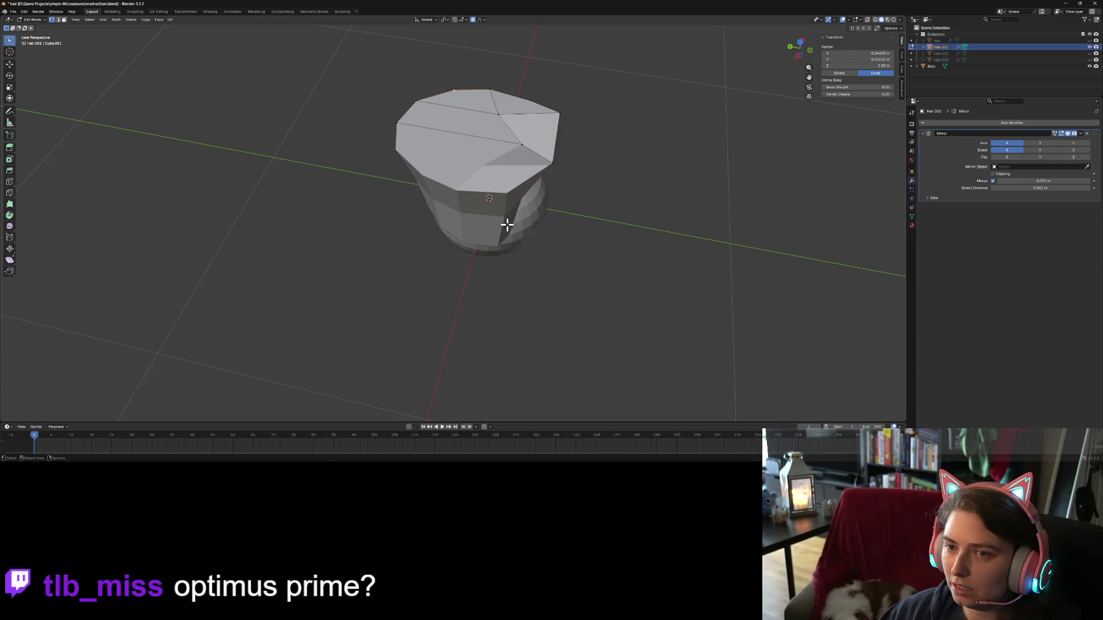
mouse_move(504, 227)
mouse_down()
mouse_move(561, 219)
mouse_move(411, 173)
mouse_move(446, 194)
mouse_move(443, 185)
mouse_up()
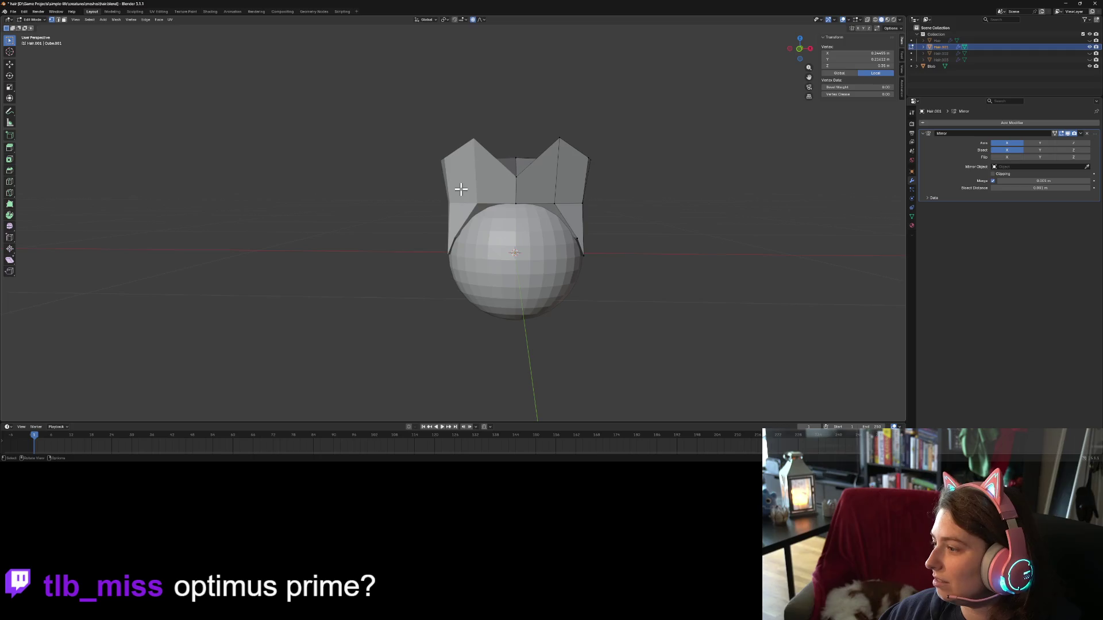
key(Tab)
drag(612, 232, 606, 276)
click(1090, 60)
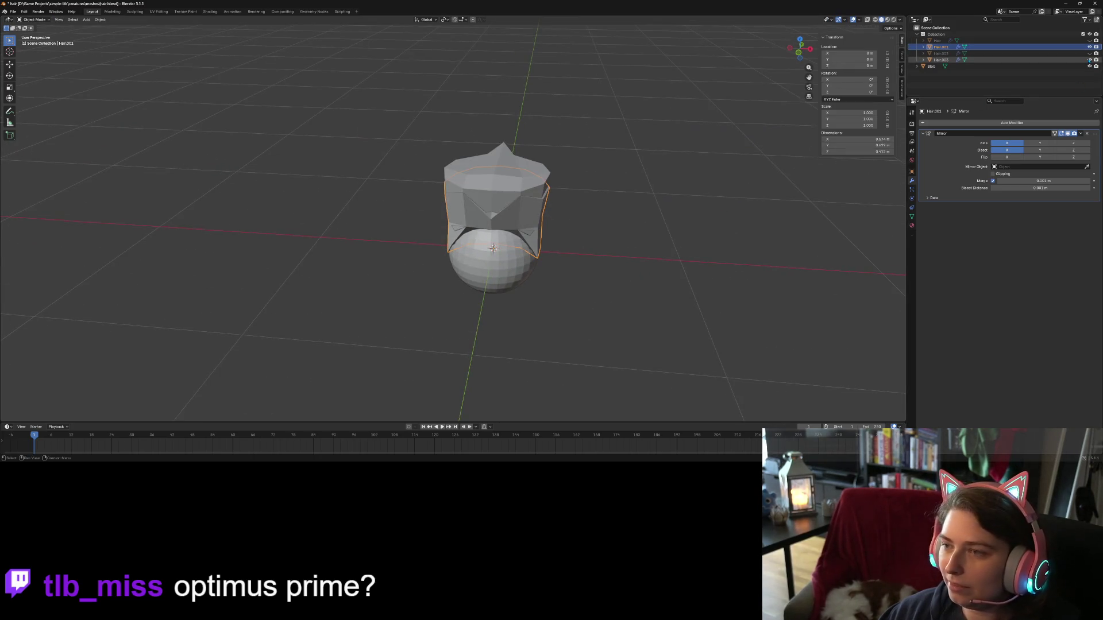
key(alt+a)
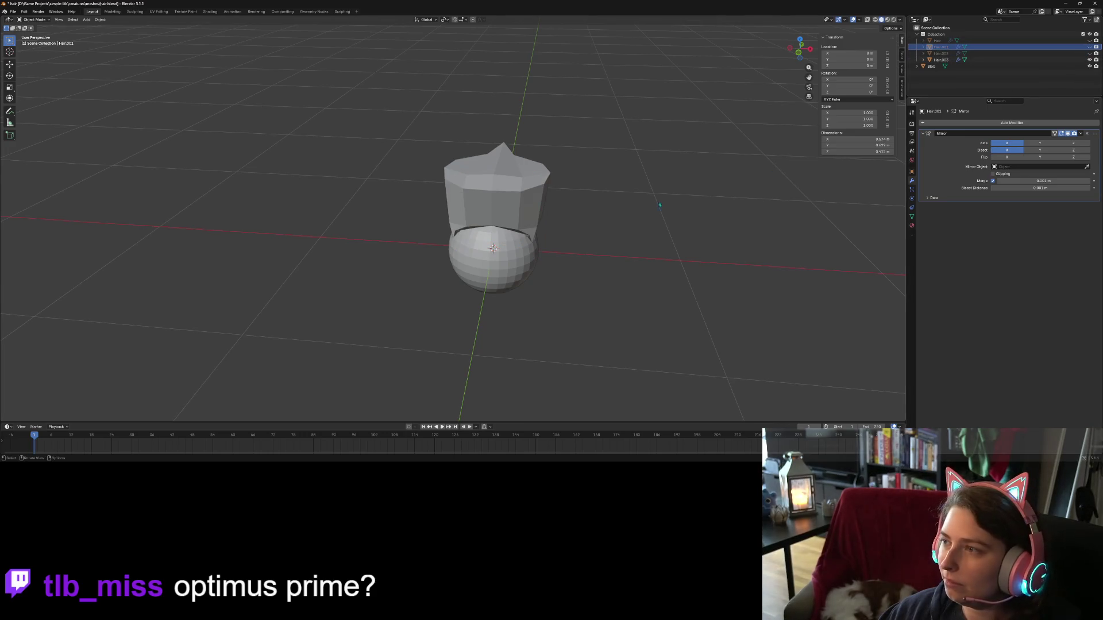
drag(659, 205, 517, 223)
click(1090, 59)
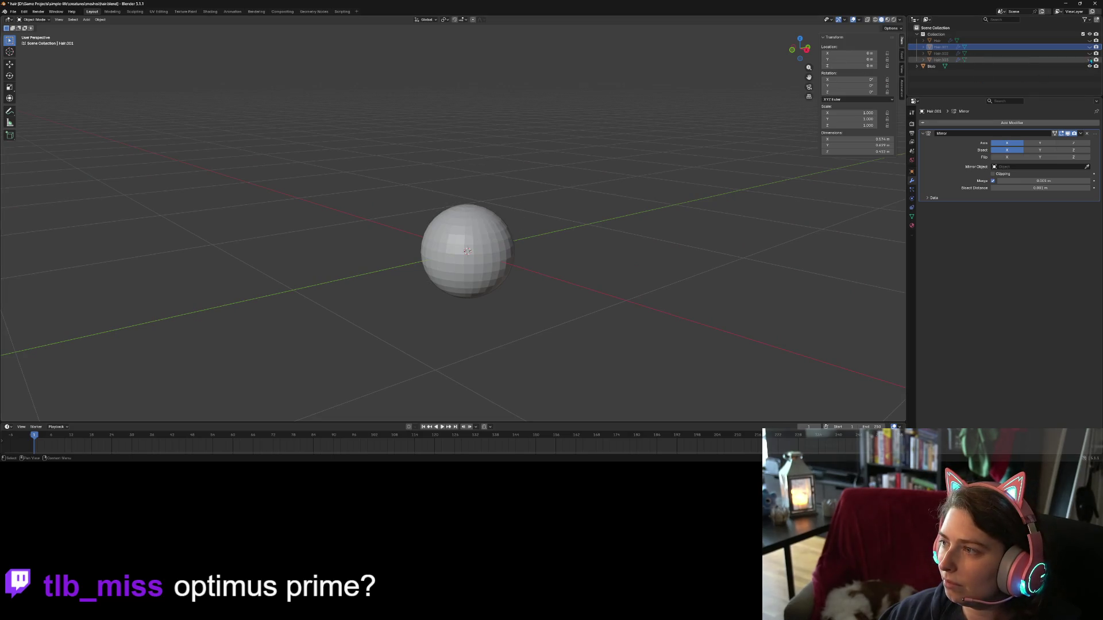
click(1090, 53)
click(1069, 53)
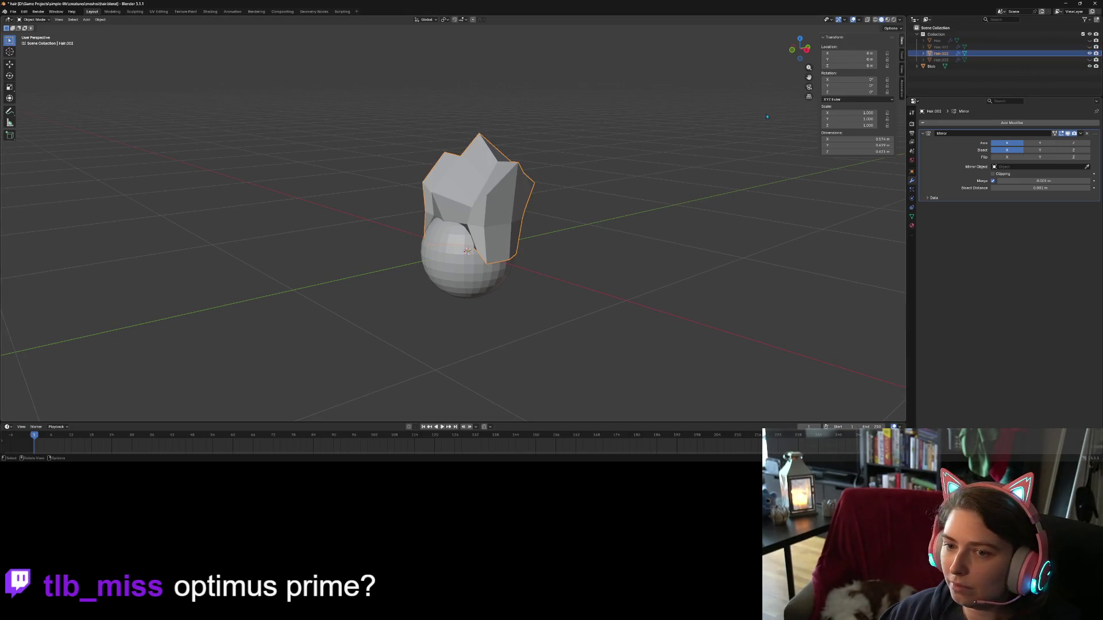
drag(551, 252, 575, 256)
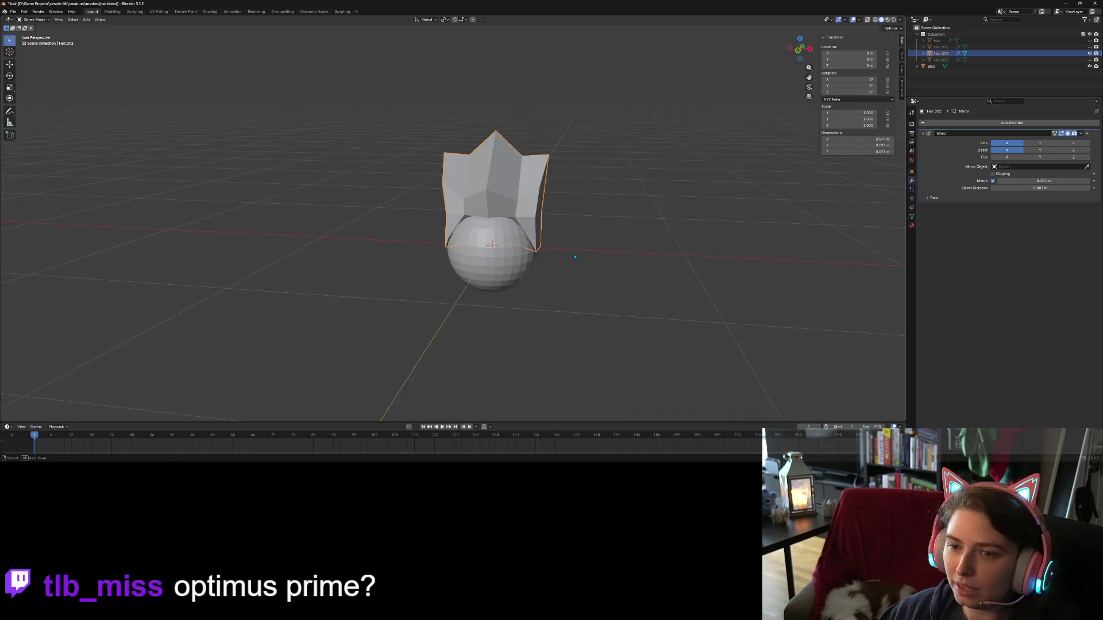
click(13, 12)
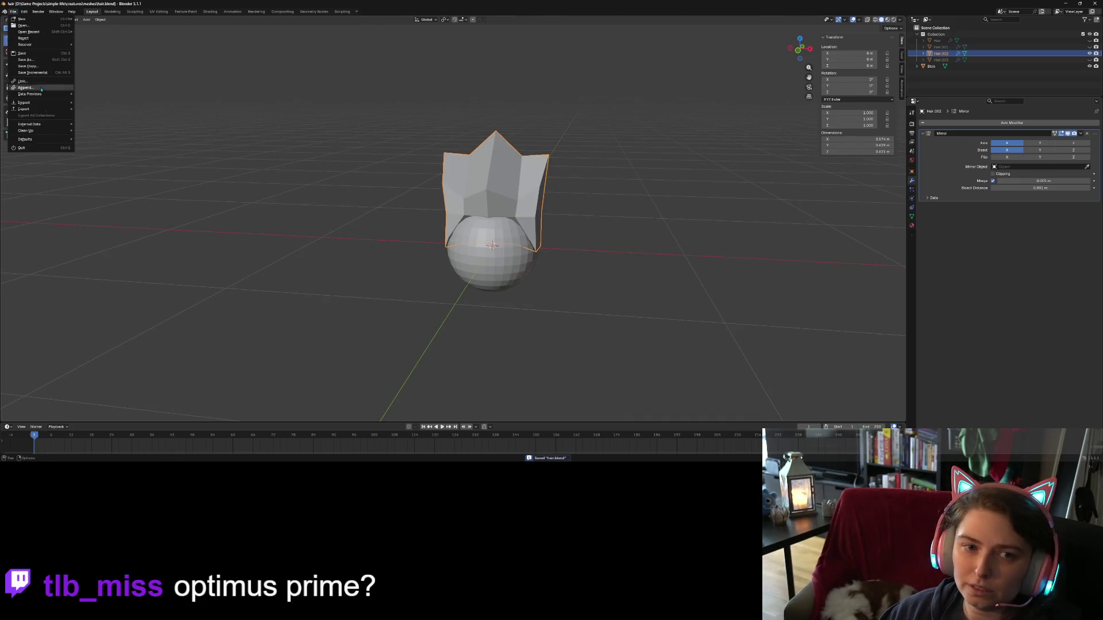
- Export the crown hair mesh as Wavefront OBJ, overwriting hair_3.obj, and return to Godot
mouse_move(55, 109)
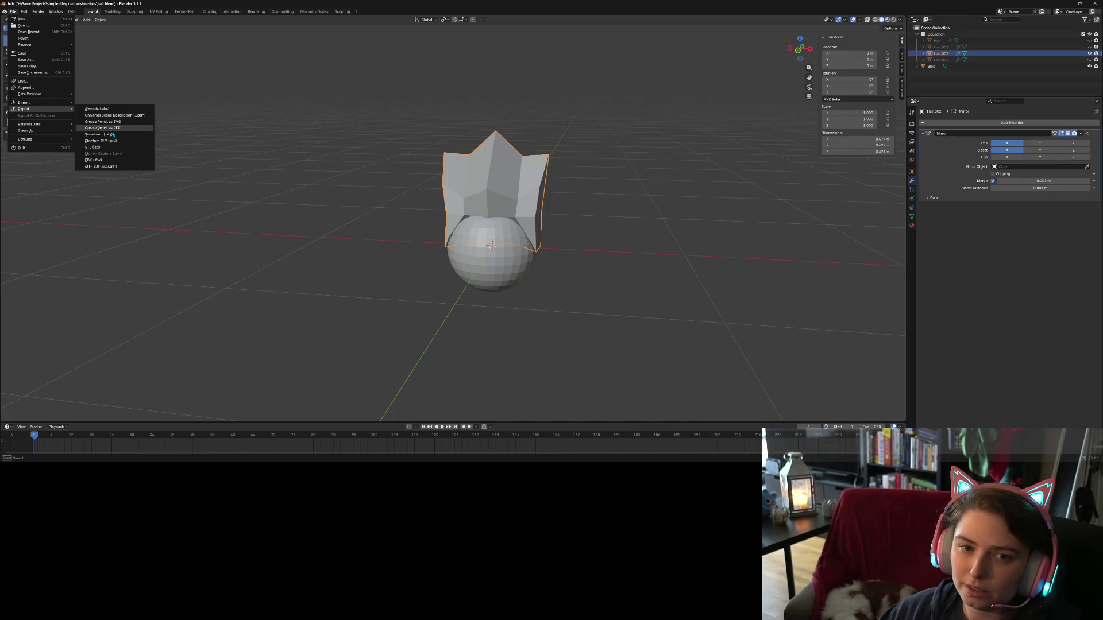
click(112, 136)
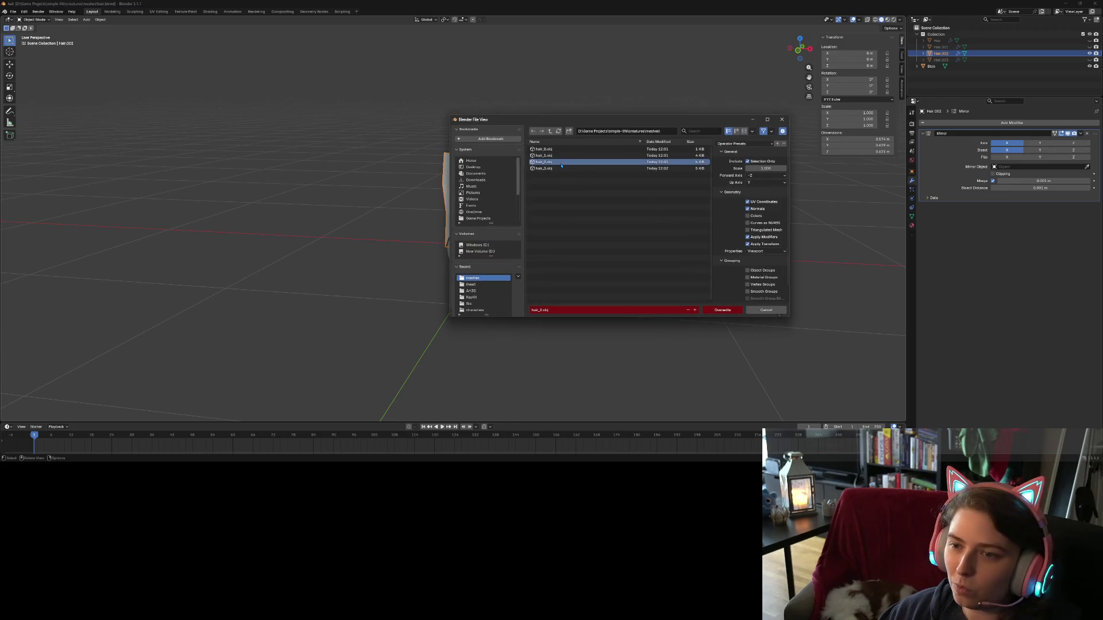
click(727, 314)
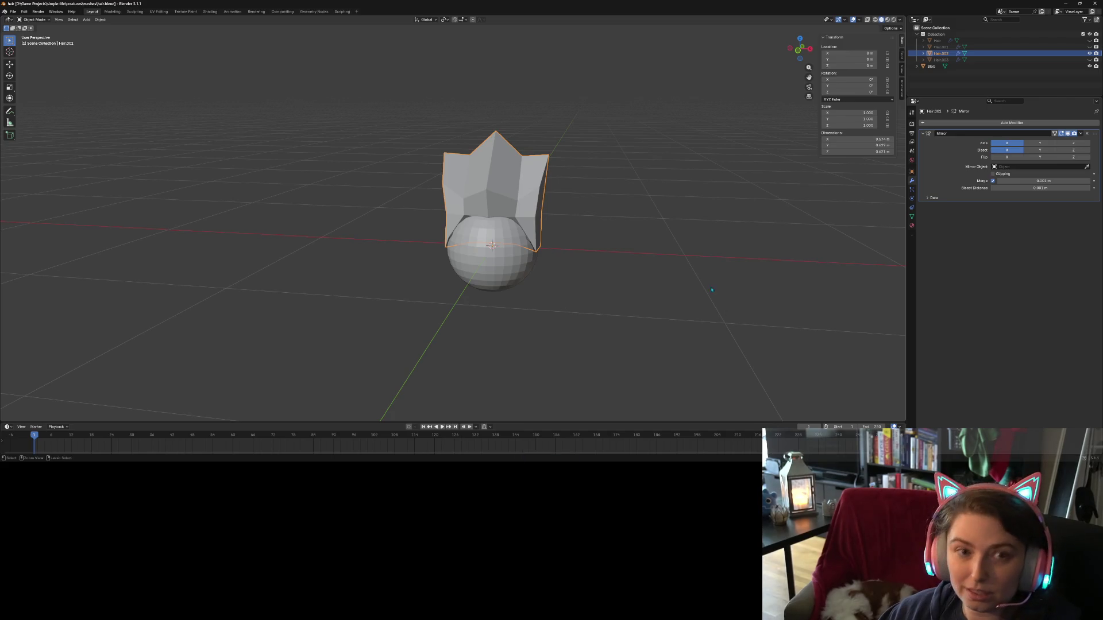
click(1063, 5)
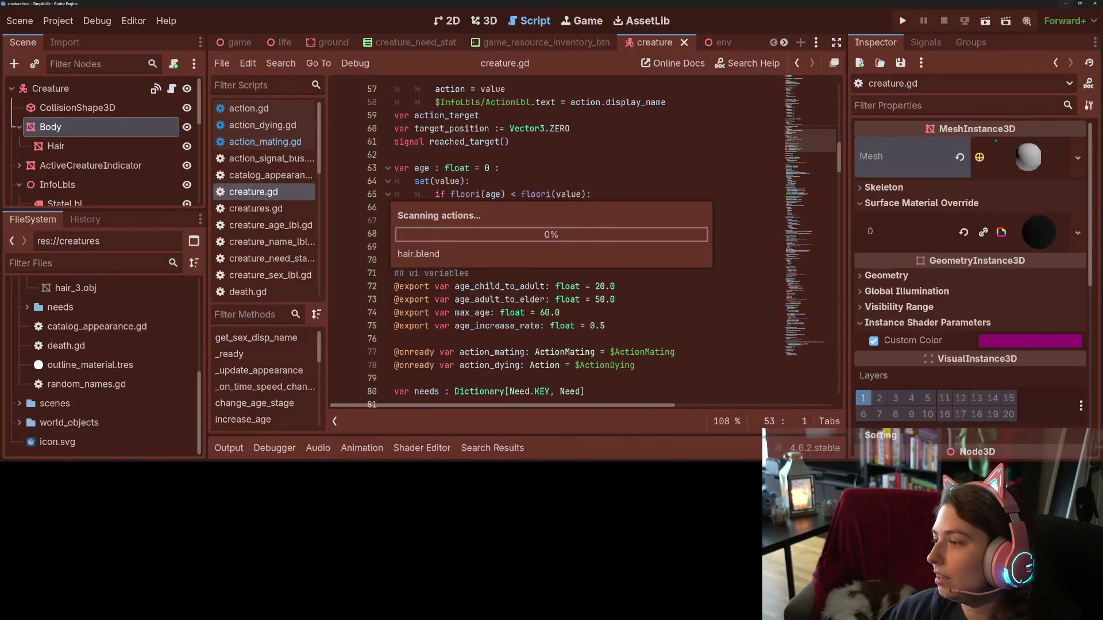
- Run the creature simulation with the Output panel collapsed and the game speed reset
click(556, 299)
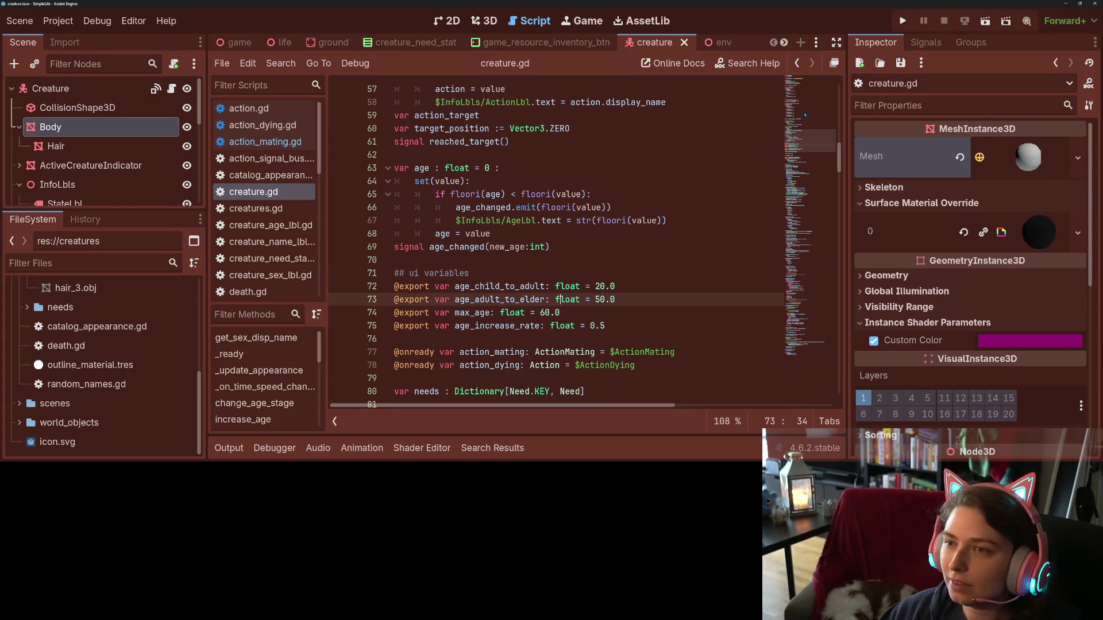
click(903, 20)
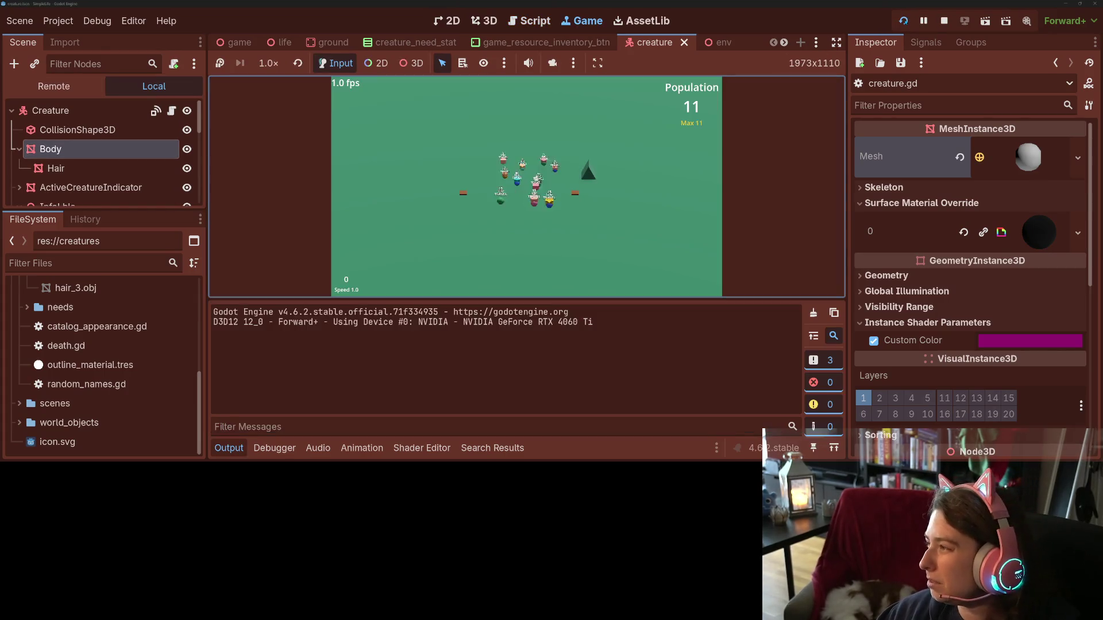
click(222, 452)
key(1)
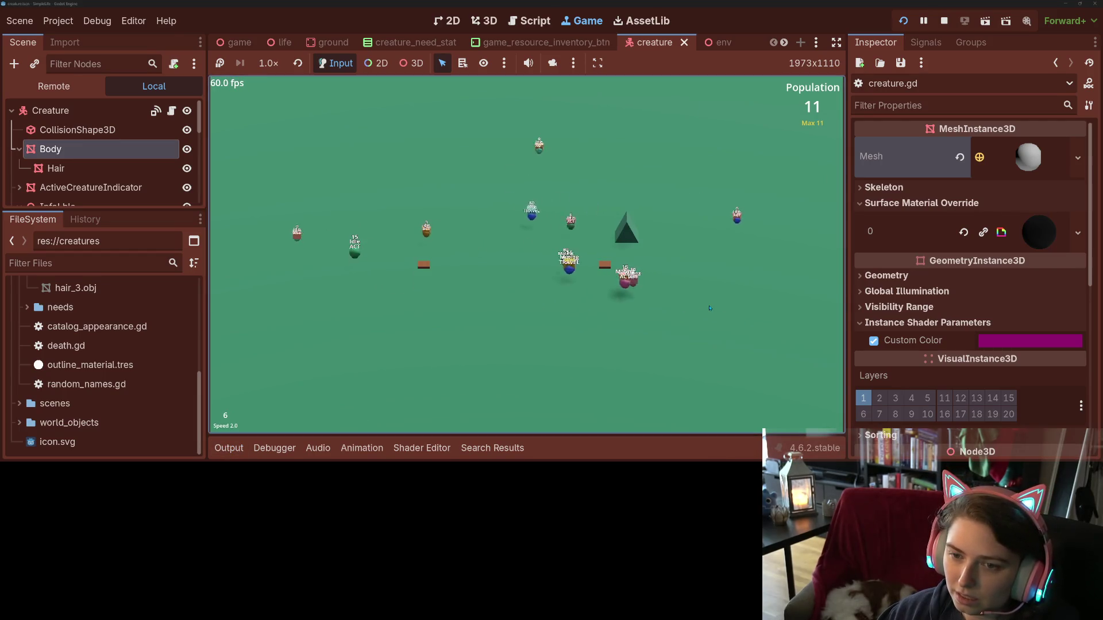